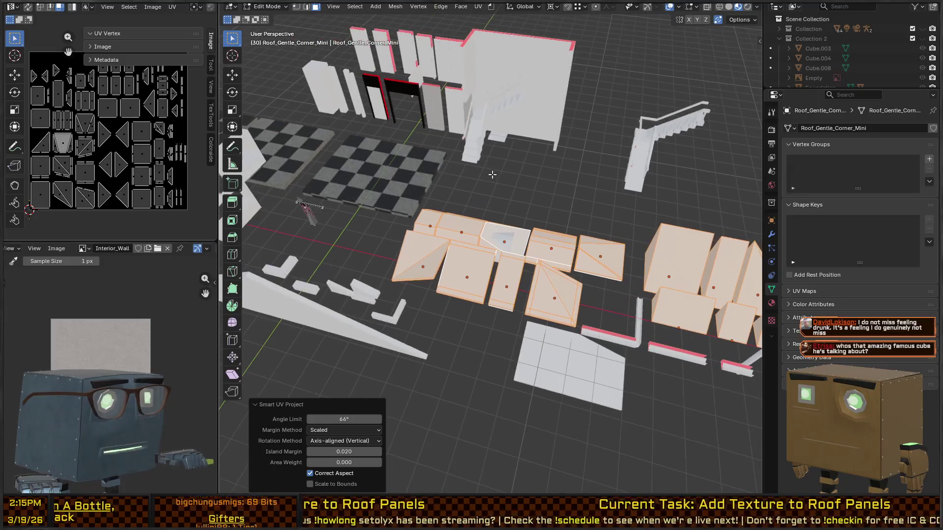
Step: Show the sidebar, try the Quick Ucupaint Node Setup and cancel it, and view the Material tab
key("n")
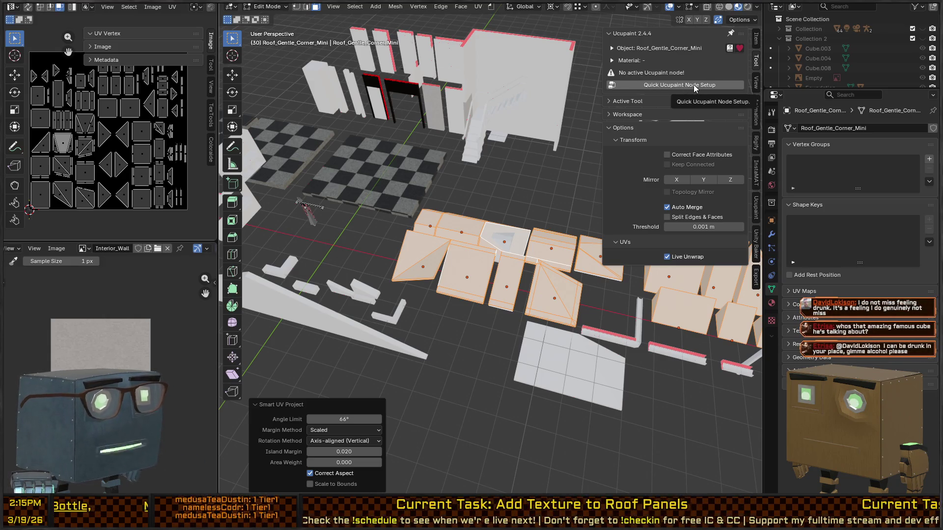
left_click(694, 85)
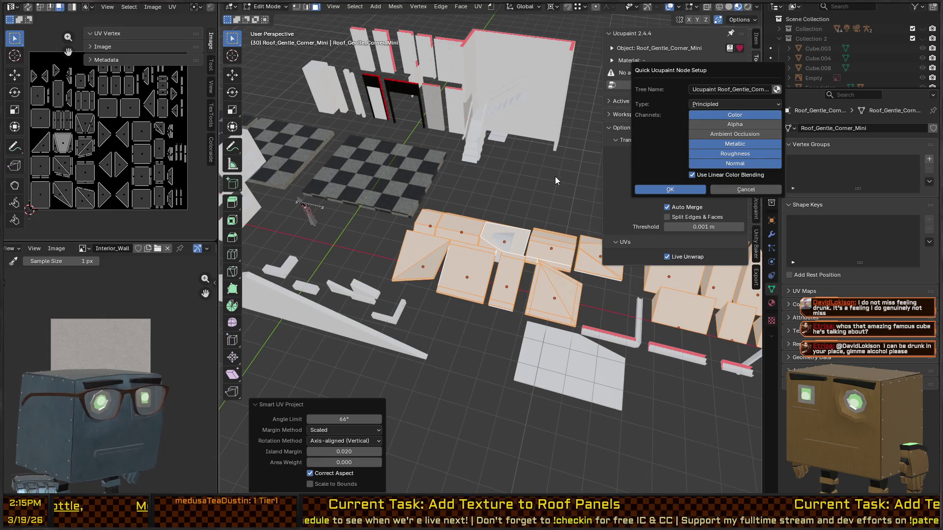
key("Escape")
left_click(775, 303)
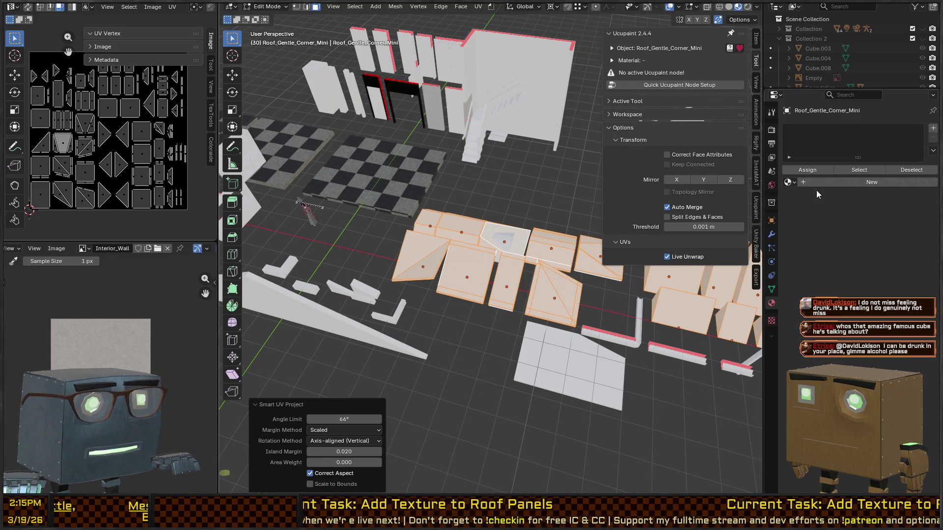
Step: Select the triangular roof cap piece and enter Edit Mode with see-through wireframe
key("Tab")
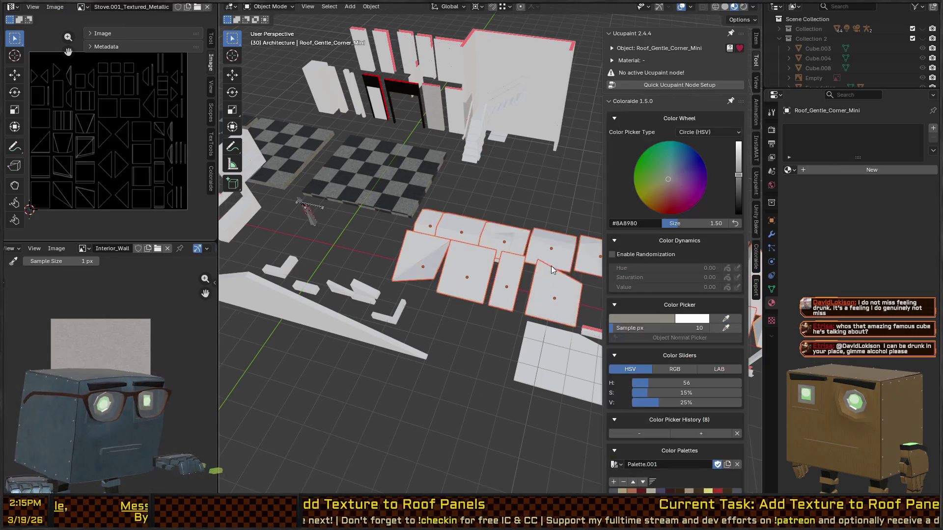
scroll(549, 222, "up", 3)
left_click(514, 236)
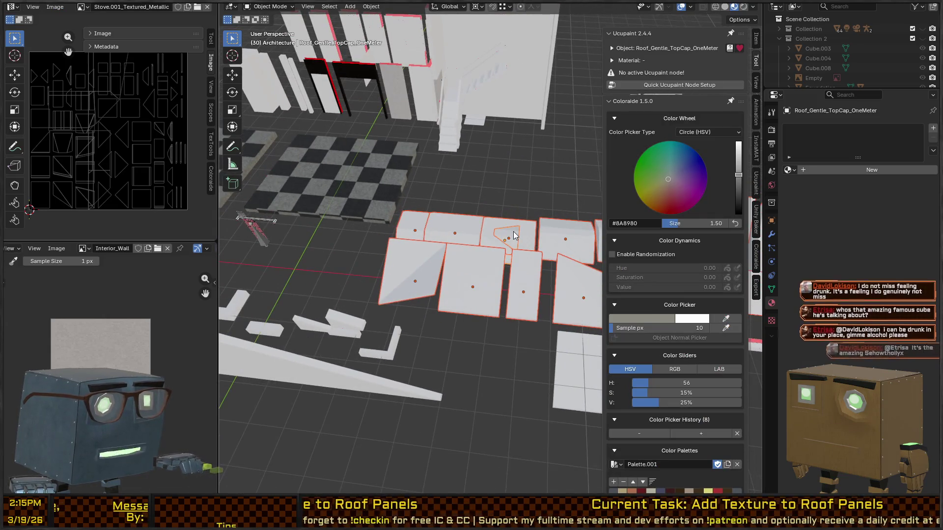
key("Tab")
key("alt+z")
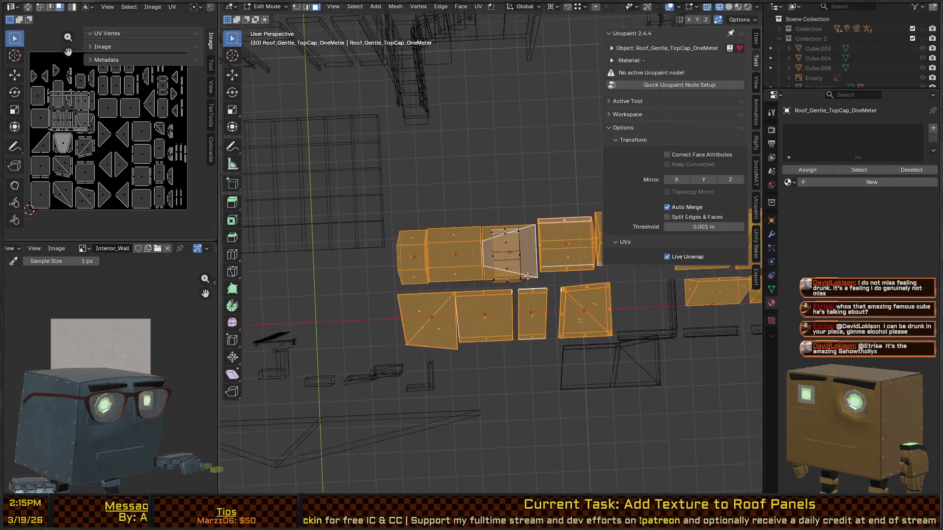
Step: Smart UV Project the roof pieces (66° angle, 0.020 island margin), then return to Object Mode
key("u")
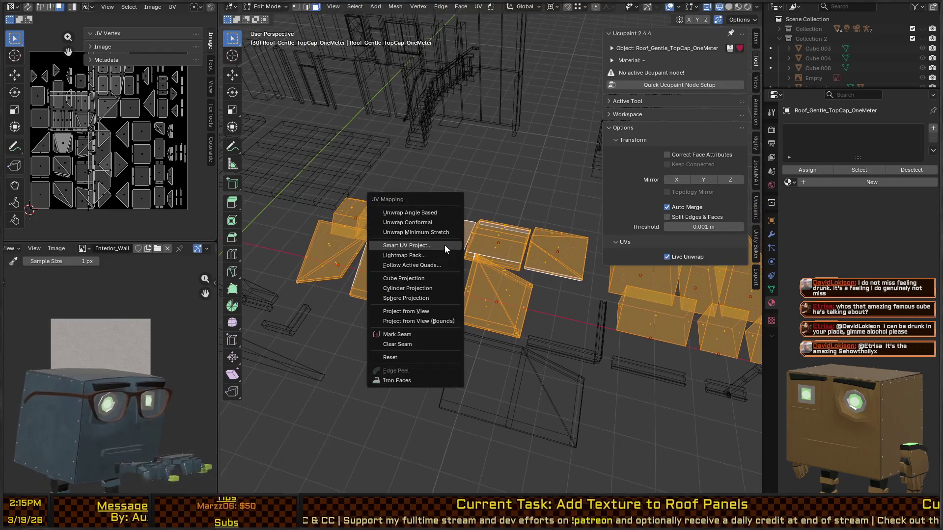
left_click(446, 246)
left_click(429, 335)
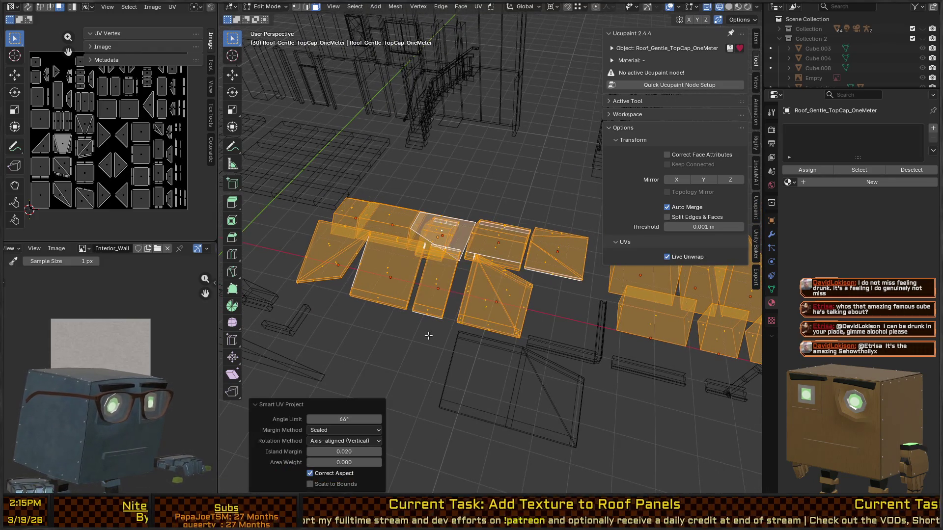
key("ctrl+Tab")
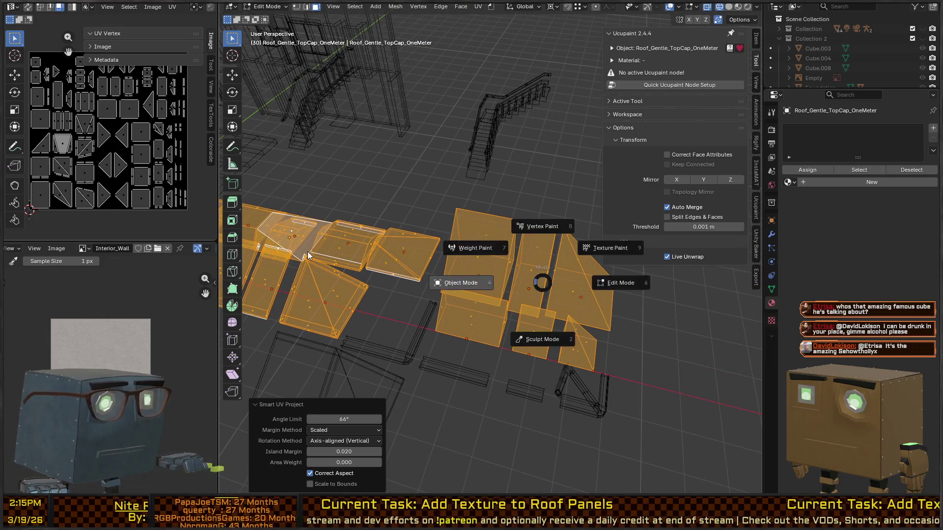
left_click(308, 251)
key("KP_Decimal")
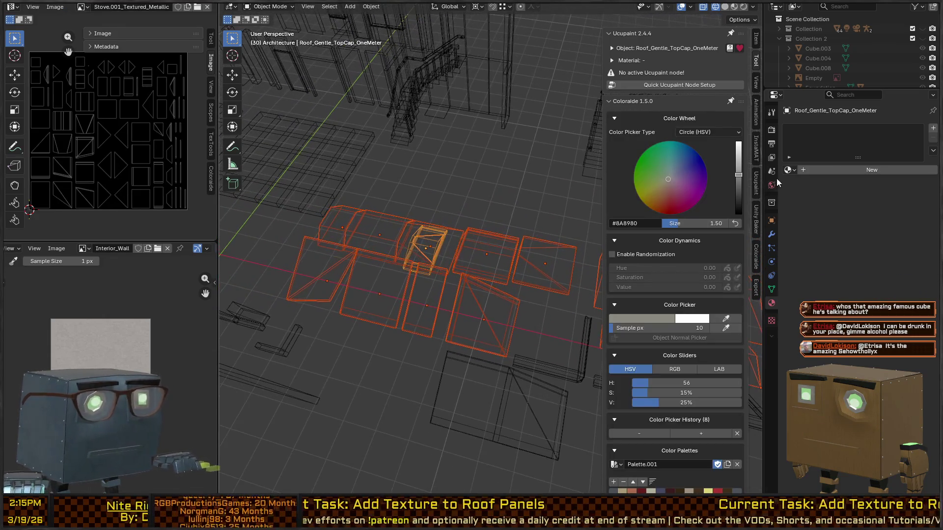
Step: Select Roof_Gentle_Corner_Inset and give it a new material named RoofSegment
left_click(323, 271)
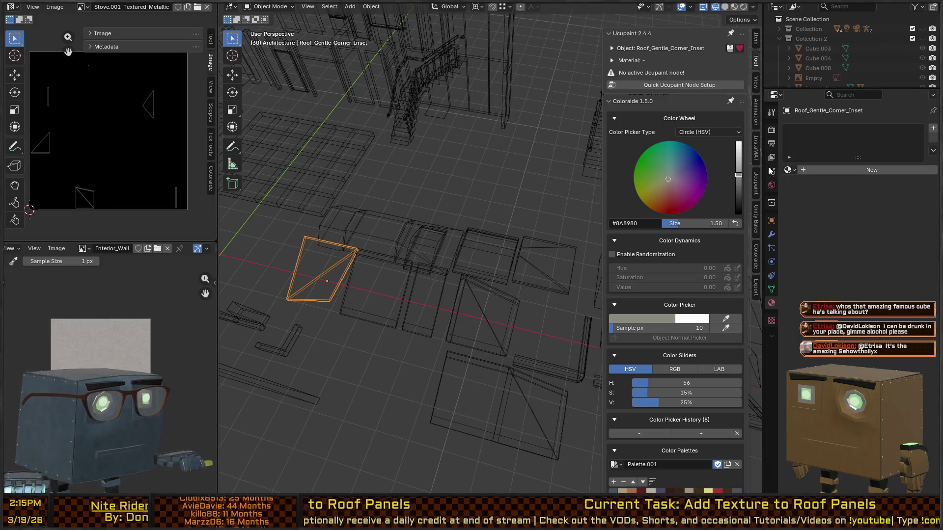
left_click(792, 171)
type("mat")
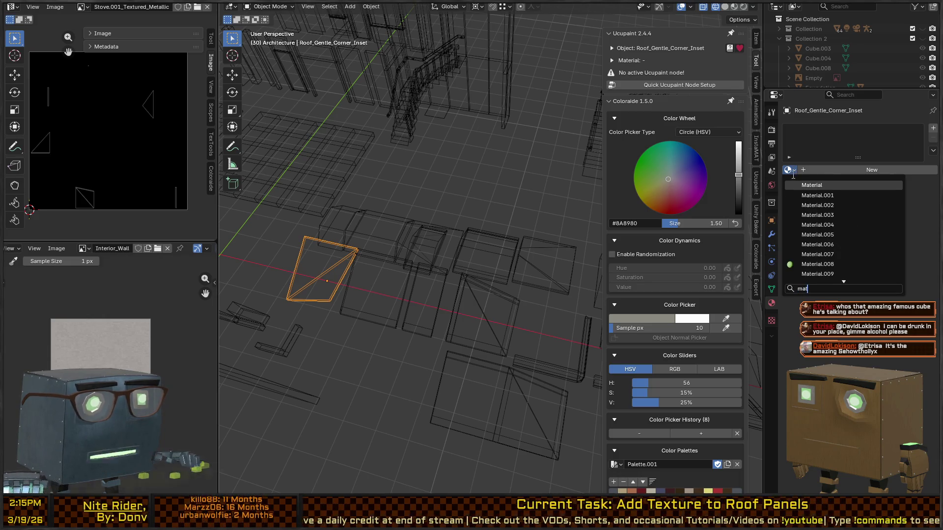
left_click(853, 169)
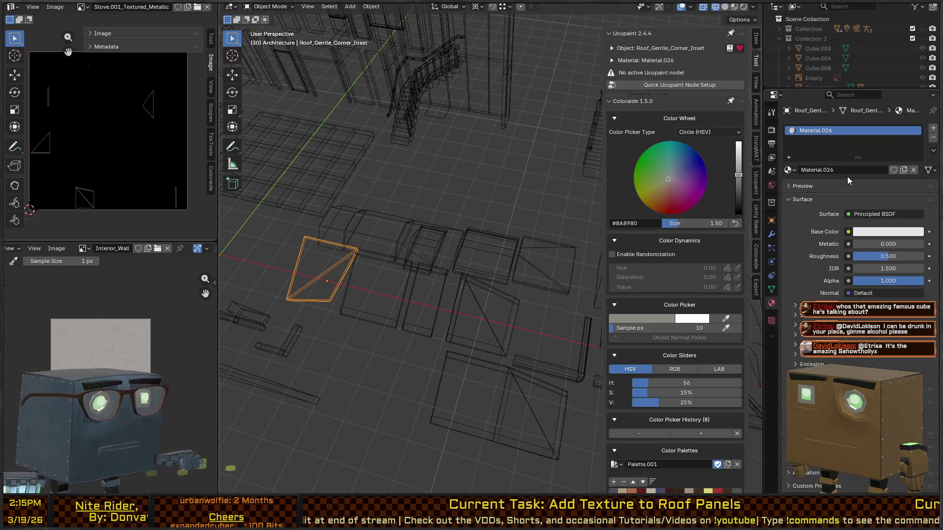
left_click(823, 170)
type("RoofSegment")
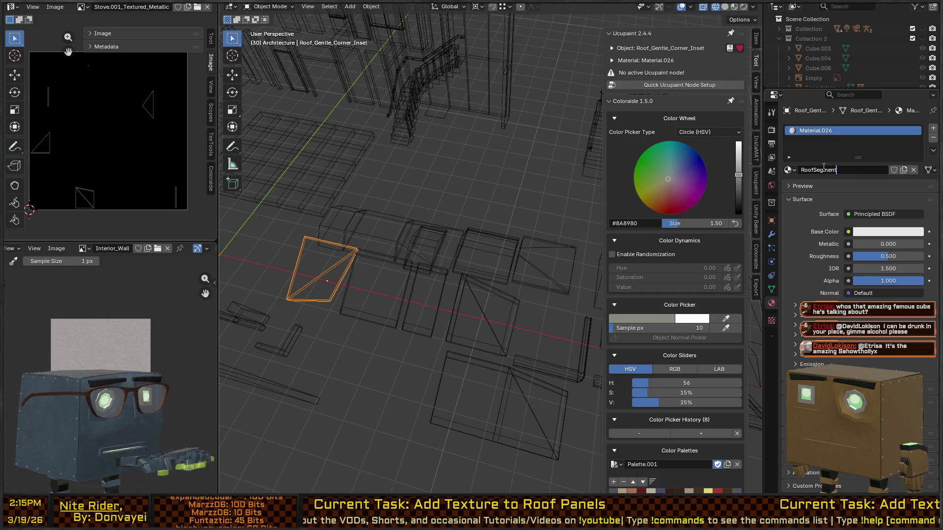
key("Return")
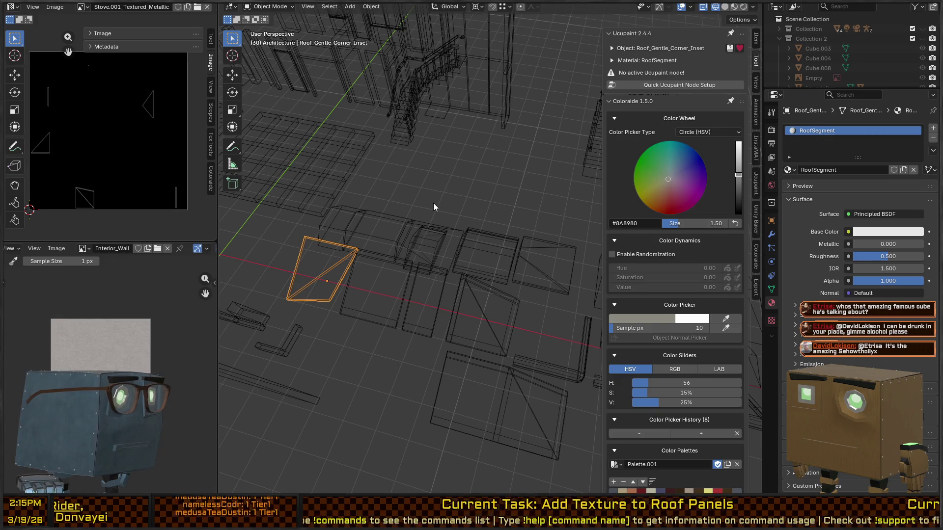
Step: Orbit to a top-down view and select several roof panels, including Roof_Sharp_Flat
mouse_move(414, 261)
left_mouse_down()
mouse_move(501, 241)
mouse_move(511, 249)
mouse_move(495, 266)
left_mouse_up()
mouse_move(467, 304)
left_mouse_down()
mouse_move(534, 237)
mouse_move(502, 249)
mouse_move(453, 230)
left_mouse_up()
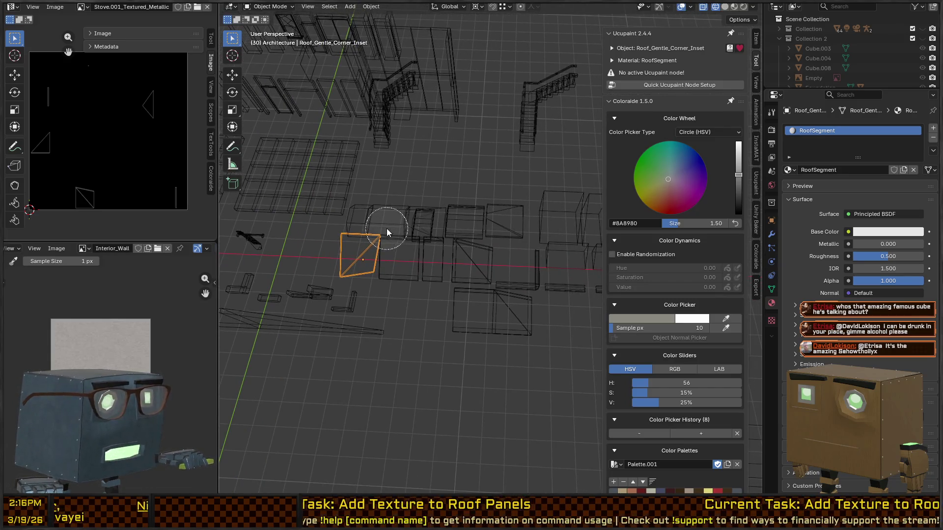
mouse_move(383, 219)
left_mouse_down()
mouse_move(374, 225)
mouse_move(396, 257)
mouse_move(480, 236)
mouse_move(488, 219)
mouse_move(499, 246)
mouse_move(439, 247)
left_mouse_up()
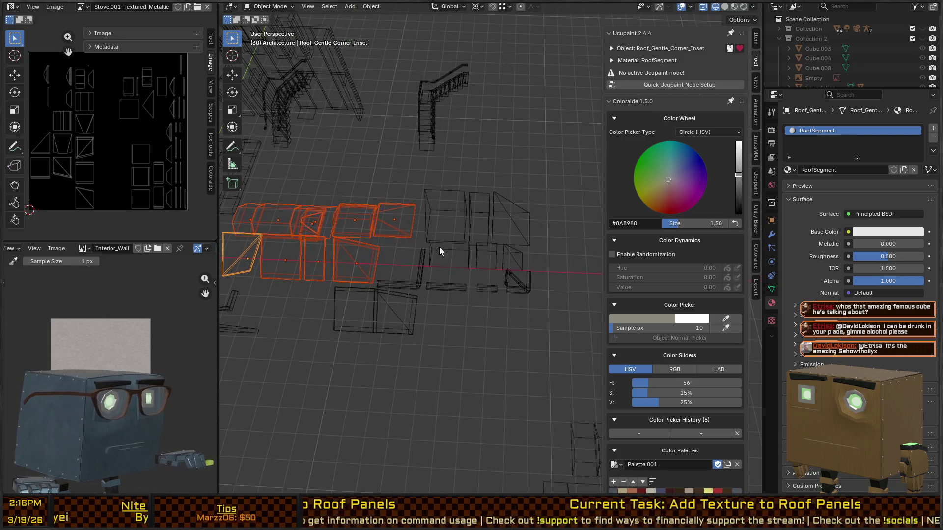
left_click(467, 253, "shift")
left_click(486, 255, "shift")
left_click(514, 253, "shift")
left_click(514, 233, "shift")
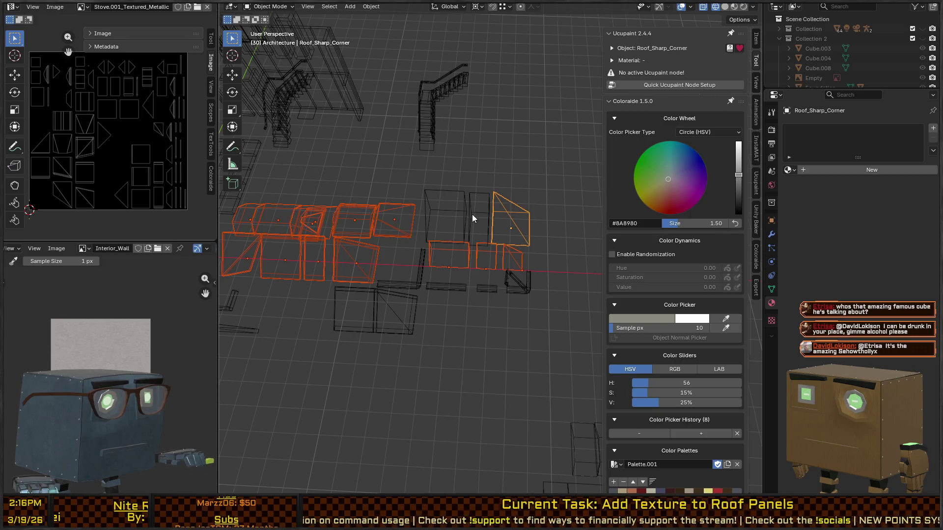
left_click(473, 214, "shift")
left_click(444, 209, "shift")
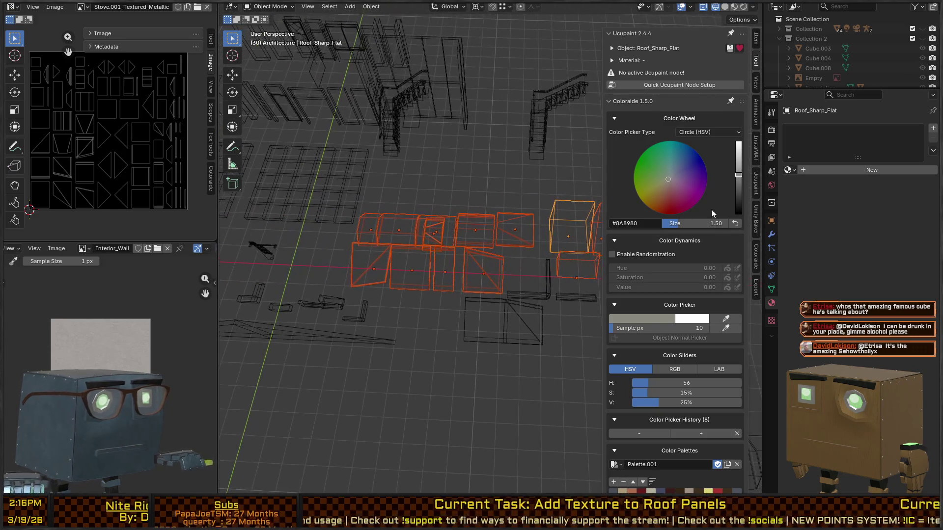
Step: Assign the RoofSegment material by searching 'roof' in the material list
left_click(788, 170)
left_click(790, 172)
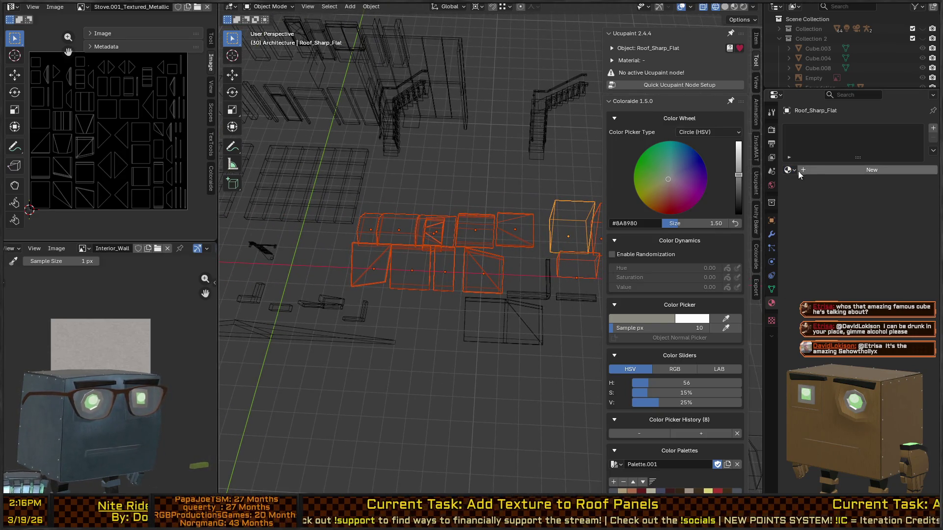
left_click(790, 171)
type("roof")
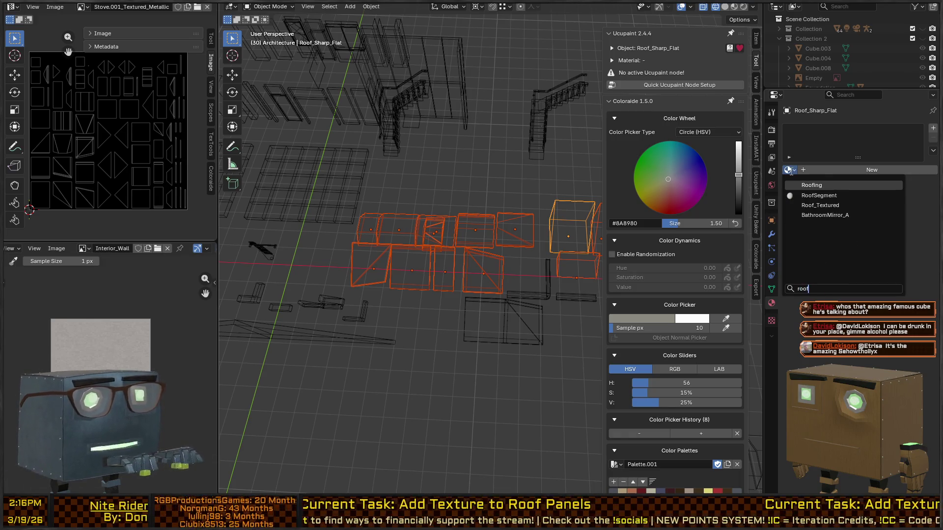
key("Down")
key("Return")
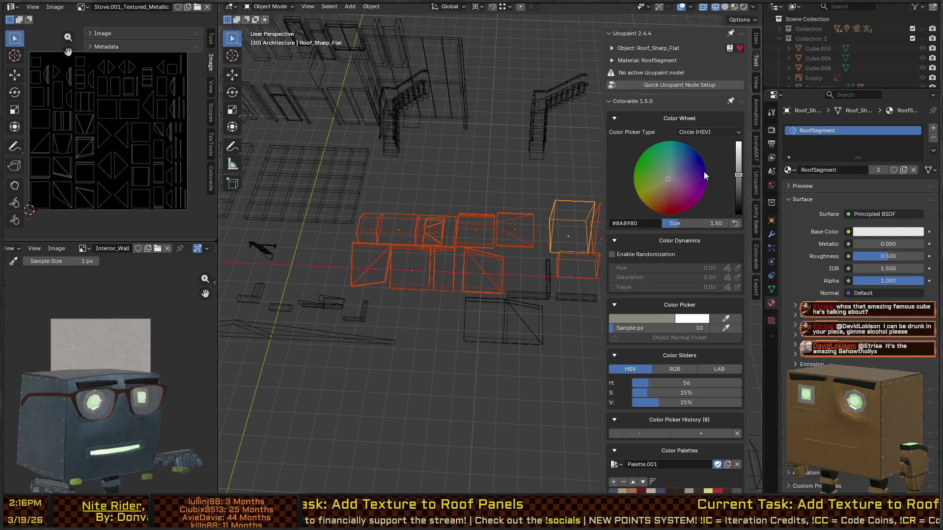
Step: Circle-select the roof panel group, making Roof_Gentle_Corner_Inset the active piece
left_click(508, 231)
left_click(583, 232)
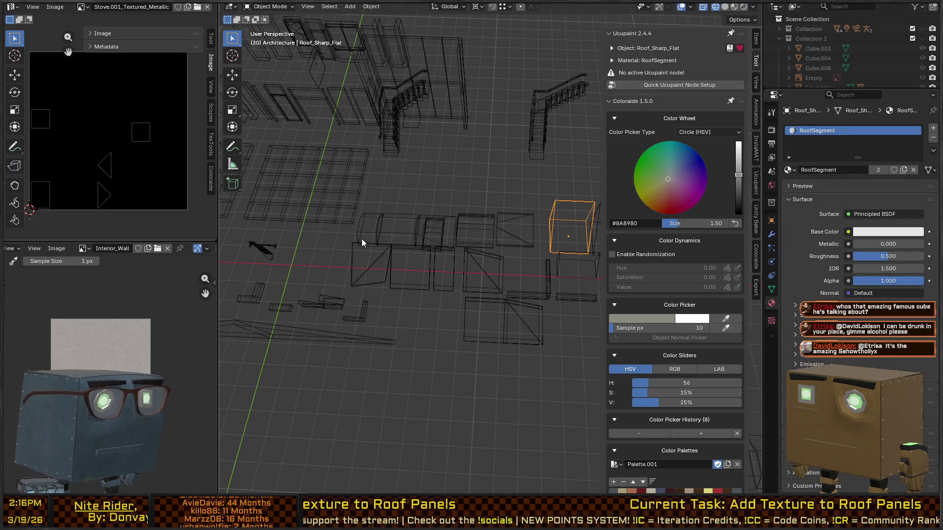
left_click(381, 223)
scroll(392, 231, "down", 2)
key("c")
mouse_move(448, 238)
left_mouse_down()
mouse_move(421, 242)
mouse_move(560, 236)
mouse_move(585, 249)
mouse_move(564, 305)
mouse_move(543, 295)
left_mouse_up()
right_click(553, 288)
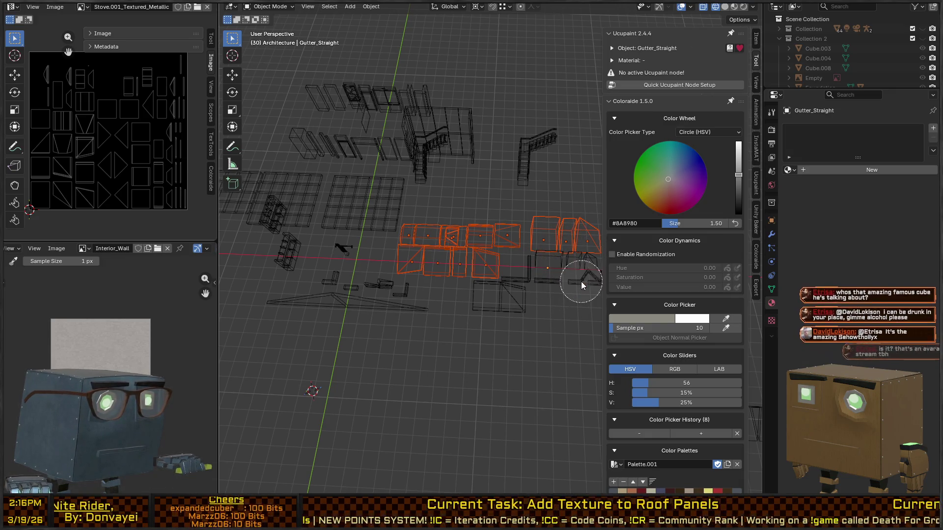
left_click(588, 261, "shift")
left_click(553, 262, "shift")
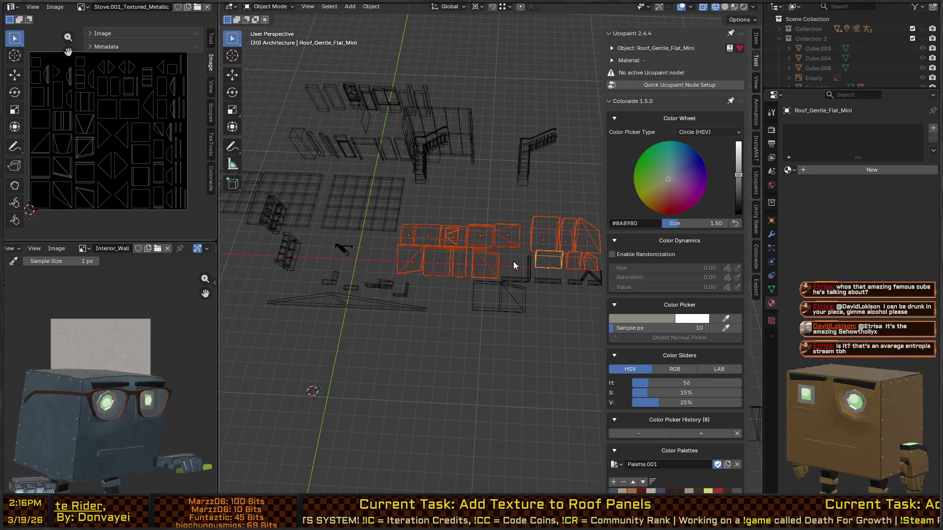
left_click(405, 261, "shift")
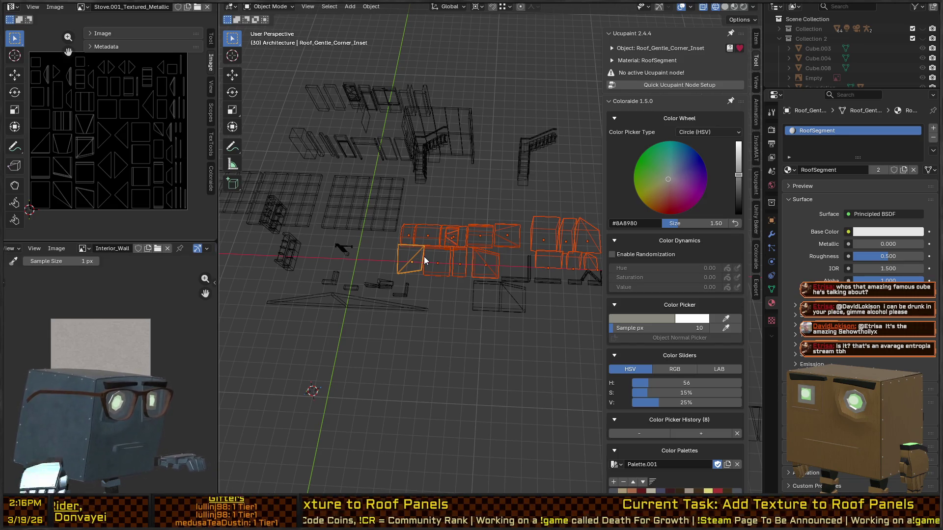
Step: Run Link Materials from the F3 search to share RoofSegment across the selected roof pieces
key("F3")
type("copy mat")
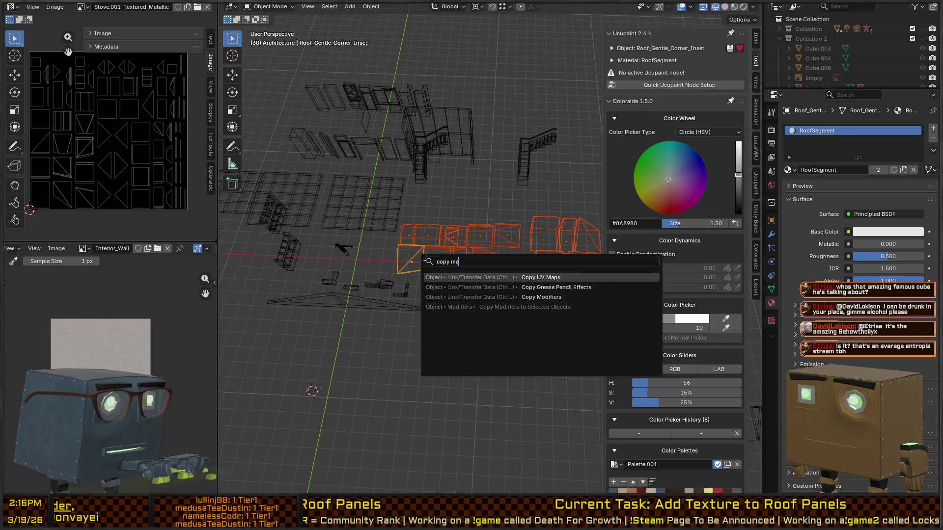
key("BackSpace")
key("BackSpace")
key("BackSpace")
type("mate")
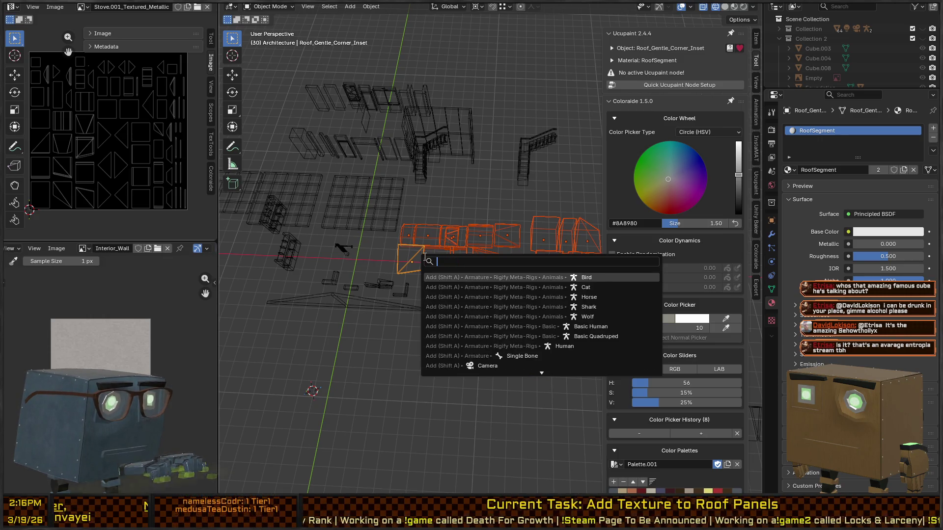
type("rial")
key("Down")
key("Down")
key("Down")
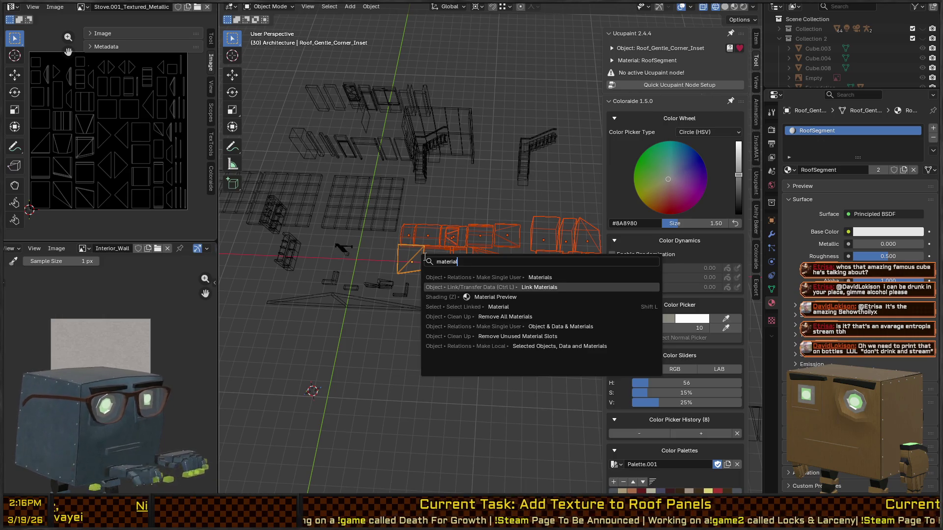
key("Up")
key("Up")
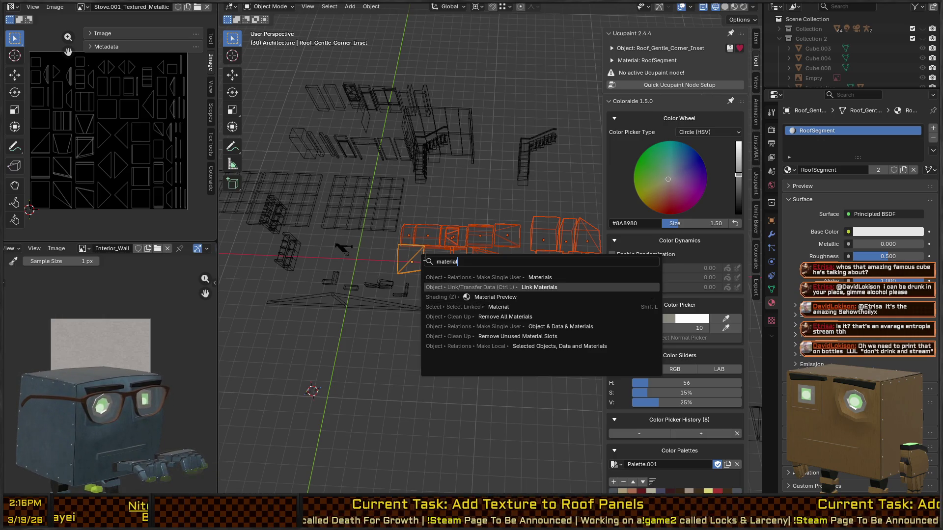
key("Return")
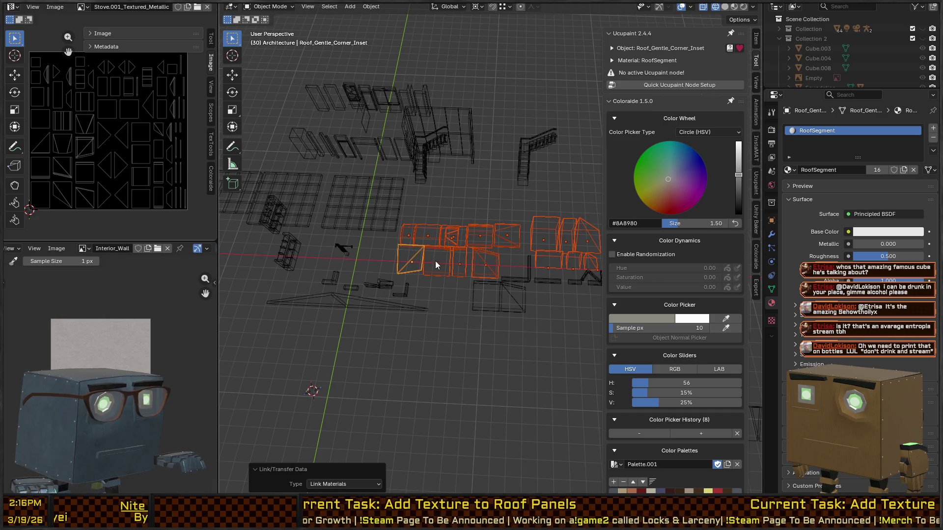
Step: Narrow the selection to single roof pieces, ending on Roof_Gentle_Corner_Inset
left_click(435, 261)
left_click(481, 266)
left_click(547, 267)
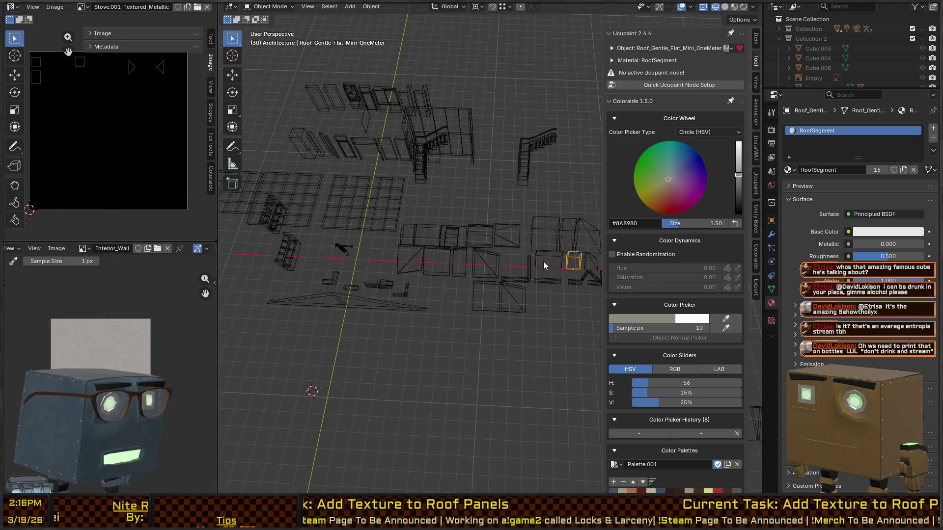
left_click(407, 261)
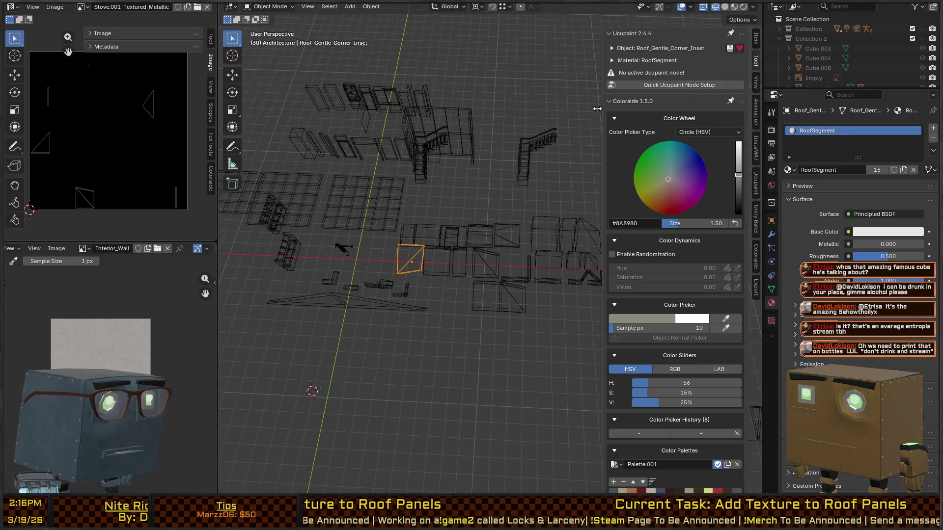
Step: Create a Ucupaint node tree for RoofSegment with a new 2048 image layer, RoofSegment Layer
left_click(688, 84)
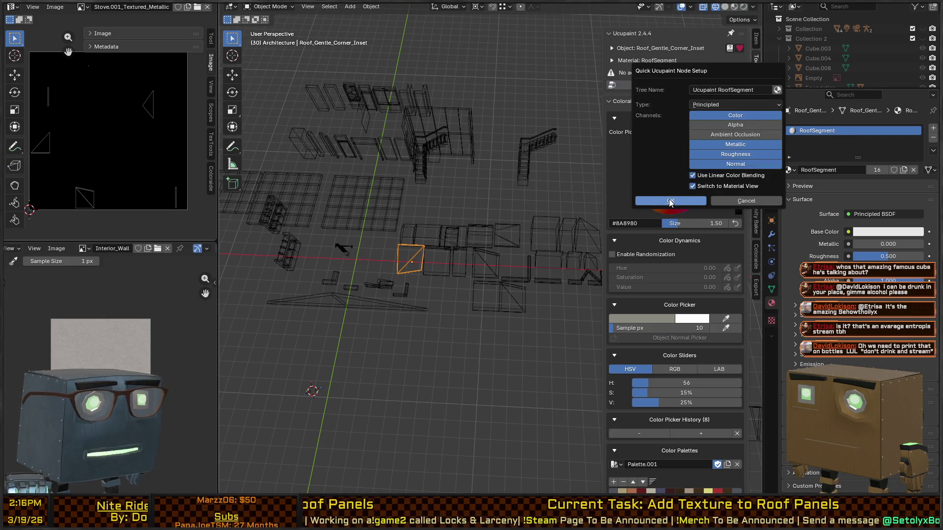
left_click(670, 201)
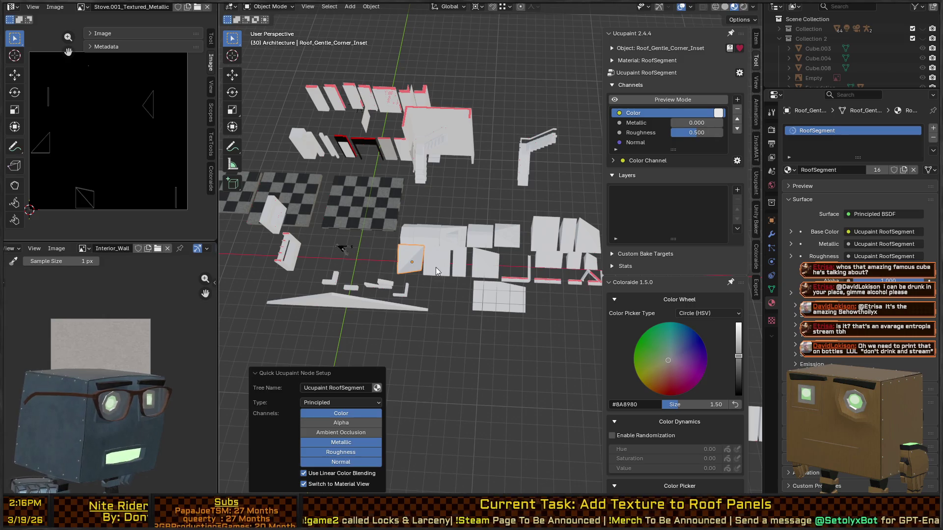
mouse_move(435, 267)
left_mouse_down()
mouse_move(474, 213)
mouse_move(696, 192)
left_mouse_up()
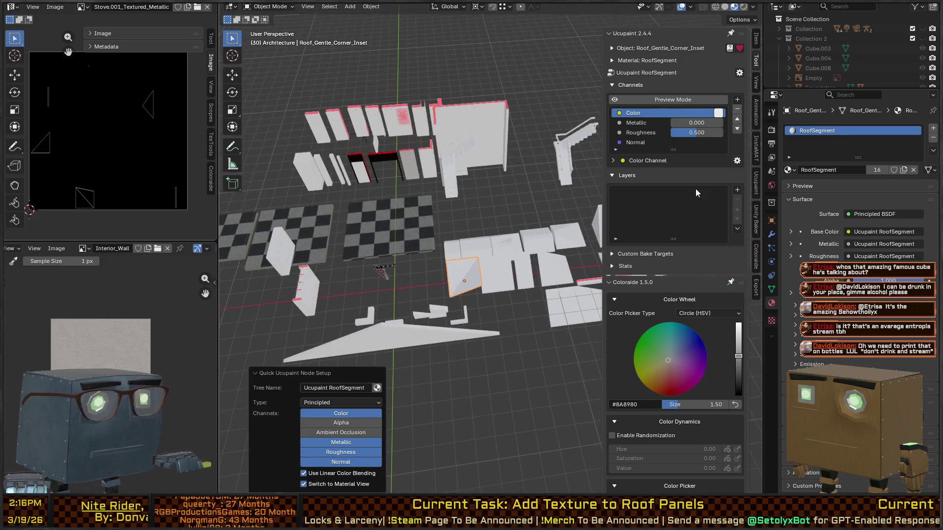
left_click(737, 190)
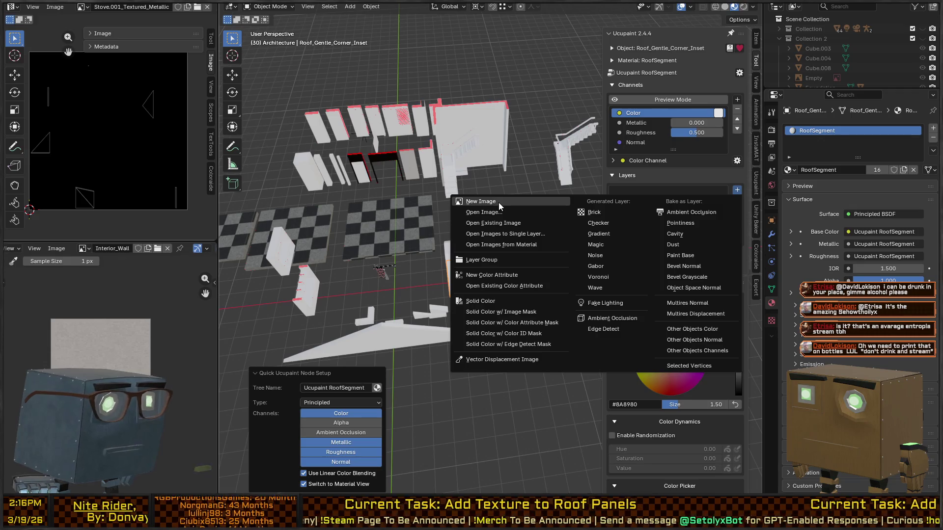
left_click(499, 205)
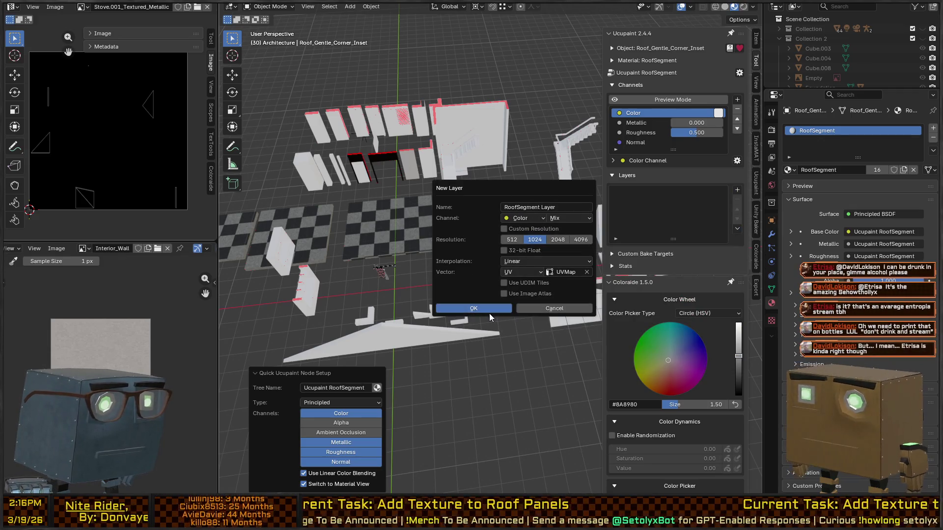
left_click(558, 241)
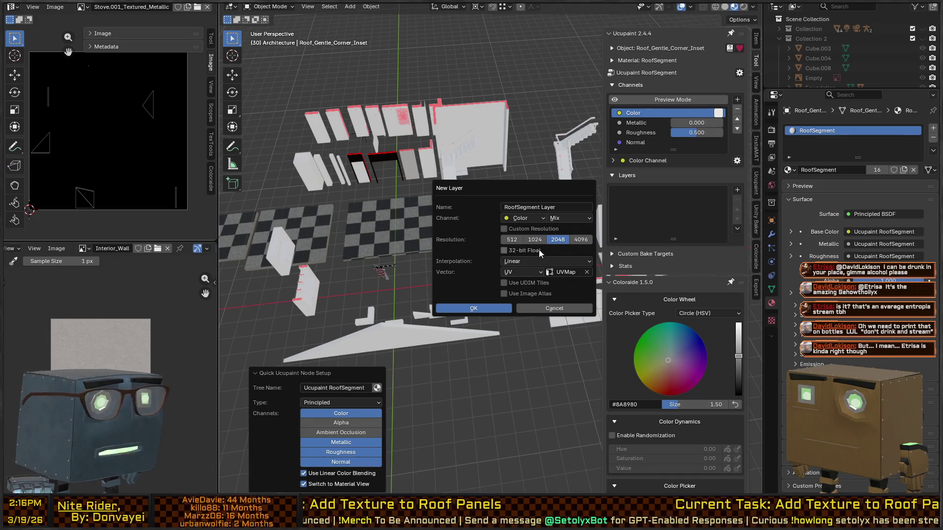
left_click(473, 308)
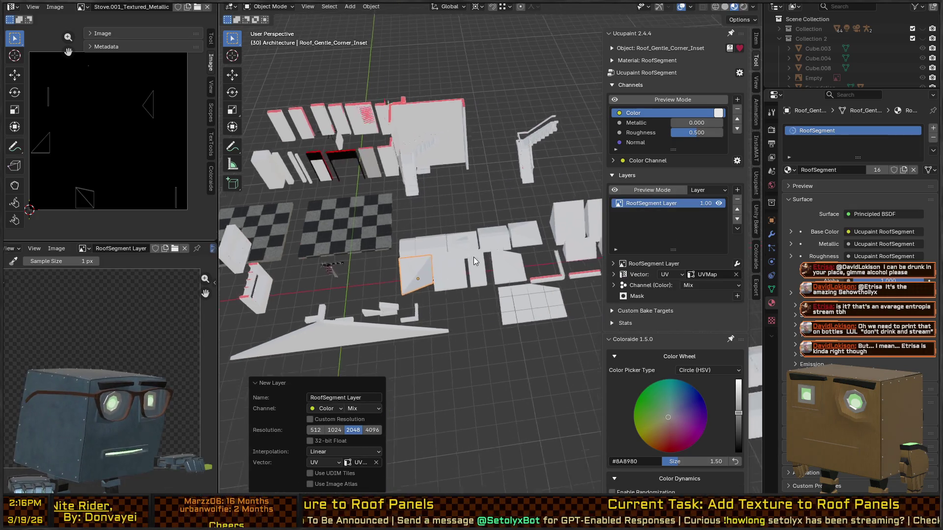
Step: Switch to Texture Paint mode and pick a dark paint colour
key("ctrl+Tab")
left_click(406, 245)
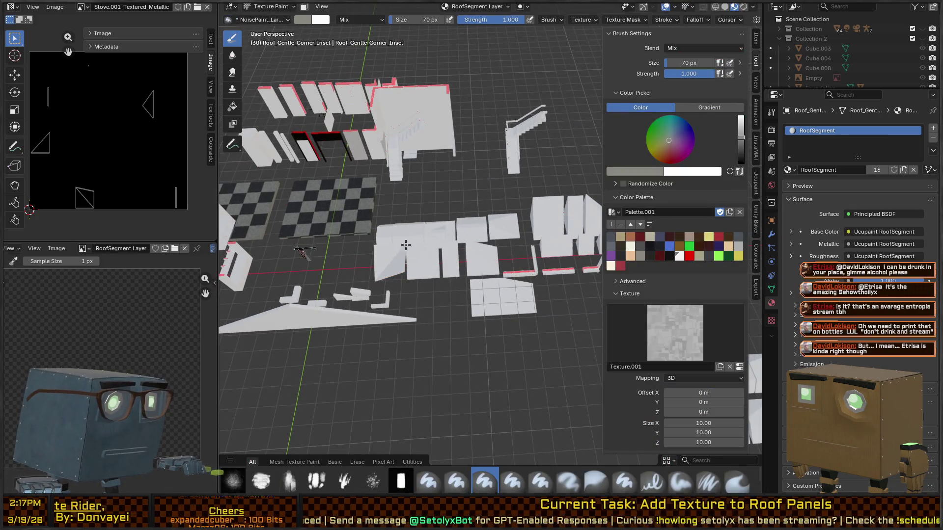
left_click(646, 257)
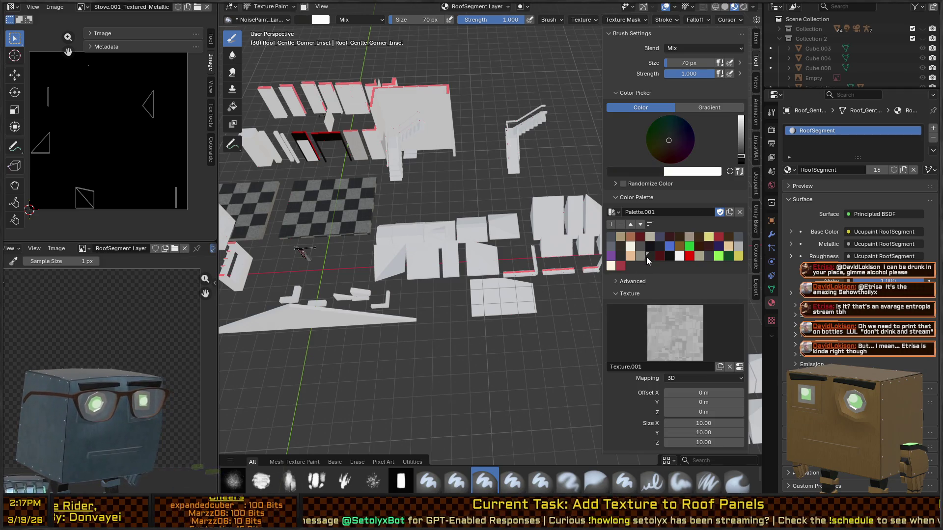
left_click_drag(455, 271, 516, 256)
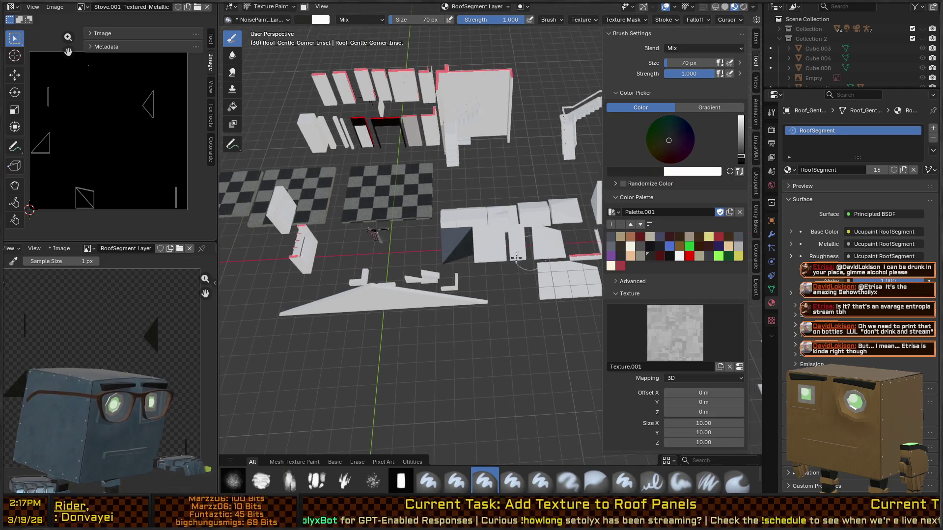
scroll(517, 256, "up", 8)
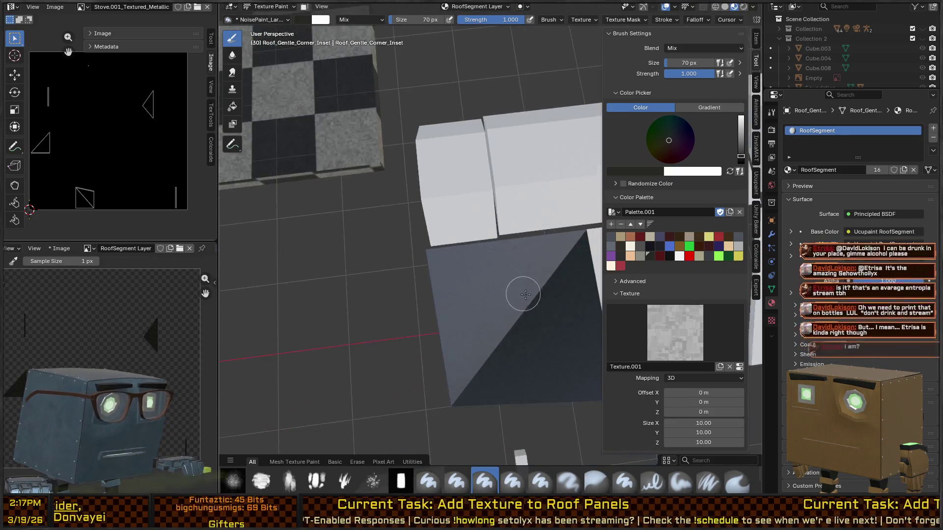
scroll(525, 294, "down", 2)
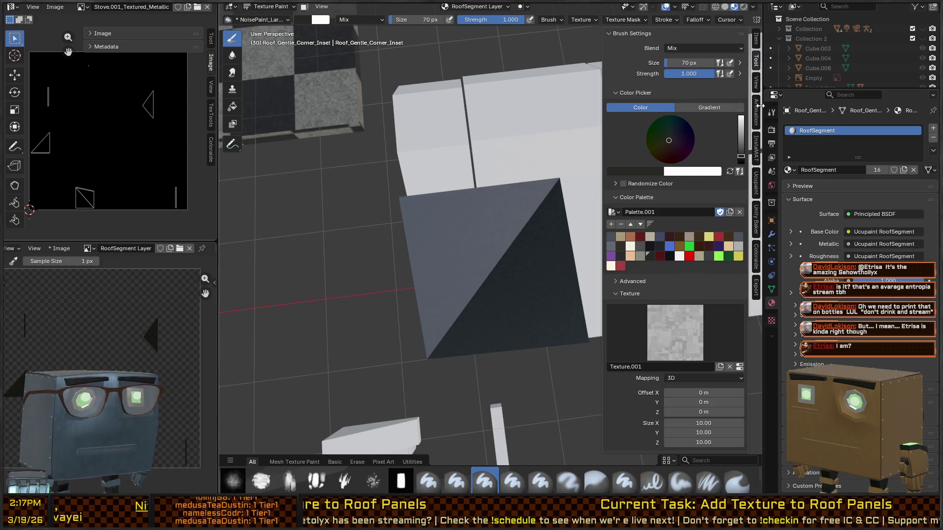
left_click(756, 190)
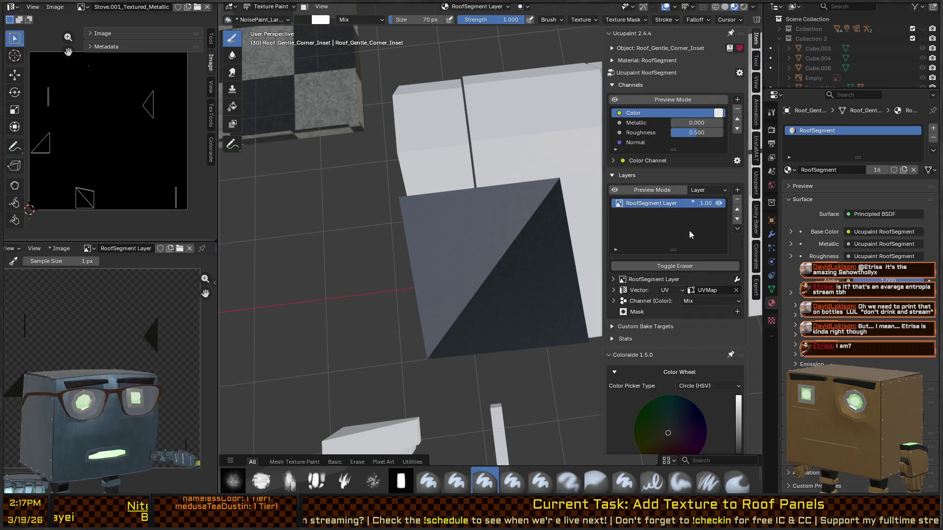
Step: Raise the RoofSegment Roughness channel to 1.000 and switch to the NoisePaint brush
left_click_drag(705, 139, 724, 140)
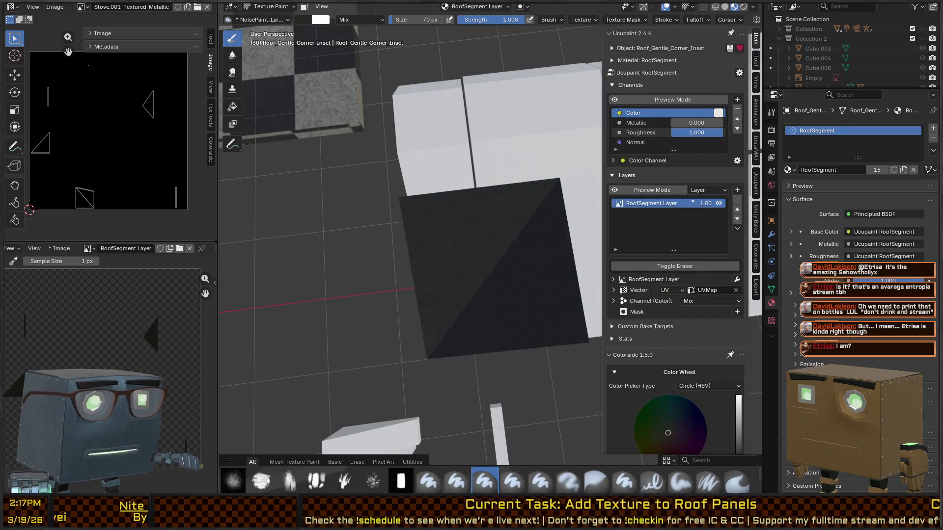
scroll(703, 265, "up", 4, "ctrl")
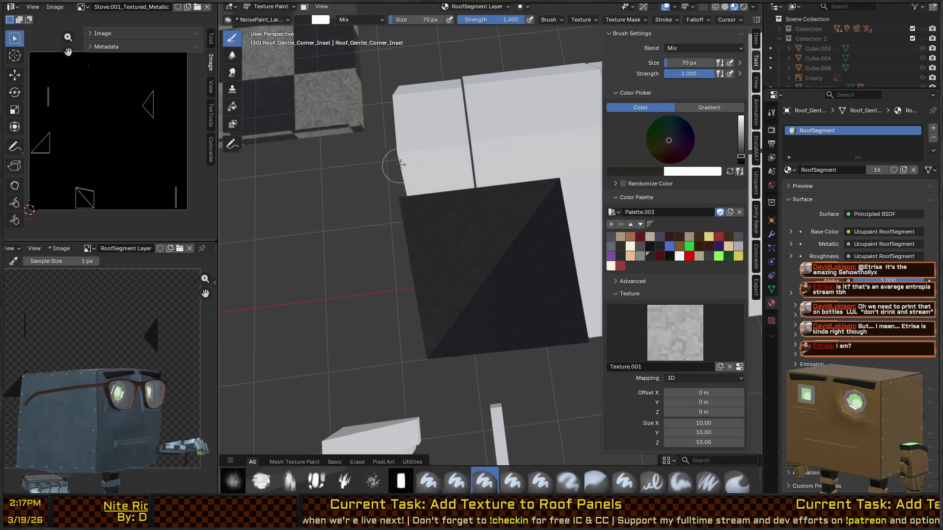
mouse_move(488, 236)
left_mouse_down()
mouse_move(503, 257)
mouse_move(475, 238)
mouse_move(469, 257)
left_mouse_up()
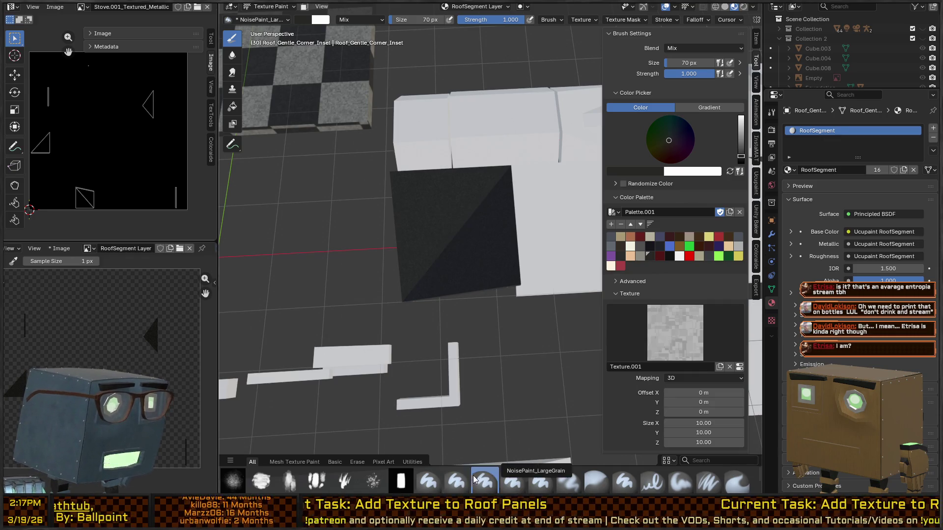
left_click(457, 481)
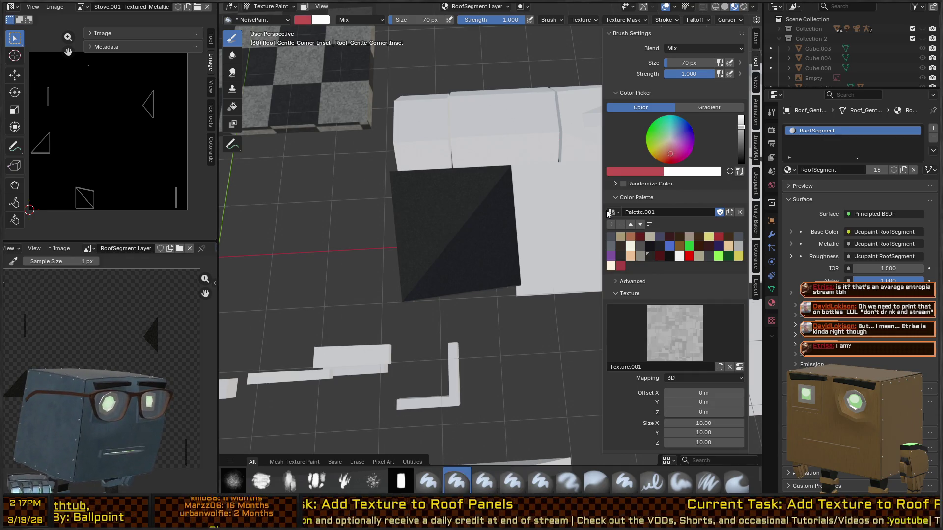
Step: Set the paint colour to black and paint dark NoisePaint strokes on the texture, enlarging the brush
left_click(651, 256)
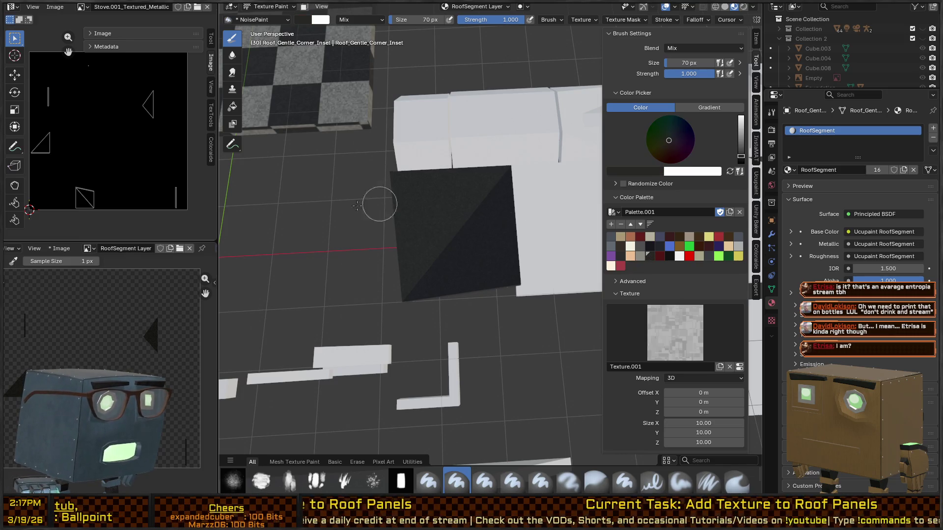
scroll(486, 253, "down", 3)
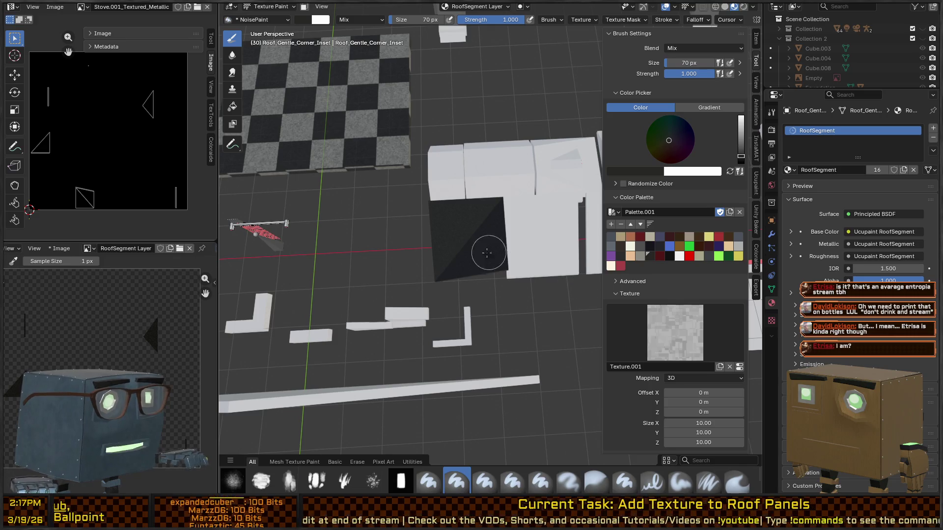
scroll(487, 253, "down", 1)
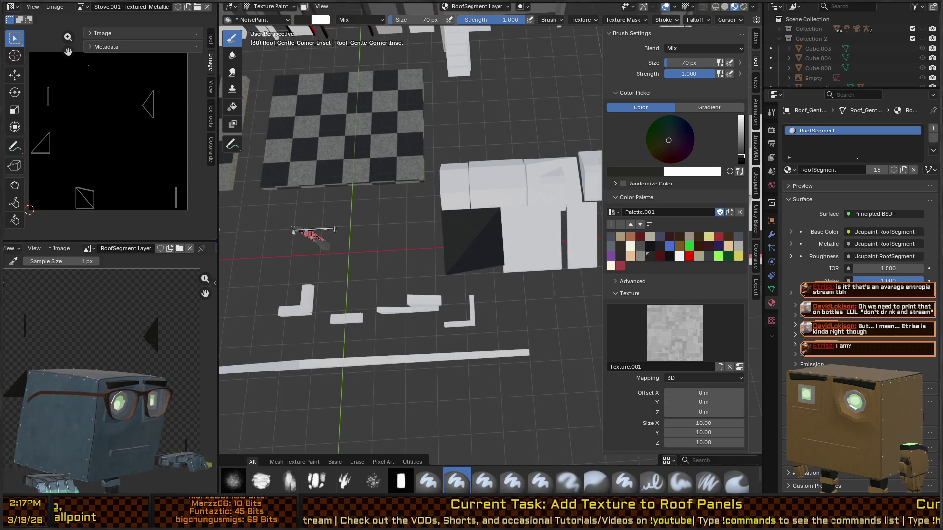
left_click(13, 264)
left_click(24, 284)
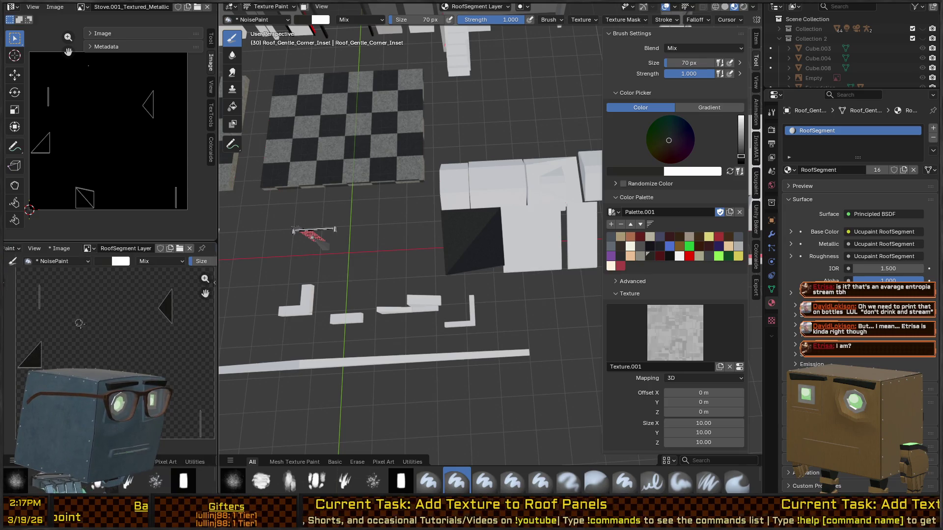
mouse_move(29, 363)
left_mouse_down()
mouse_move(99, 302)
mouse_move(49, 355)
left_mouse_up()
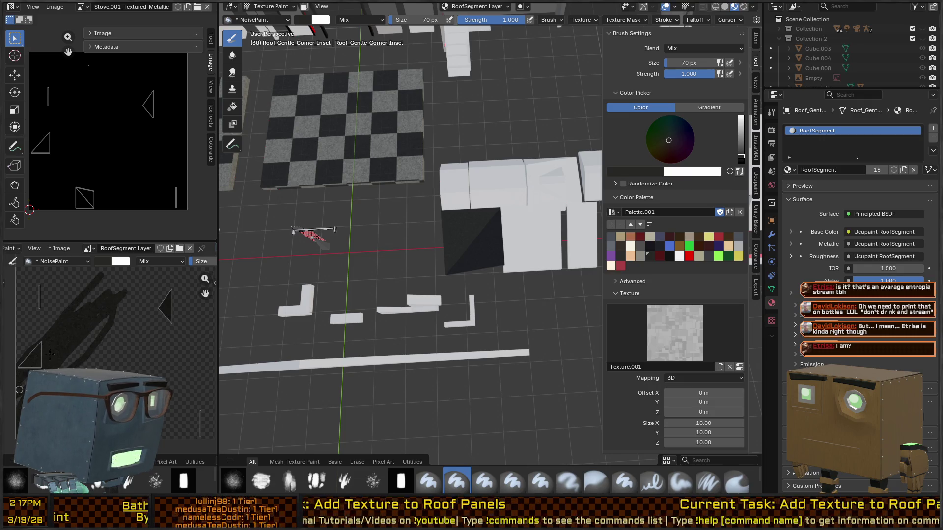
right_click(115, 333)
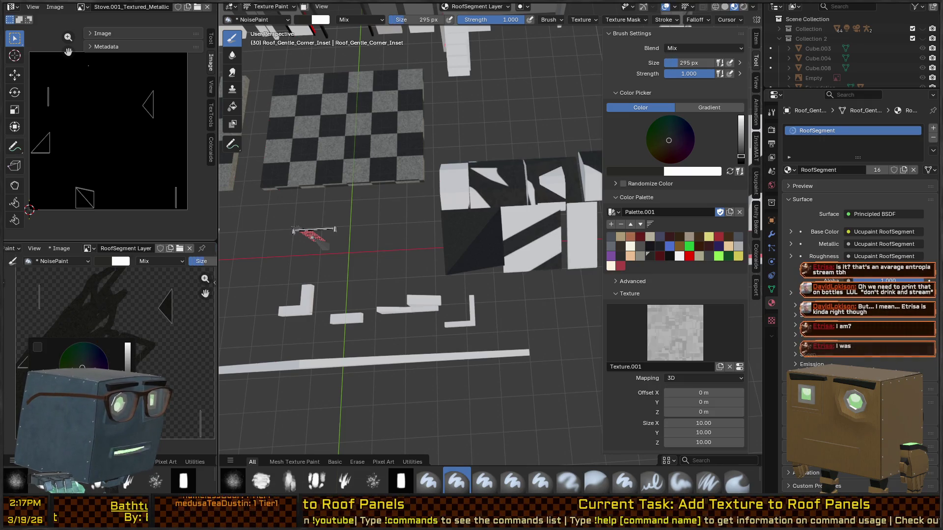
scroll(107, 341, "down", 4)
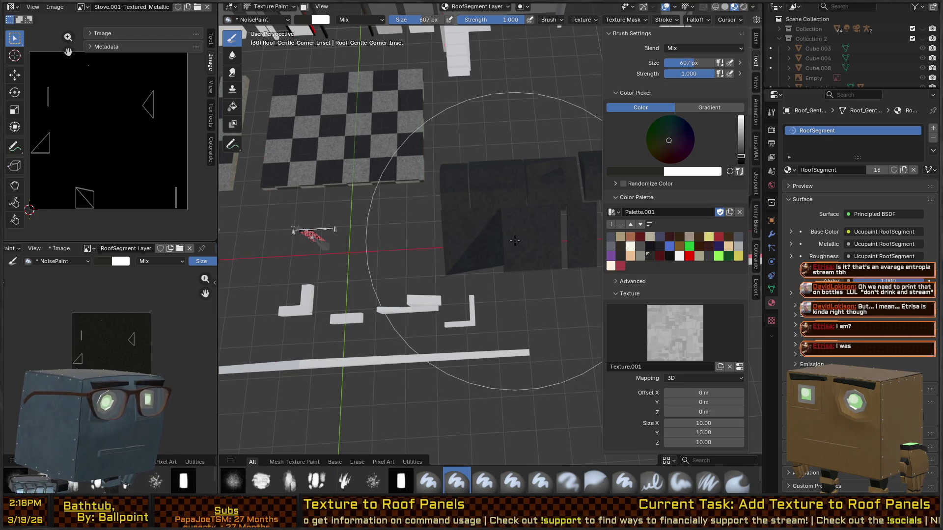
Step: Cover the roof texture in dark noise, then dab blobs in an almost-black reddish colour
mouse_move(379, 253)
left_mouse_down()
mouse_move(372, 217)
mouse_move(470, 267)
mouse_move(400, 253)
mouse_move(491, 246)
left_mouse_up()
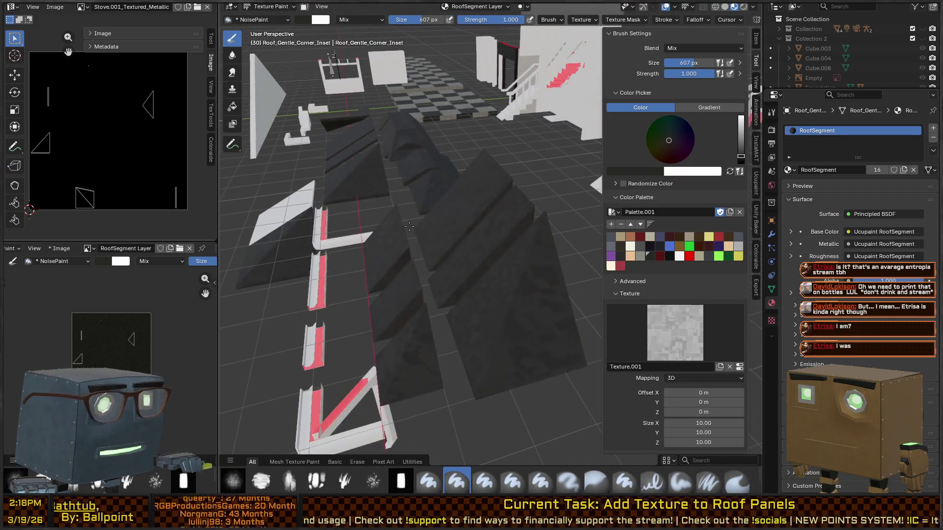
left_click(667, 146)
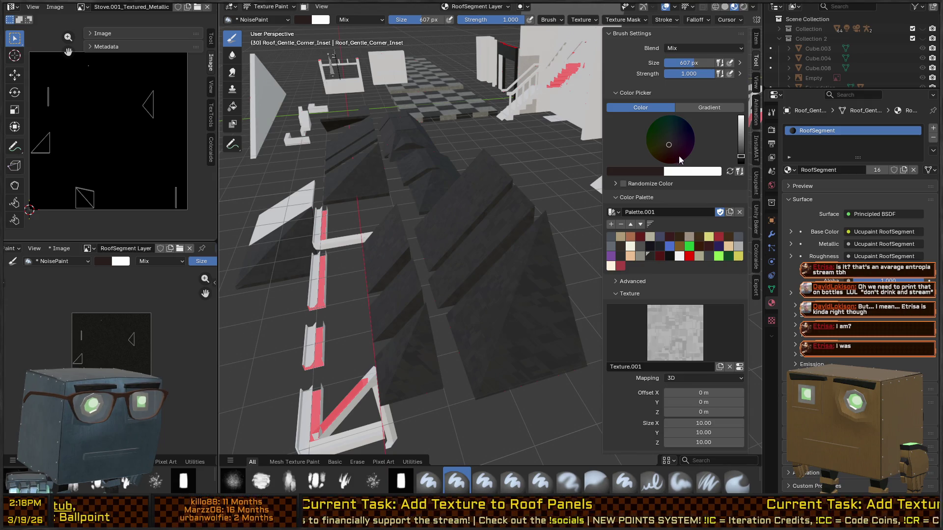
left_click_drag(742, 165, 741, 160)
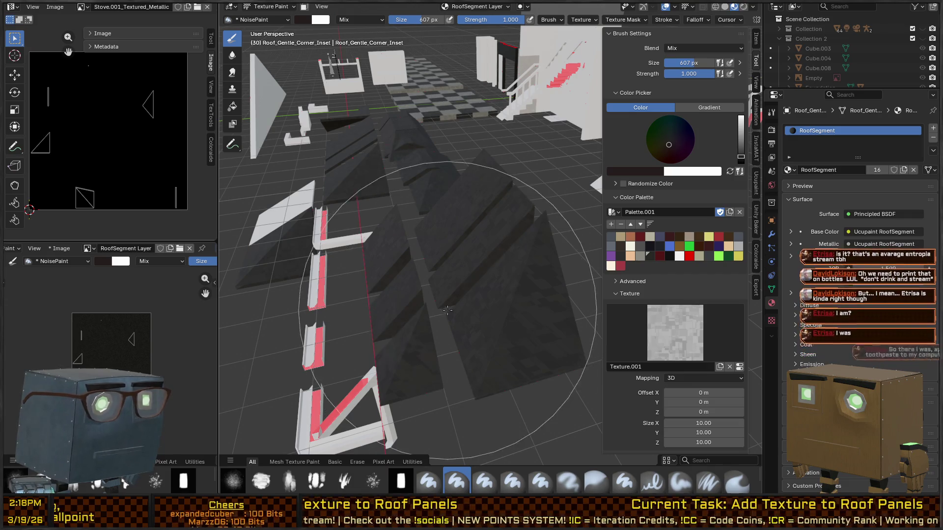
left_click_drag(91, 338, 106, 339)
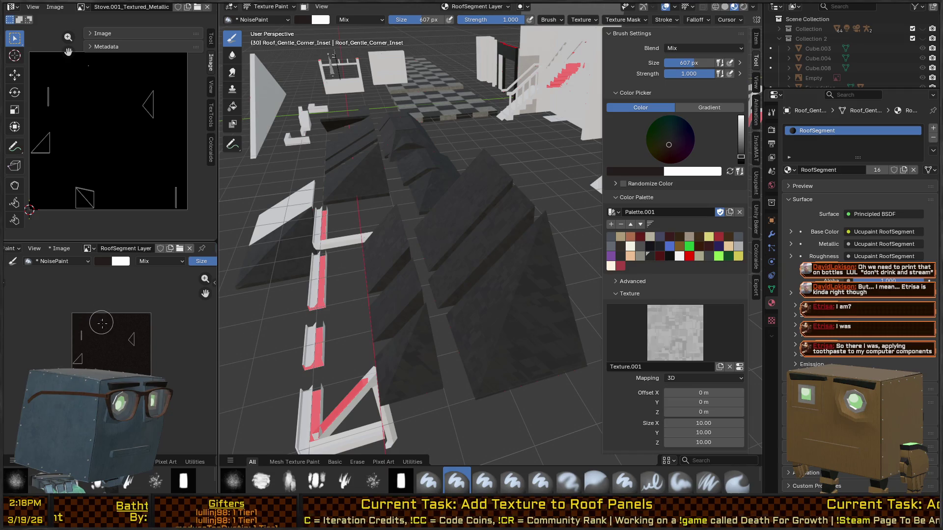
Step: Choose a near-black colour and paint dark noise over the whole roof texture
scroll(456, 301, "up", 5)
left_click_drag(457, 300, 736, 198)
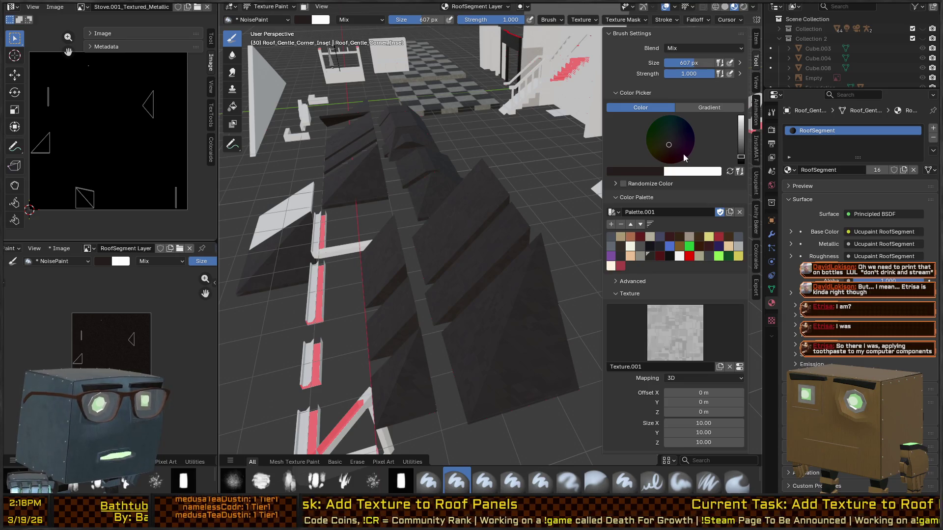
left_click(670, 147)
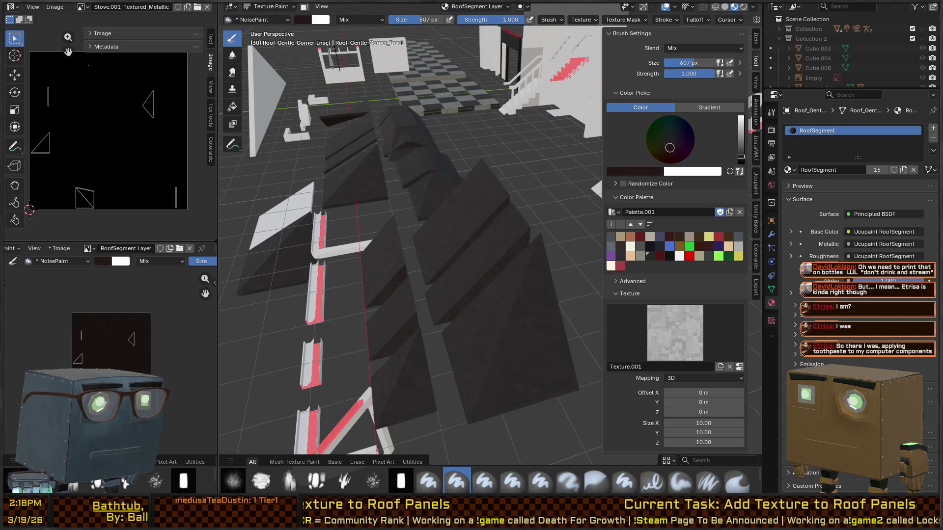
left_click_drag(670, 147, 670, 149)
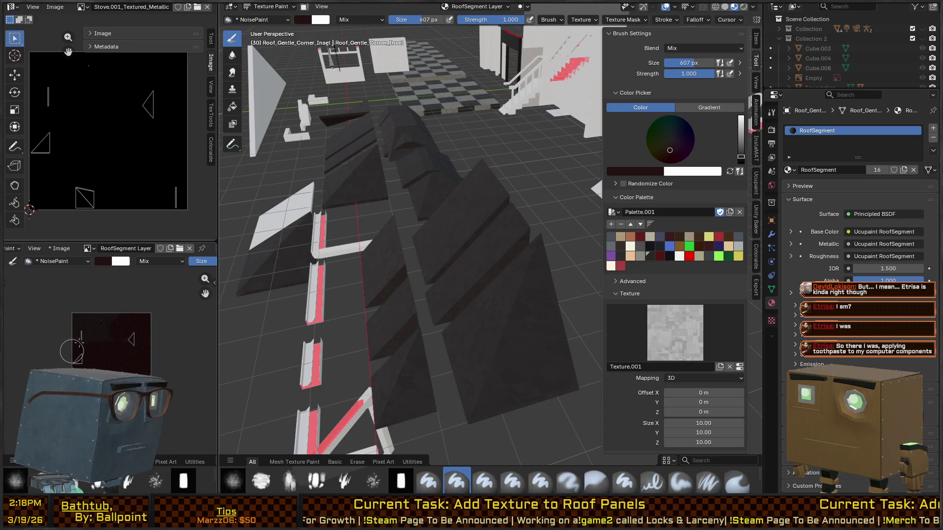
mouse_move(99, 322)
left_mouse_down()
mouse_move(147, 339)
mouse_move(98, 319)
mouse_move(58, 326)
left_mouse_up()
scroll(234, 335, "up", 10)
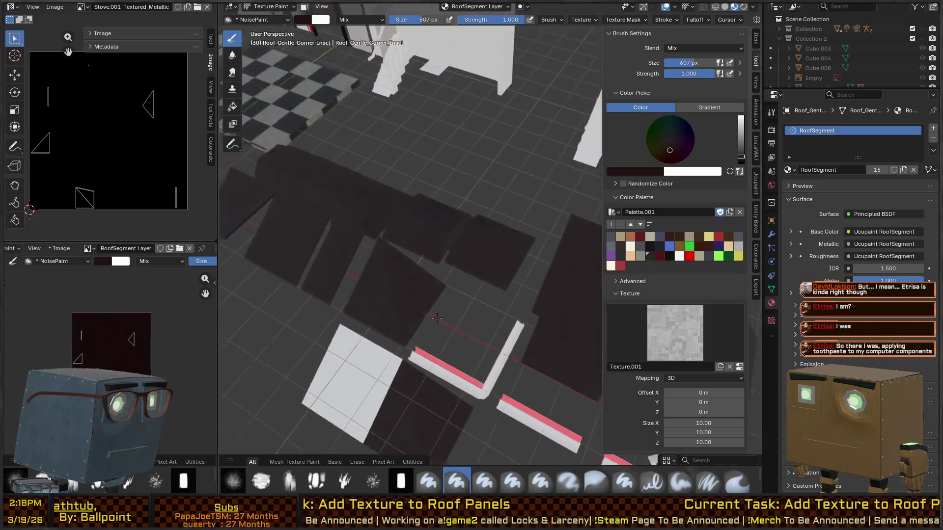
scroll(524, 265, "down", 10)
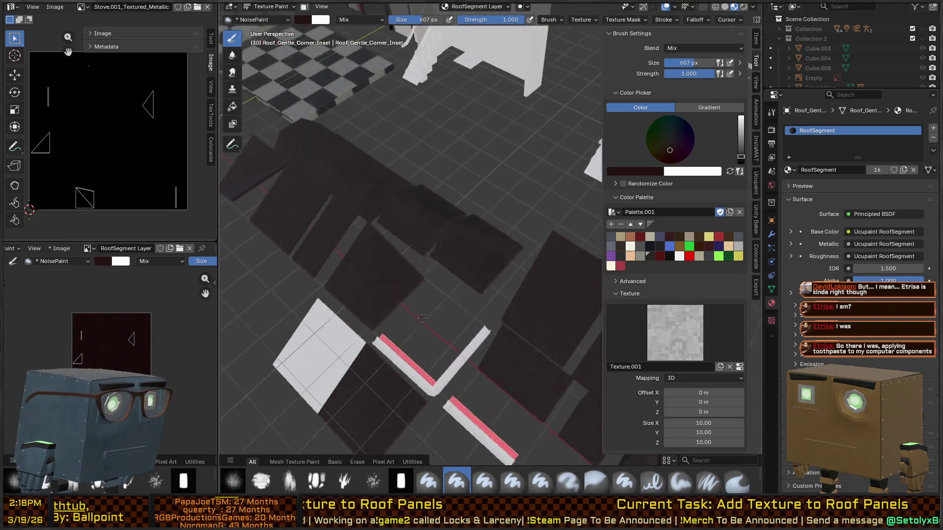
scroll(390, 283, "down", 8)
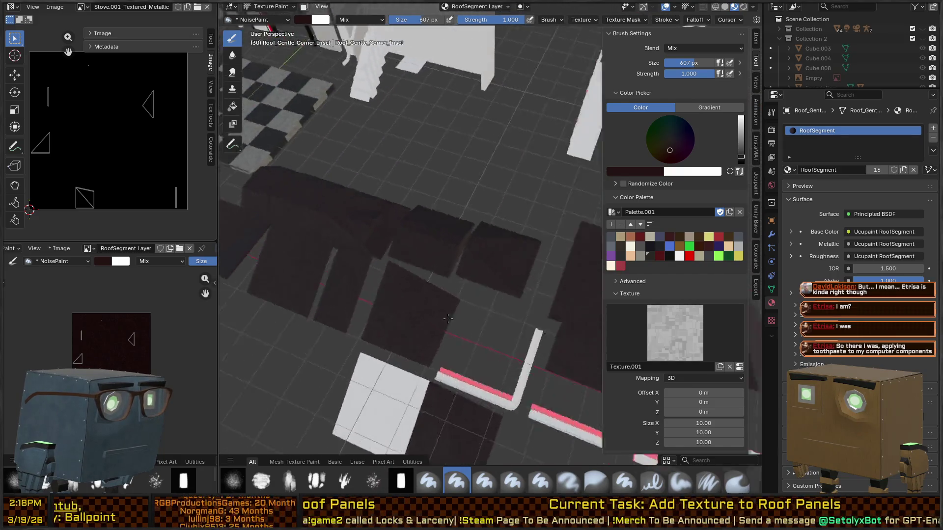
scroll(468, 251, "down", 5)
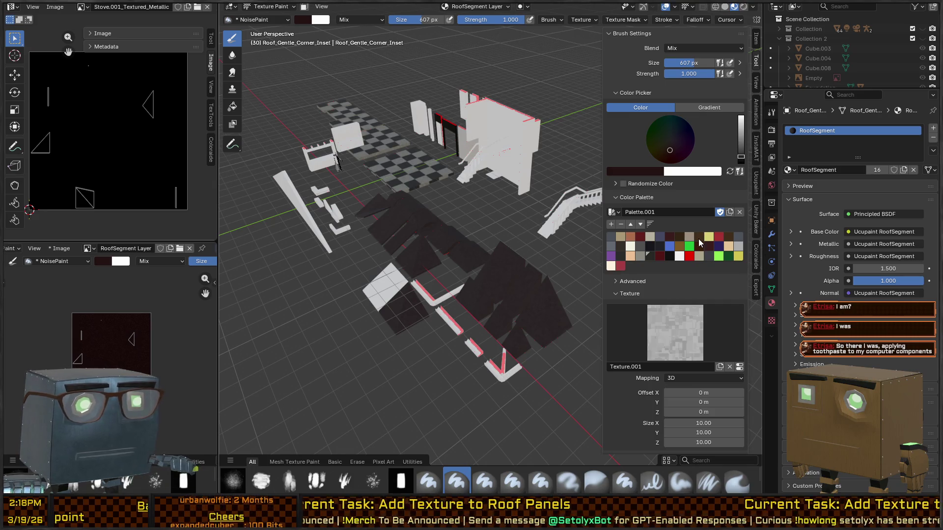
Step: Bake all Ucupaint channels at 2048 resolution into the RoofSegment Color image
left_click(756, 183)
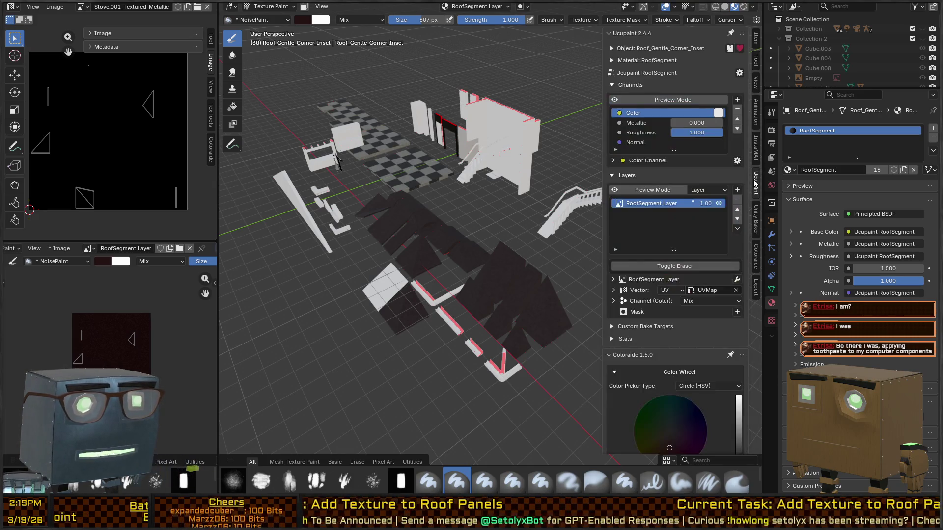
left_click(740, 73)
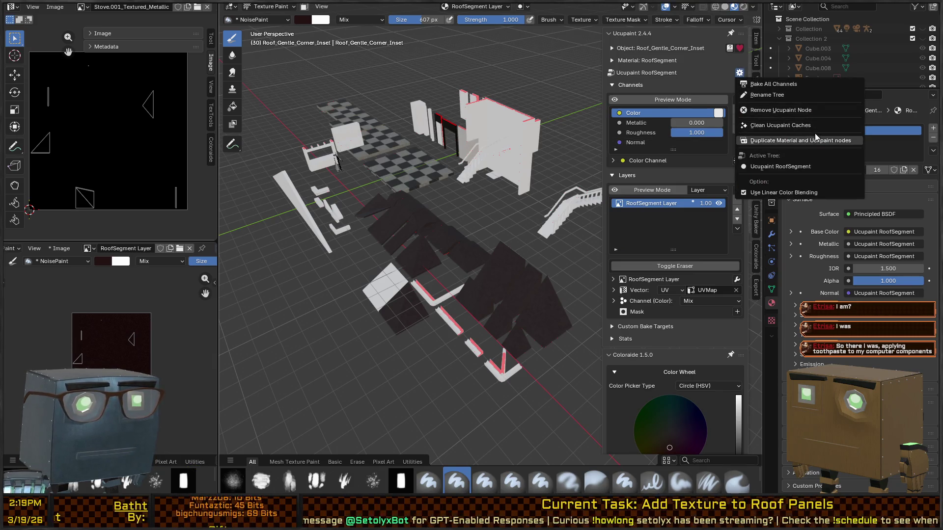
left_click(740, 72)
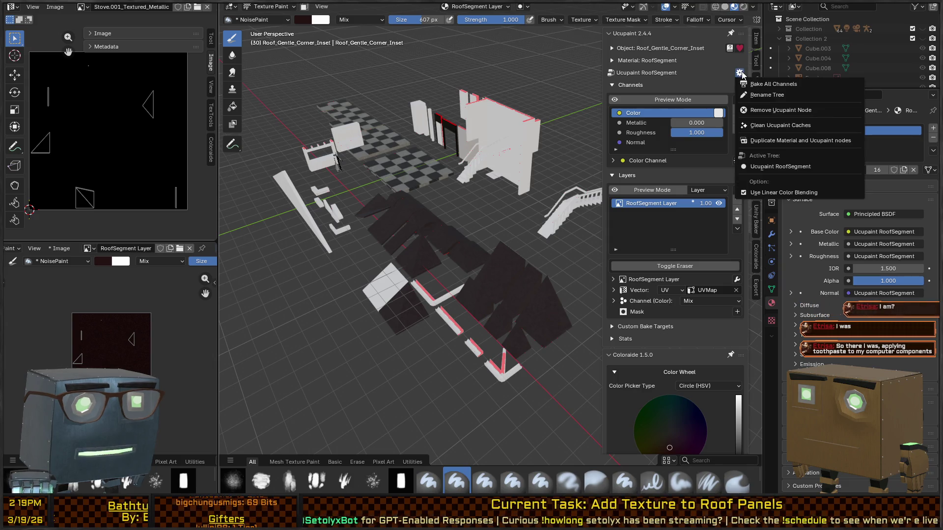
left_click(772, 85)
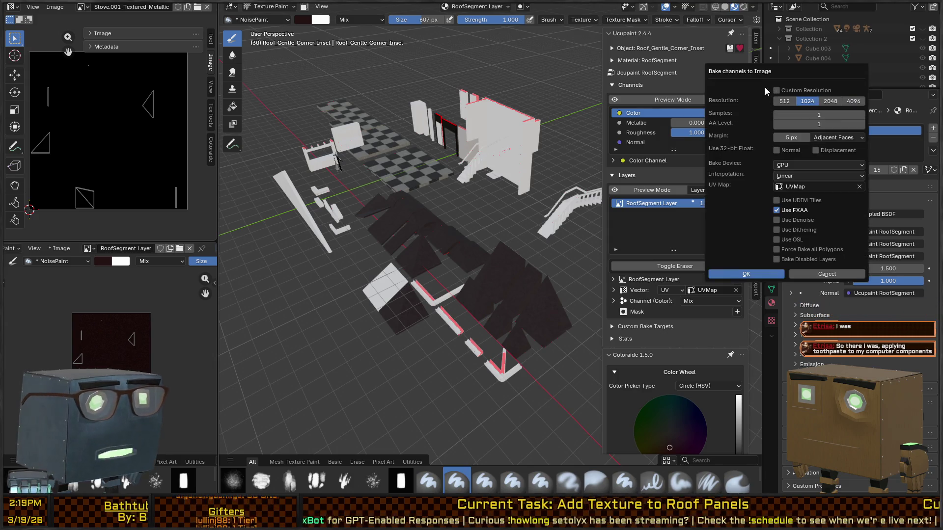
left_click(830, 102)
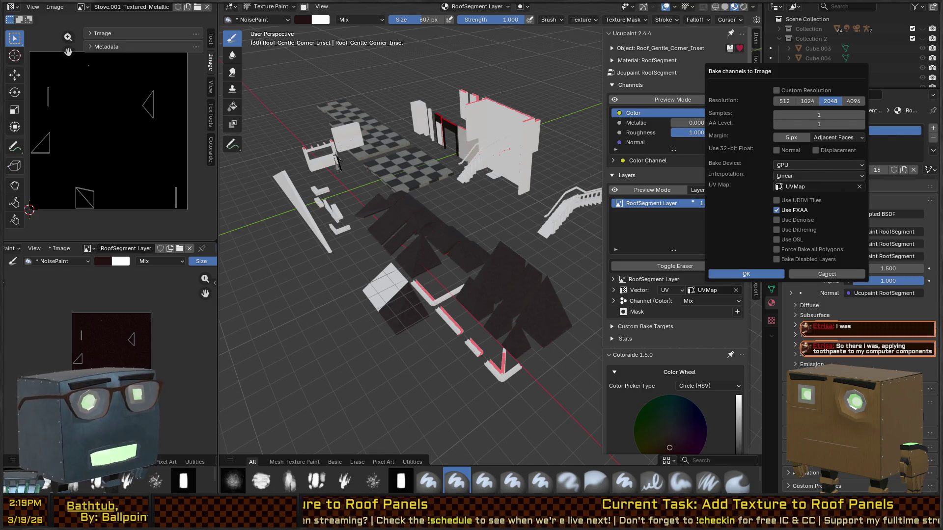
key("Return")
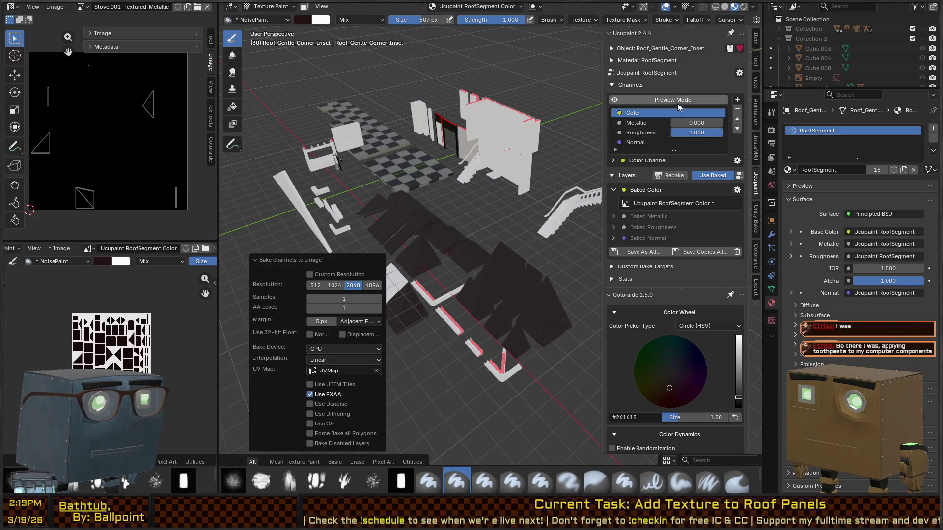
left_click(739, 73)
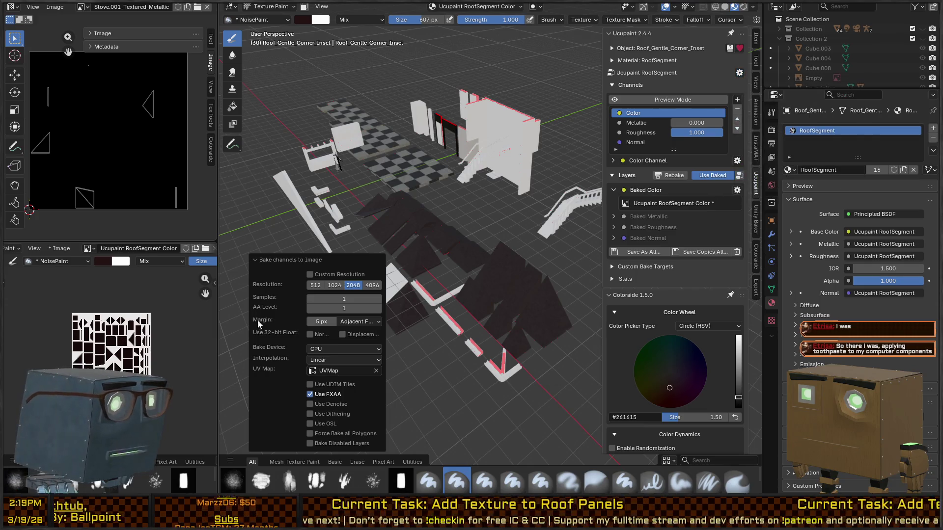
scroll(112, 340, "up", 6)
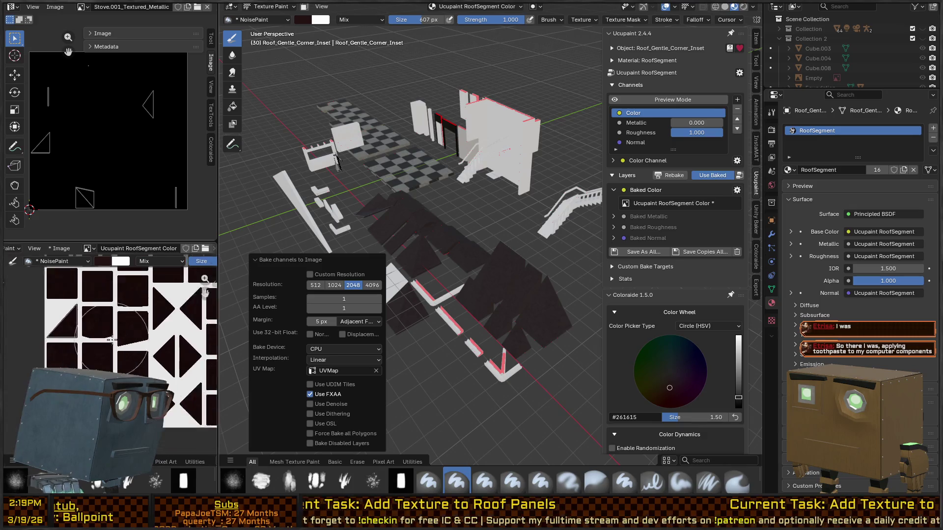
scroll(112, 340, "down", 4)
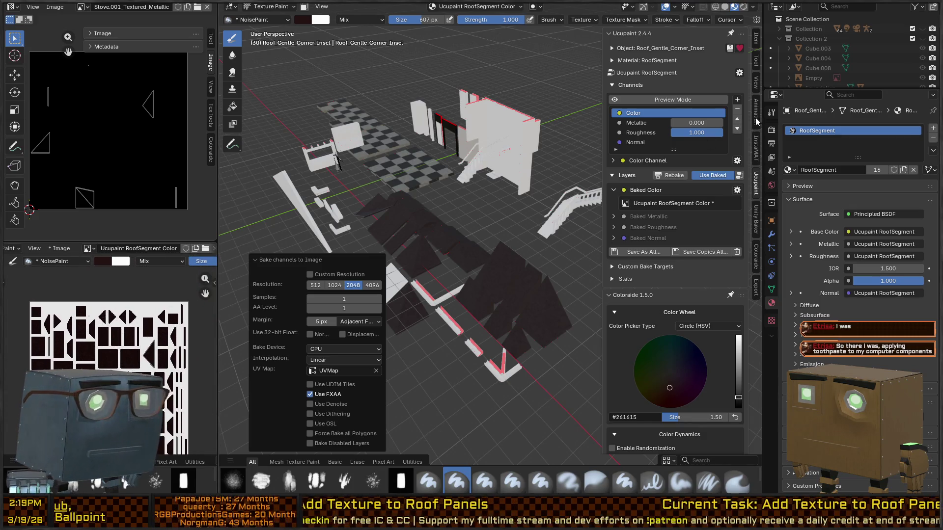
Step: Rebake all channels using GPU Compute as the bake device
left_click(740, 73)
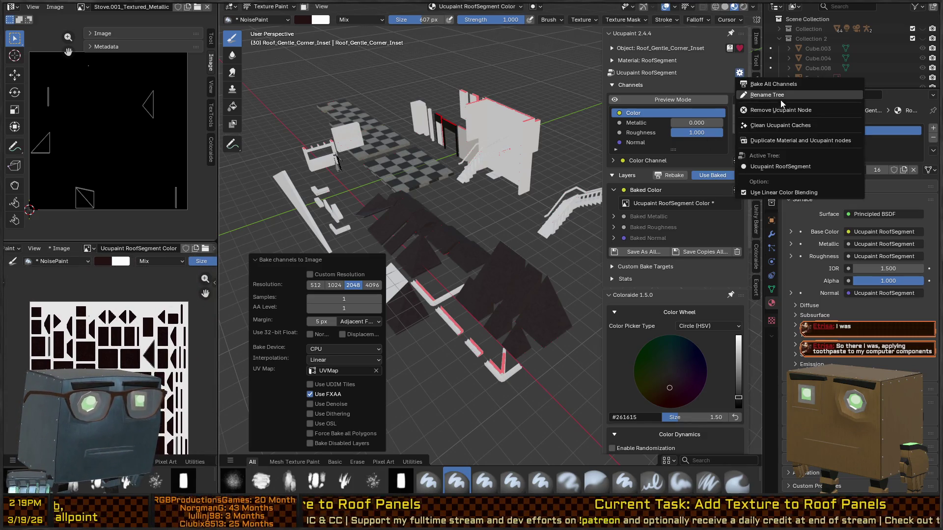
left_click(777, 86)
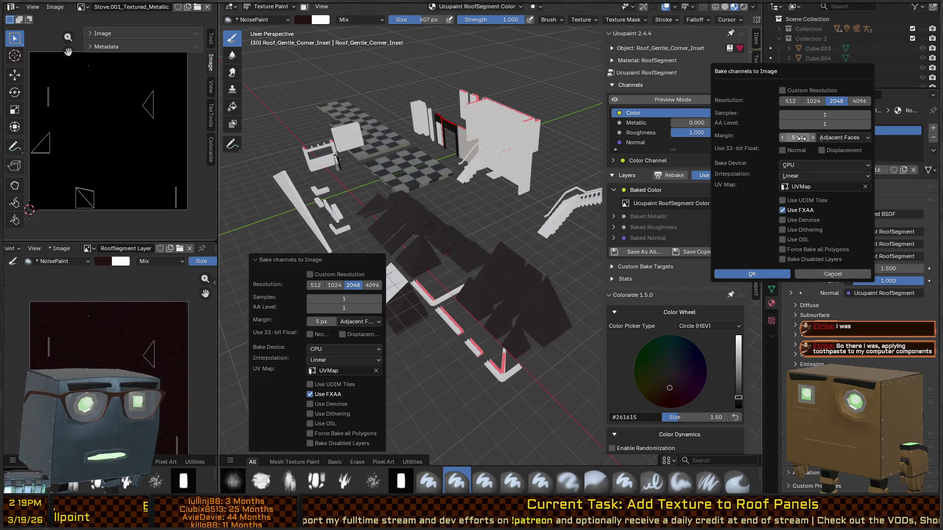
left_click(842, 165)
left_click(810, 197)
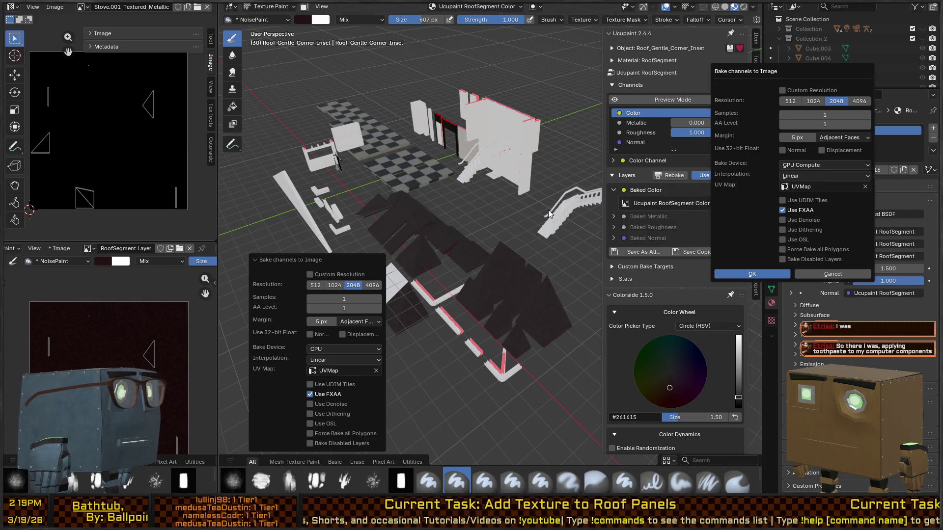
left_click(752, 273)
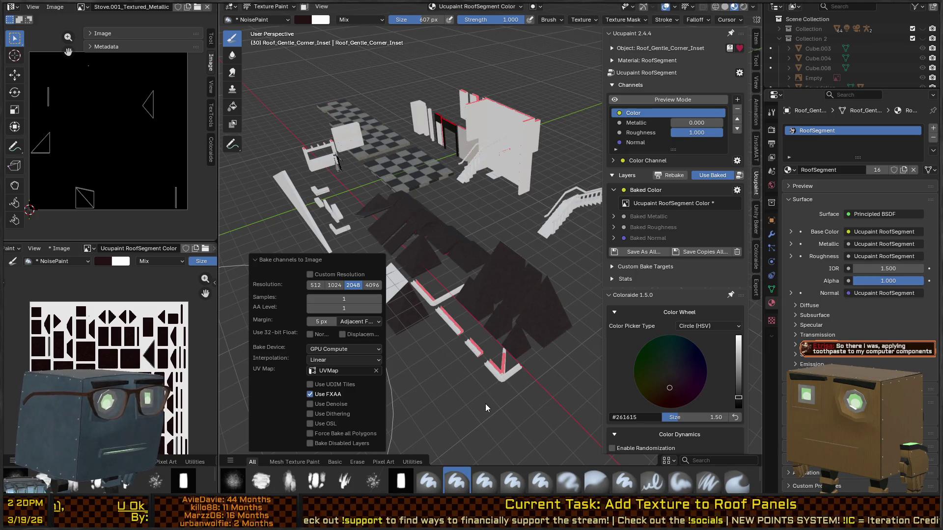
Step: Save the baked colour image, return to Object Mode, and select the white flat roof panel
key("ctrl+s")
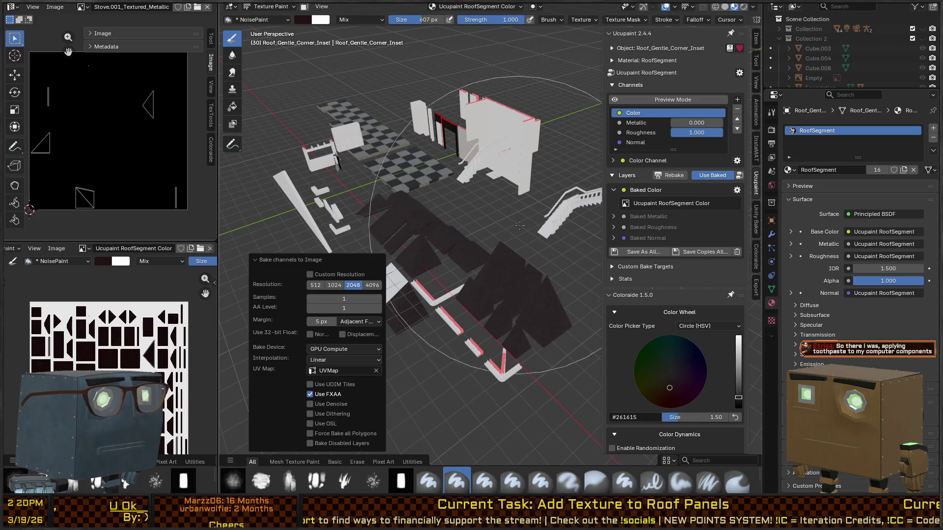
key("ctrl+Tab")
left_click(371, 234)
mouse_move(398, 231)
left_mouse_down()
mouse_move(520, 264)
mouse_move(476, 263)
mouse_move(491, 266)
left_mouse_up()
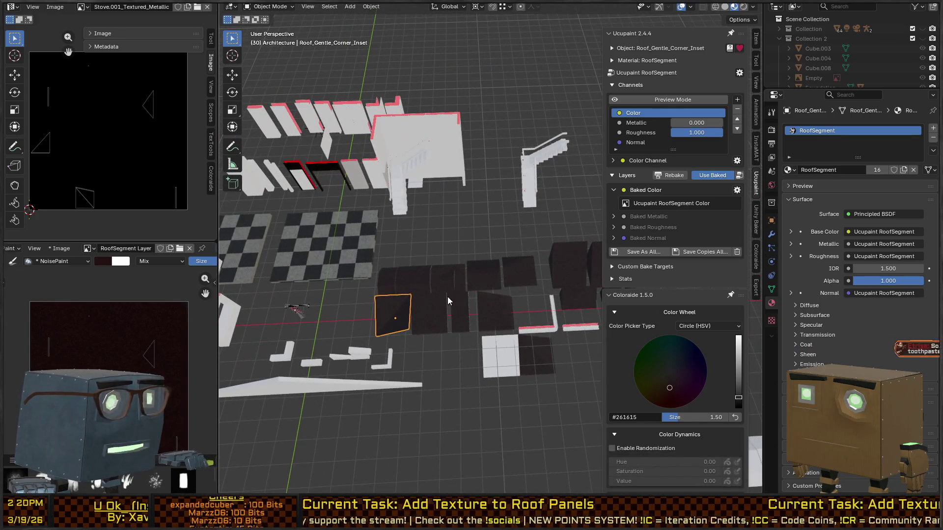
left_click(518, 355)
mouse_move(503, 361)
left_mouse_down()
mouse_move(497, 250)
mouse_move(500, 281)
left_mouse_up()
Step: Add the dark corner panel and the front row of roof panels to the selection, ending with the leftmost inset corner
scroll(502, 304, "down", 4)
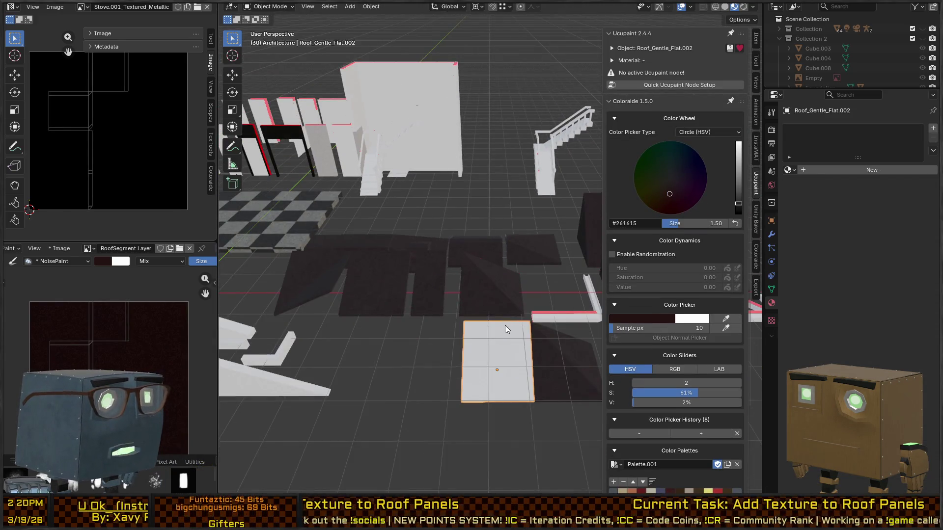
scroll(505, 324, "down", 2)
left_click(532, 309, "shift")
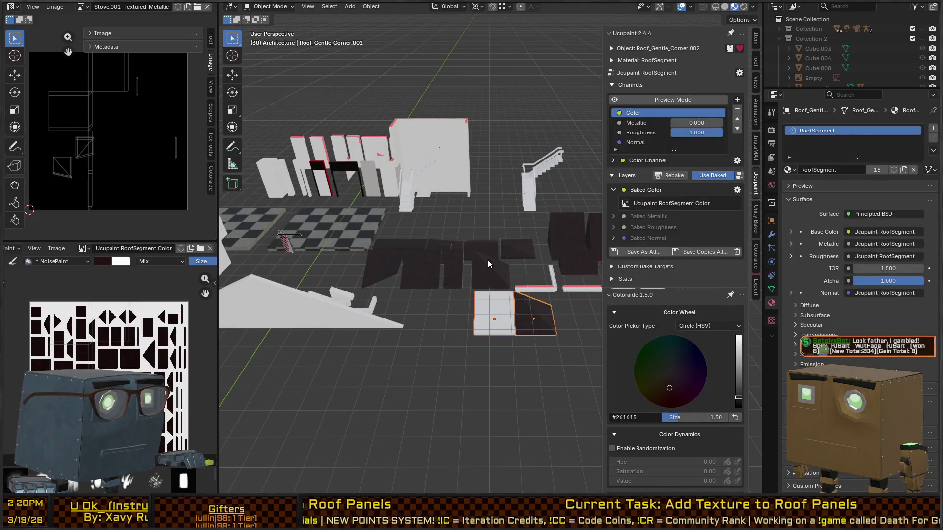
left_click(491, 274, "shift")
left_click(456, 270, "shift")
left_click(431, 272, "shift")
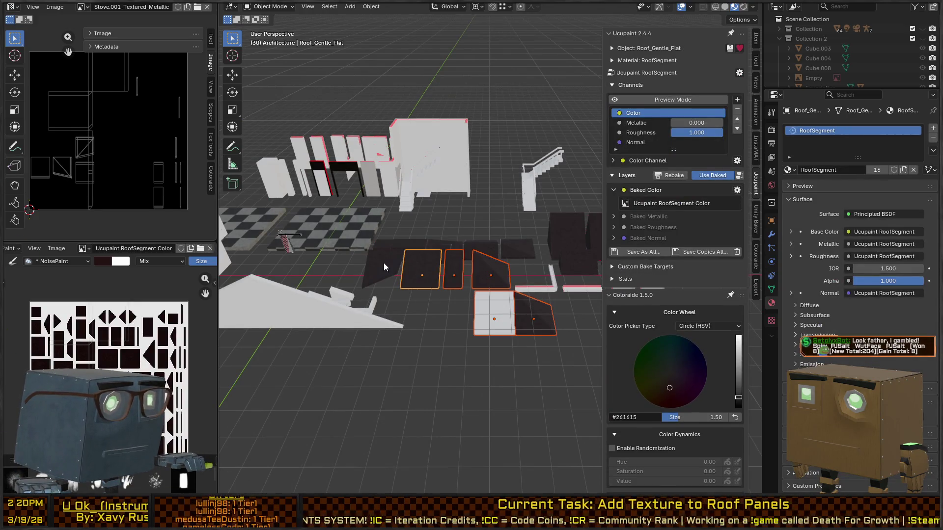
left_click(384, 263, "shift")
Step: Add the top-row roof pieces and the right-side roof panels to the selection
left_click(386, 246, "shift")
left_click(412, 246, "shift")
left_click(450, 246, "shift")
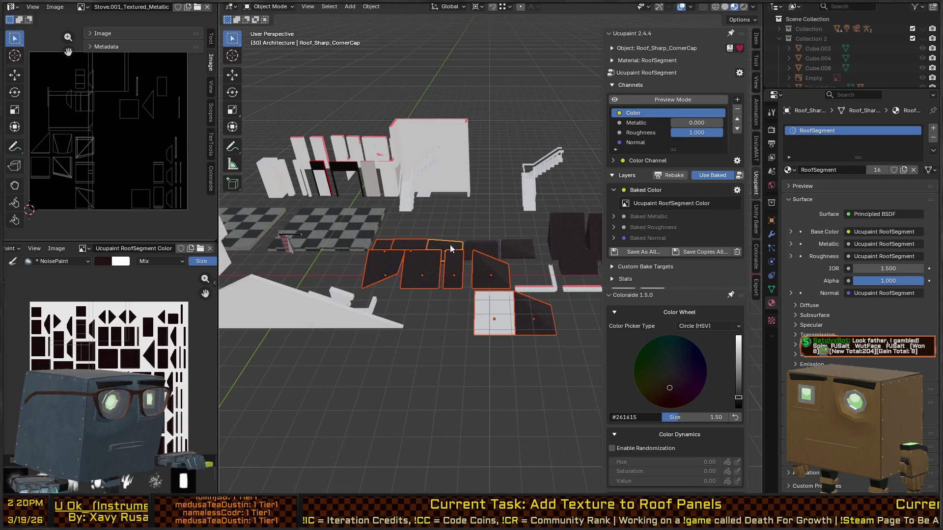
left_click(444, 247, "shift")
left_click(475, 250, "shift")
left_click(511, 246, "shift")
left_click(565, 230, "shift")
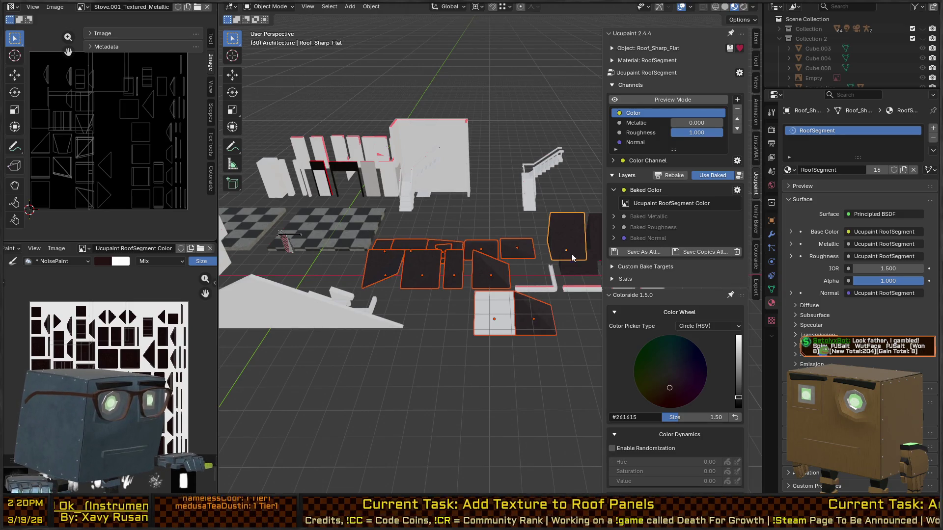
left_click(572, 255, "shift")
left_click(586, 243, "shift")
Step: Add the slanted right panels and the white flat panel, making Roof_Gentle_Corner_Inset active
mouse_move(565, 255)
left_mouse_down()
mouse_move(434, 252)
mouse_move(512, 252)
left_mouse_up()
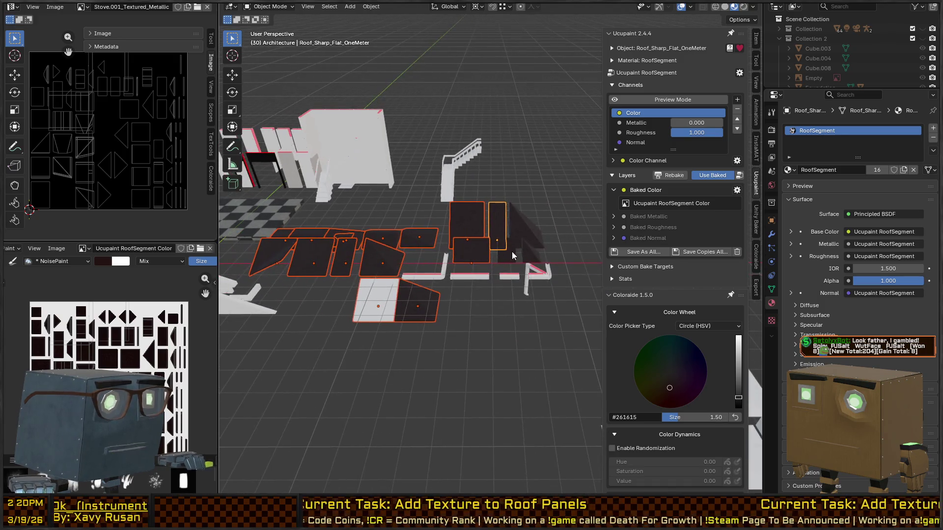
left_click(530, 249, "shift")
left_click(529, 230, "shift")
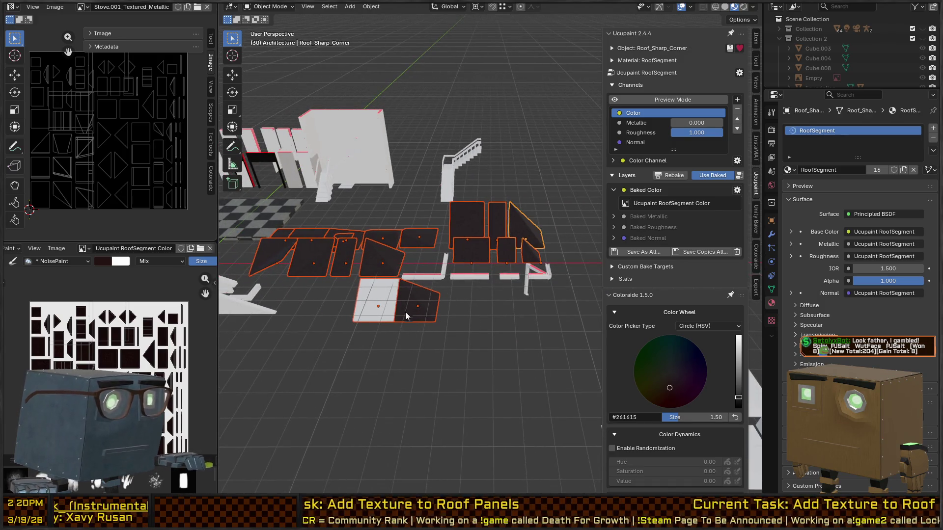
left_click(375, 304, "shift")
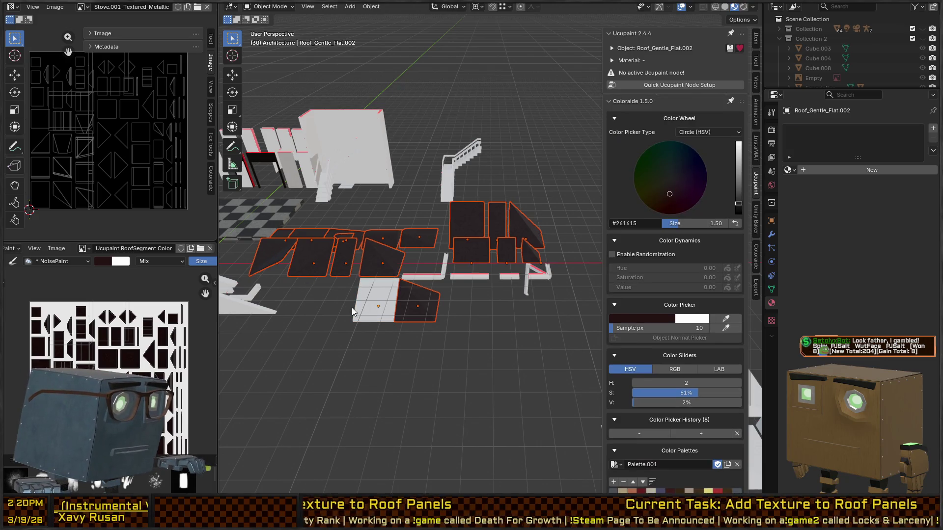
left_click(268, 266, "shift")
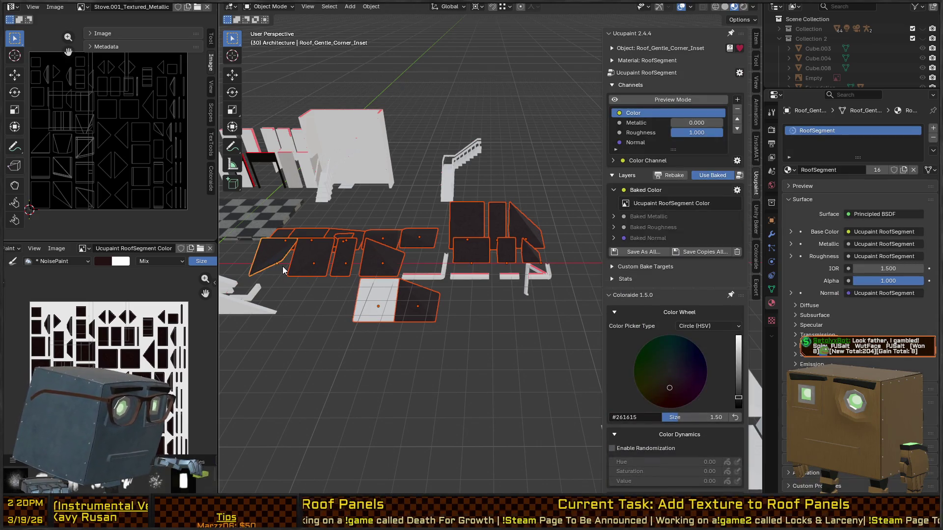
Step: Link the active RoofSegment material to all selected roof panels via 'Link Materials'
key("F3")
type("link mater")
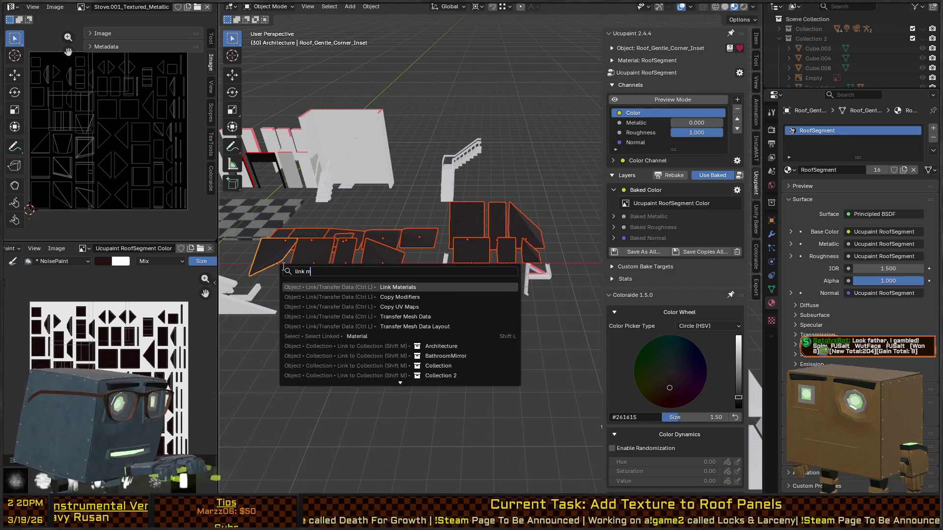
key("Return")
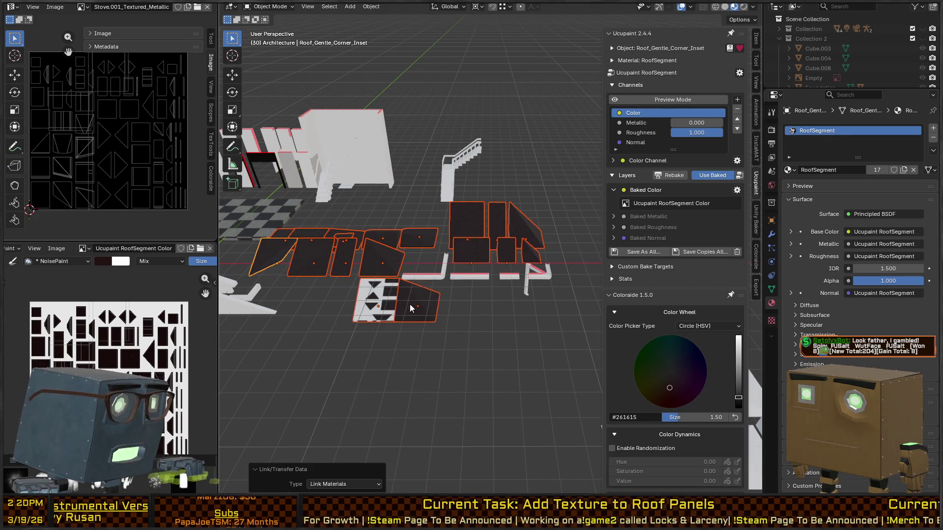
Step: Smart UV Project unwrap the selected panel faces in Edit Mode
key("Tab")
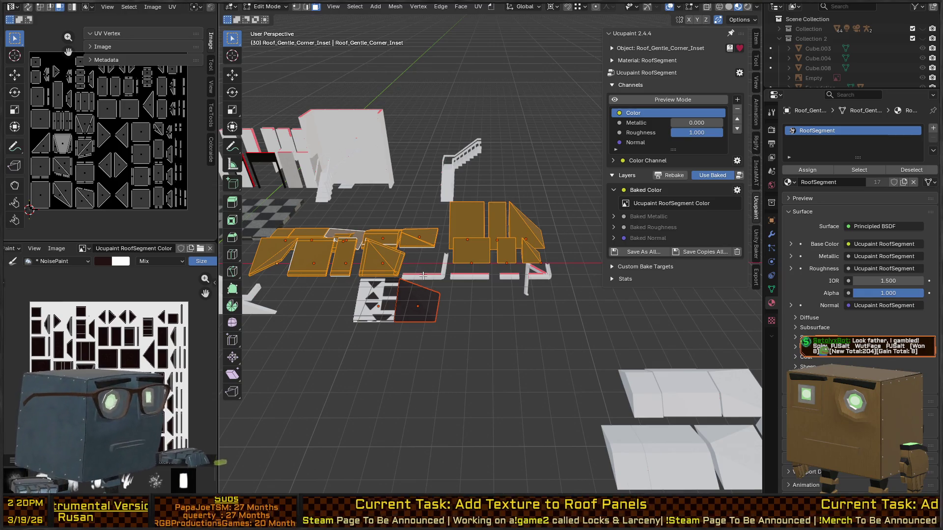
key("u")
left_click(423, 274)
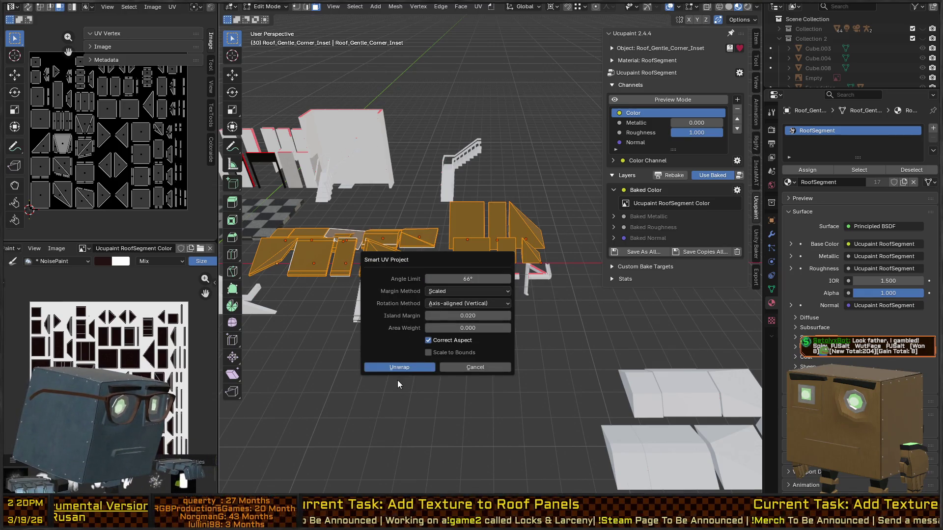
left_click(397, 367)
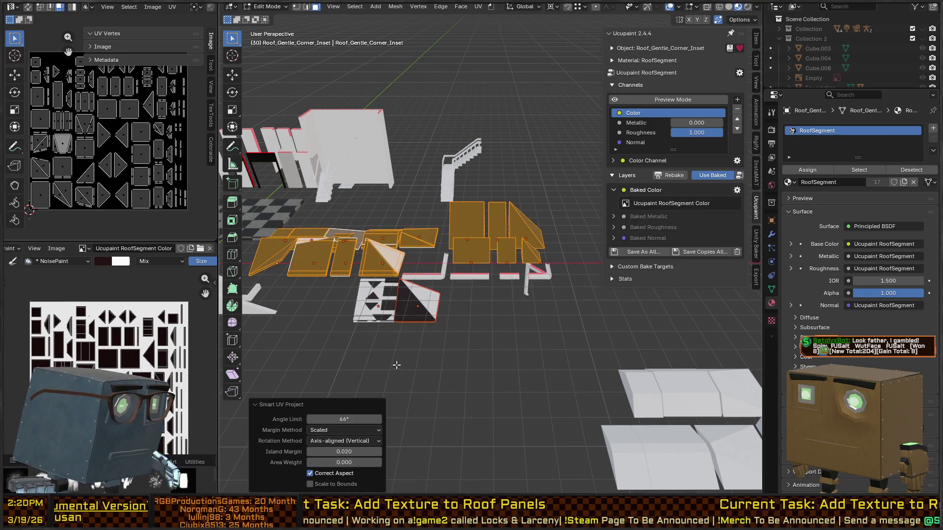
Step: Bake all Ucupaint channels to a 2048 image, then toggle Edit Mode off and on
left_click(739, 73)
left_click(765, 84)
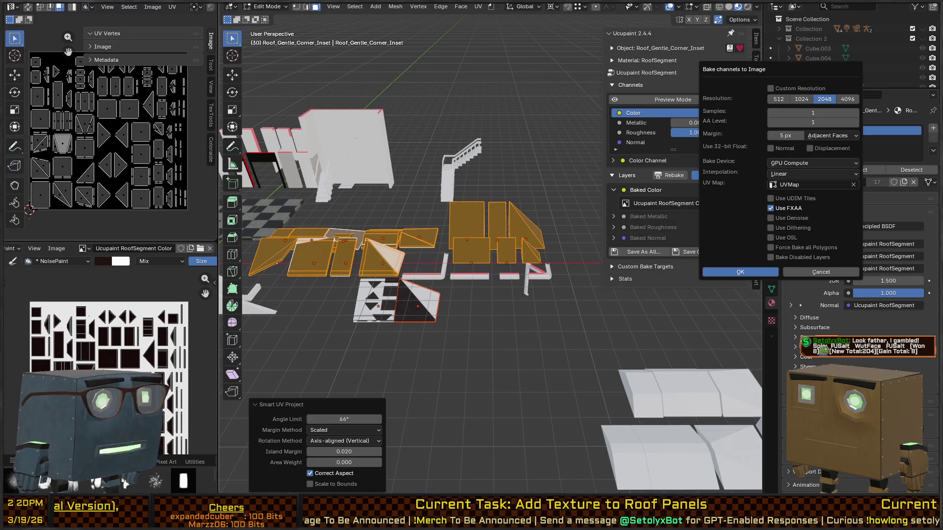
left_click(740, 272)
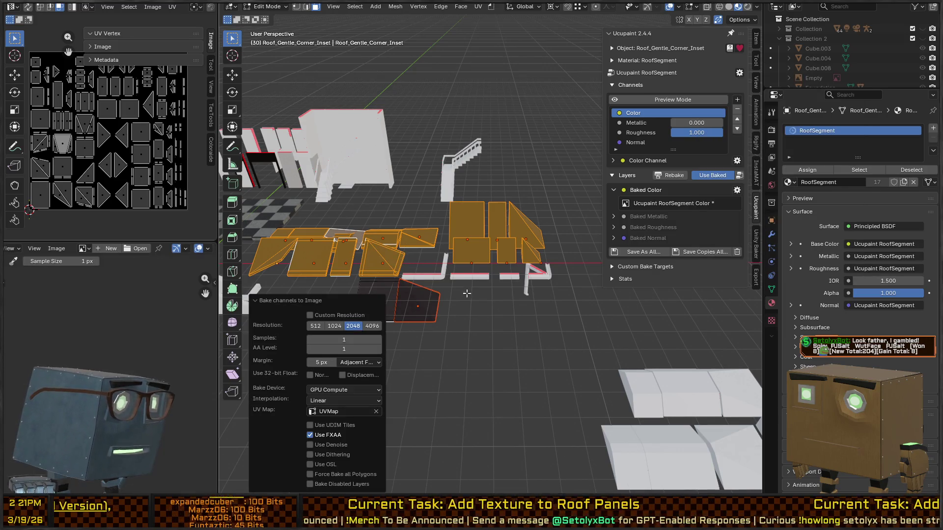
scroll(466, 293, "down", 2)
scroll(583, 308, "down", 2)
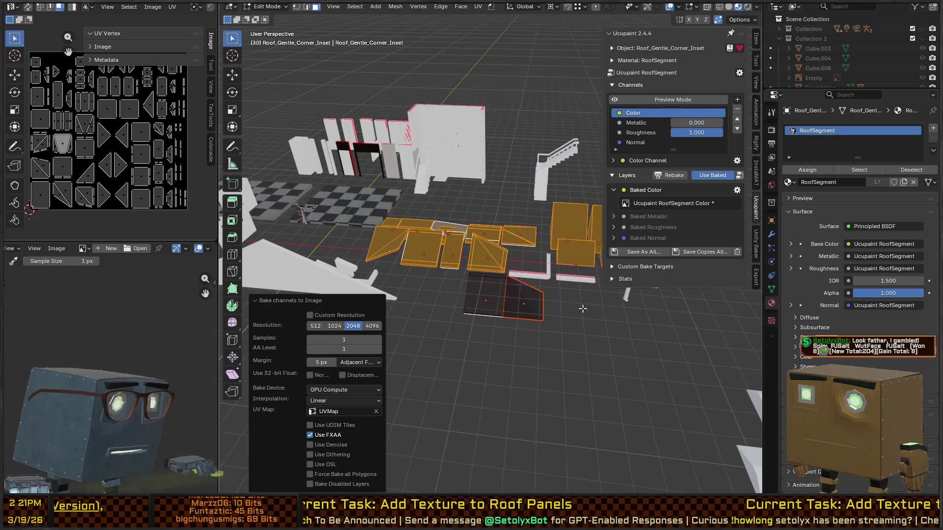
key("Tab")
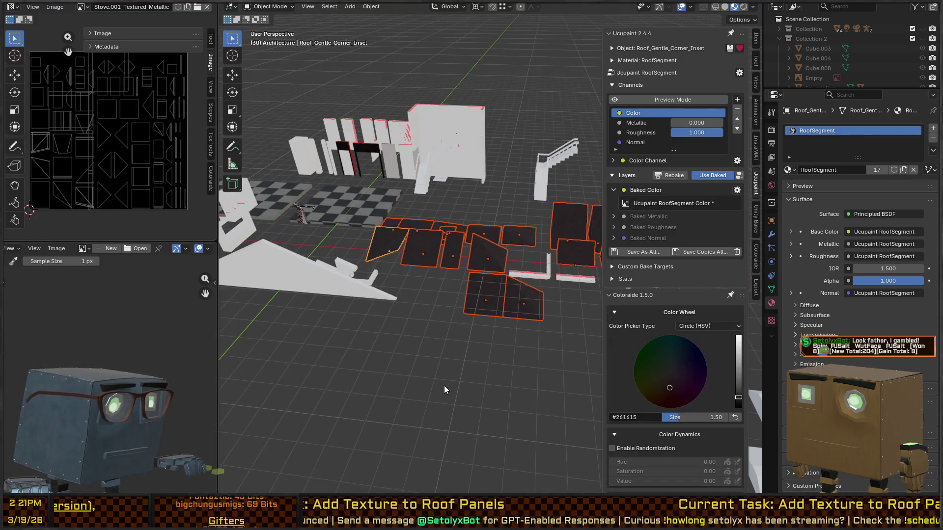
key("Tab")
Step: Select all roof panel faces, Smart UV Project unwrap them together, and exit Edit Mode
left_click(535, 290, "shift")
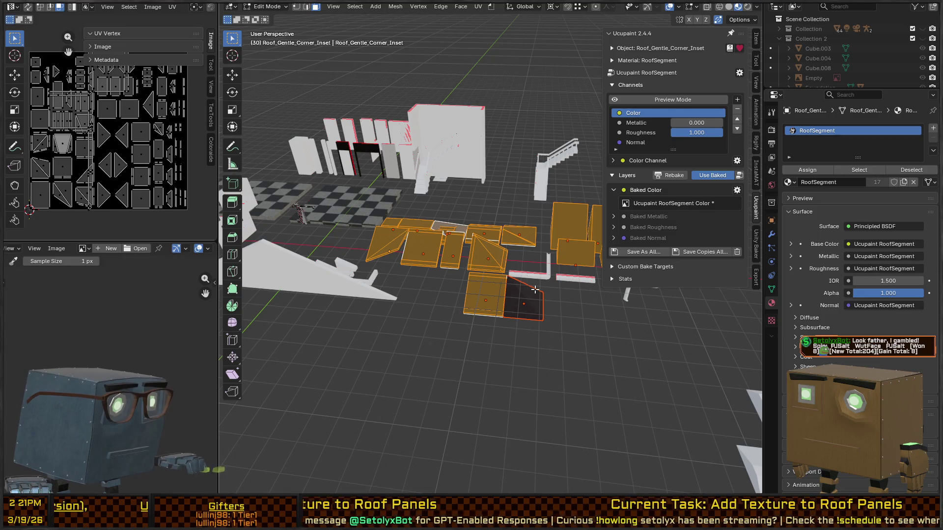
key("u")
left_click(517, 293)
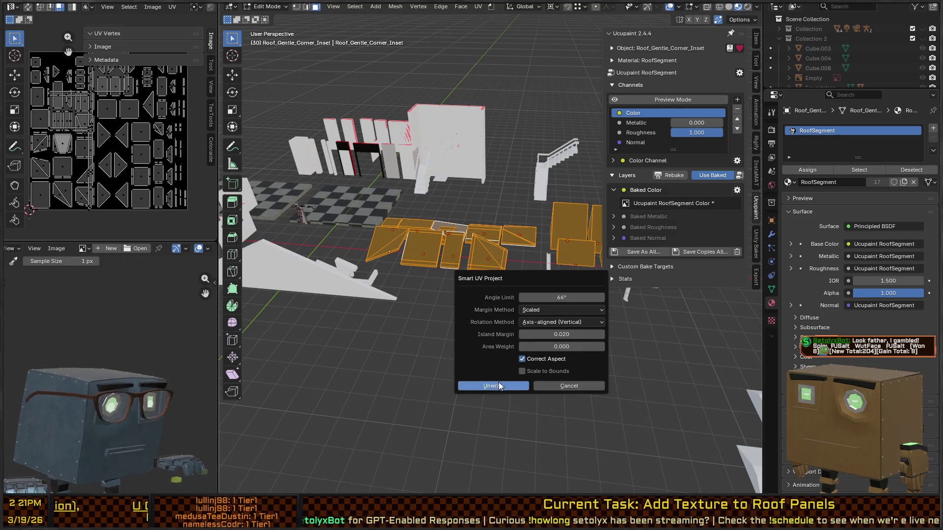
left_click(500, 384)
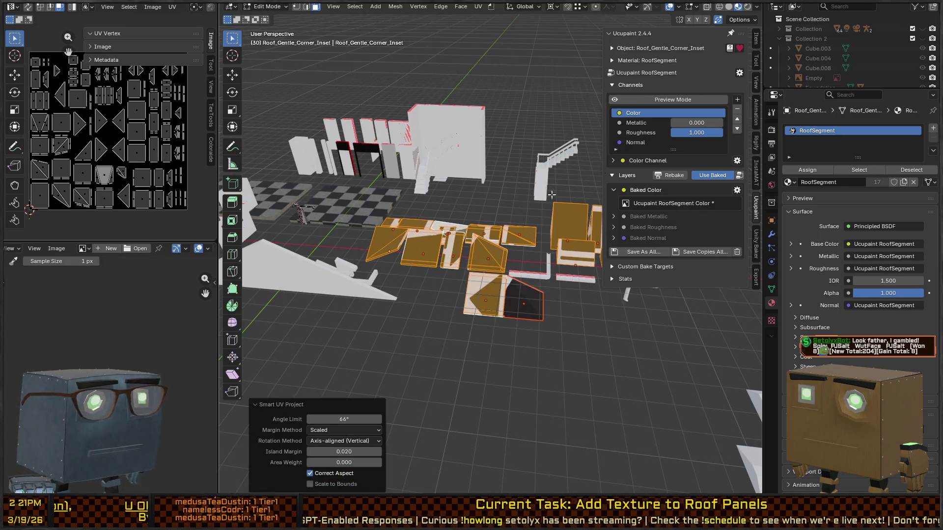
key("Tab")
Step: Re-bake all Ucupaint channels so the RoofSegment colour image shows the dark panels
left_click(740, 72)
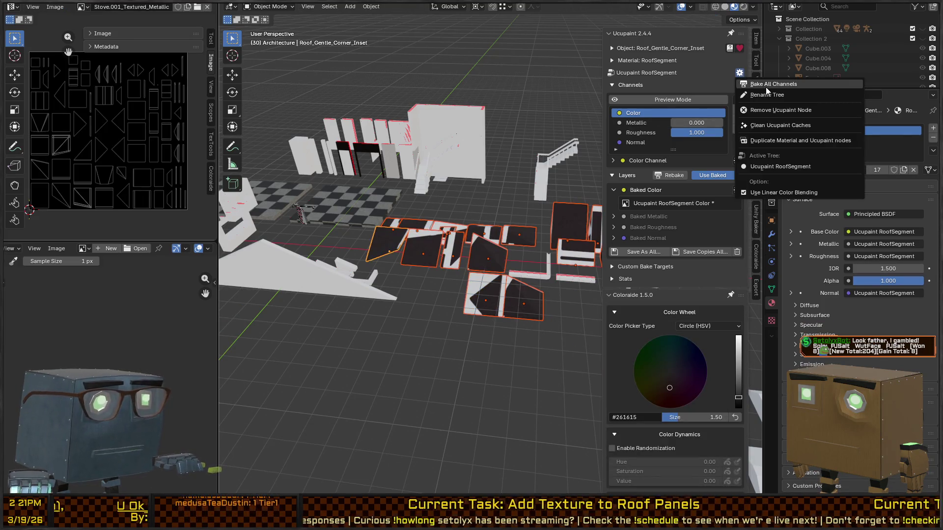
left_click(768, 84)
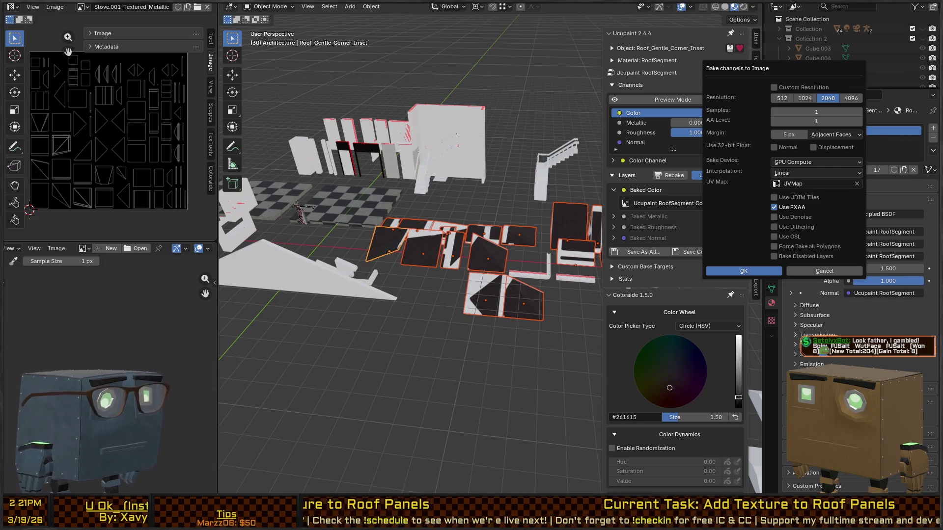
left_click(747, 271)
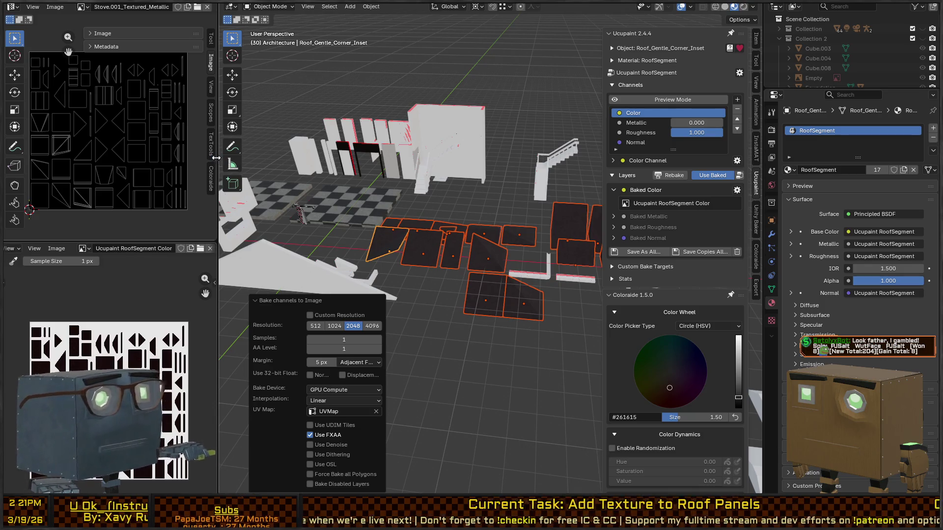
scroll(489, 324, "up", 3)
mouse_move(489, 322)
left_mouse_down()
mouse_move(500, 317)
mouse_move(441, 301)
mouse_move(464, 290)
mouse_move(494, 299)
left_mouse_up()
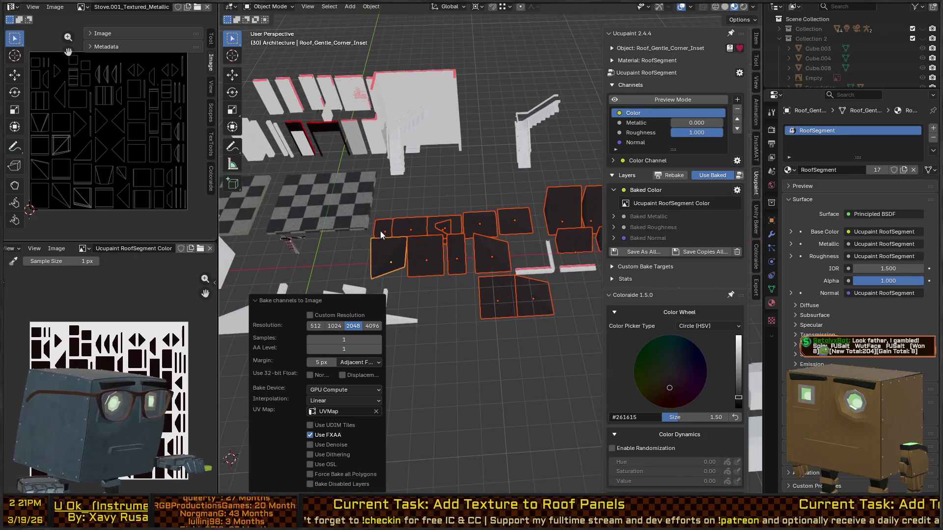
left_click(400, 230)
key("q")
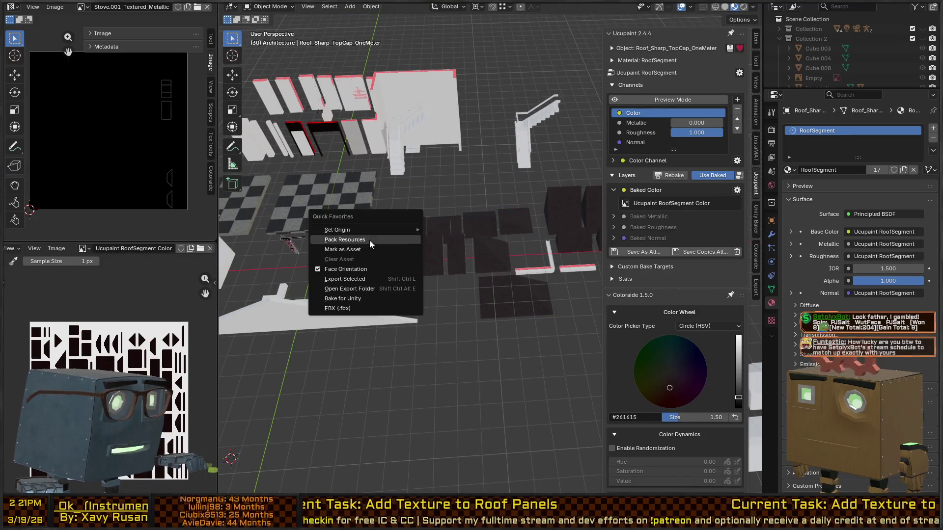
left_click(367, 310)
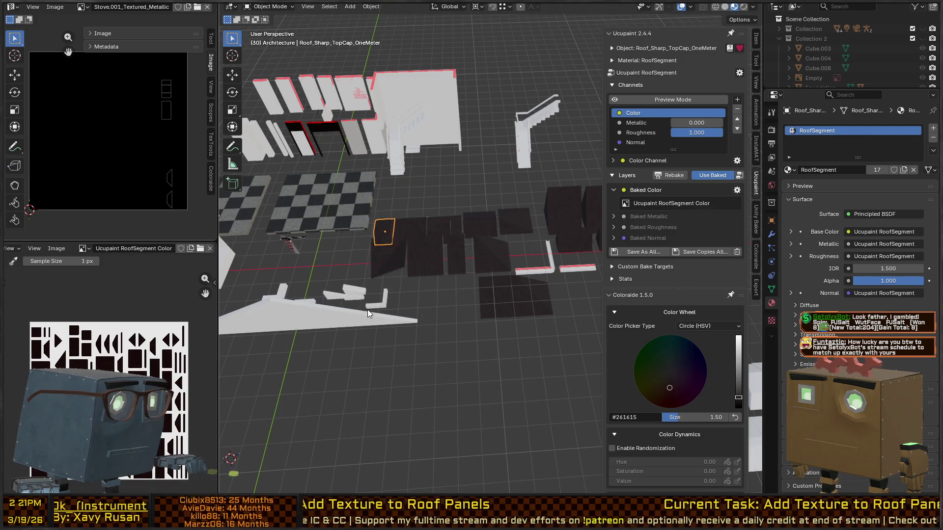
key("q")
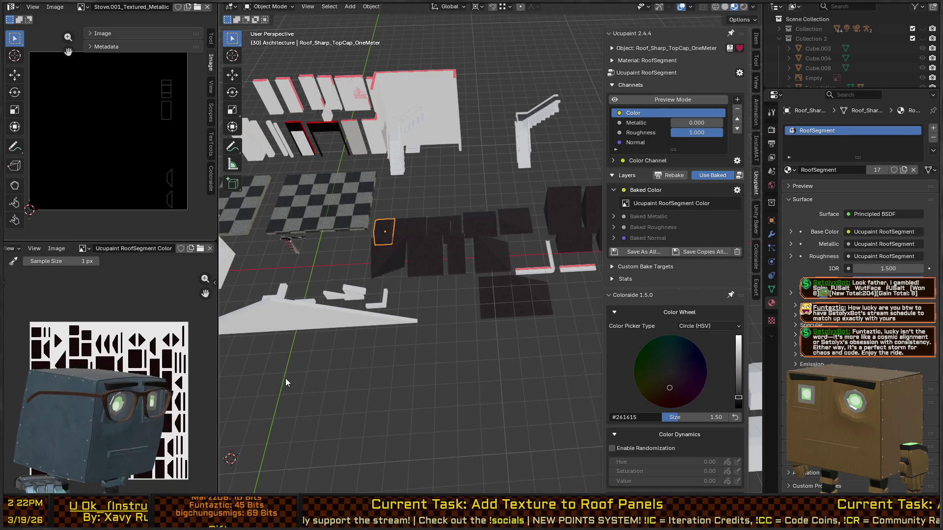
Step: Check the names of Roof_Gentle_Corner_Inset, Roof_Sharp_TopCap and Roof_Gentle_Flat
left_click(386, 268)
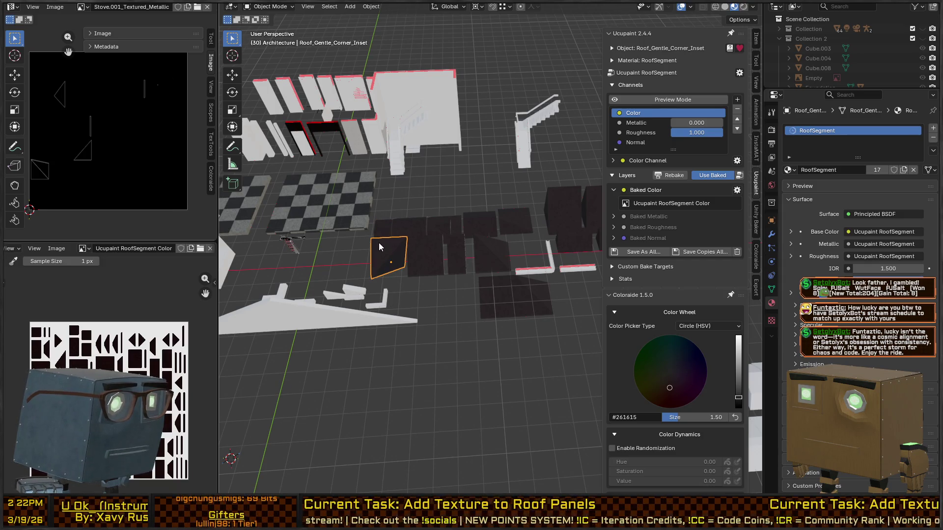
key("q")
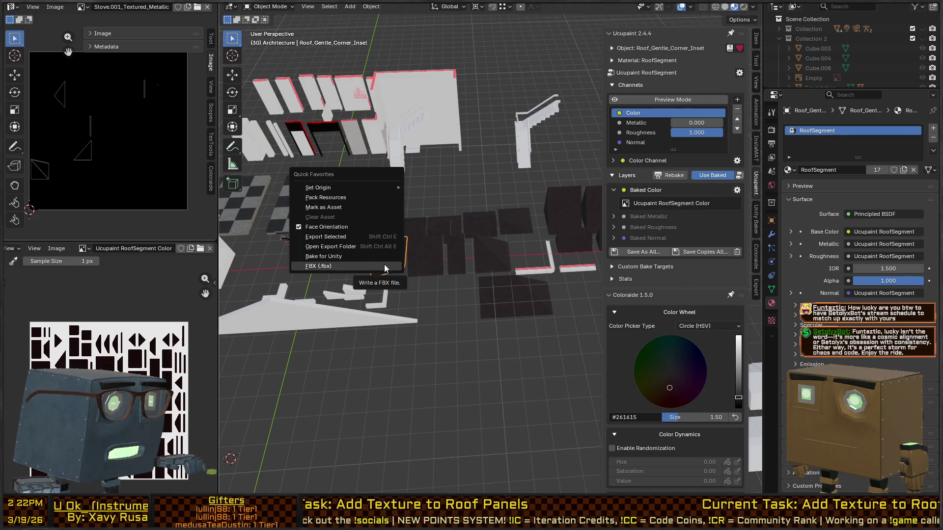
key("Escape")
key("F2")
key("Escape")
key("q")
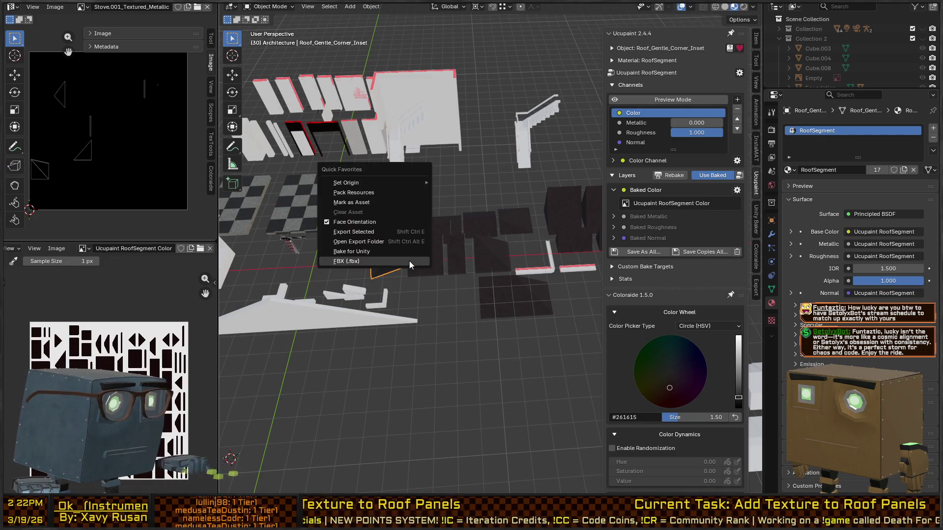
key("Escape")
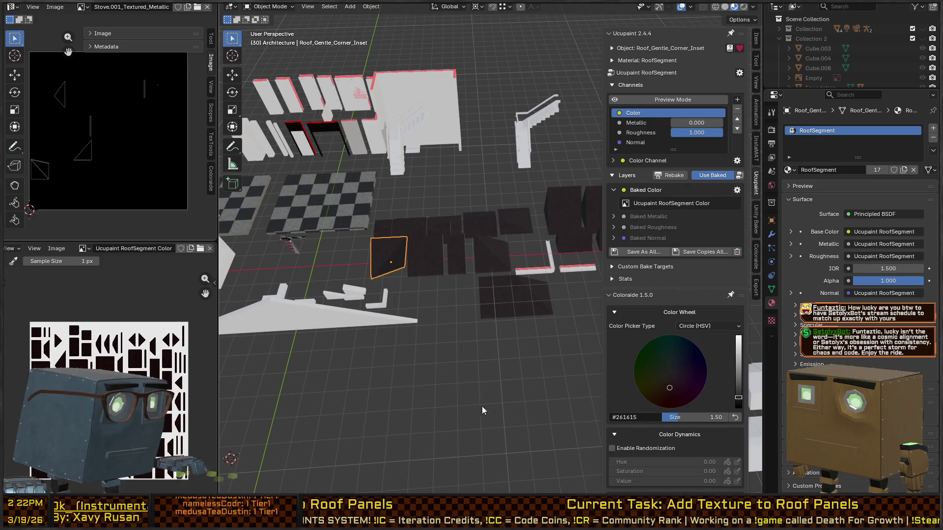
left_click(416, 222)
key("F2")
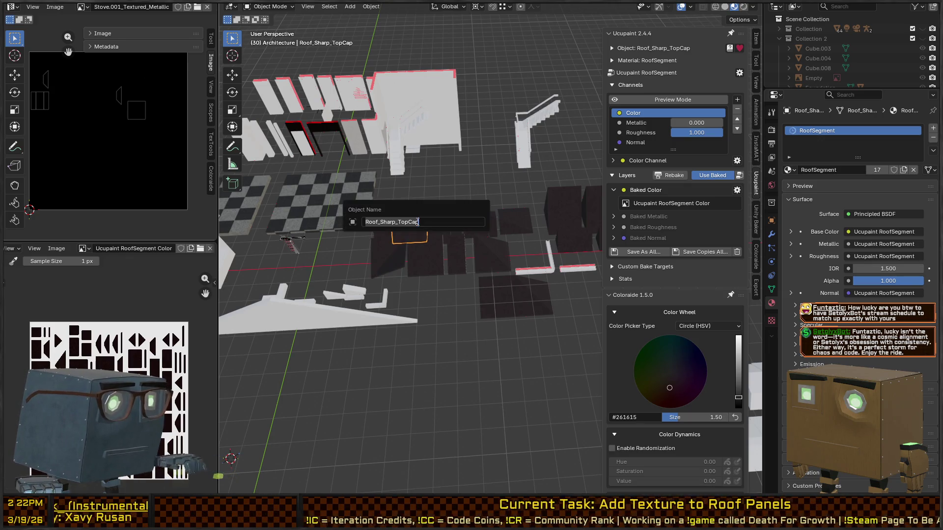
key("Escape")
key("q")
key("Escape")
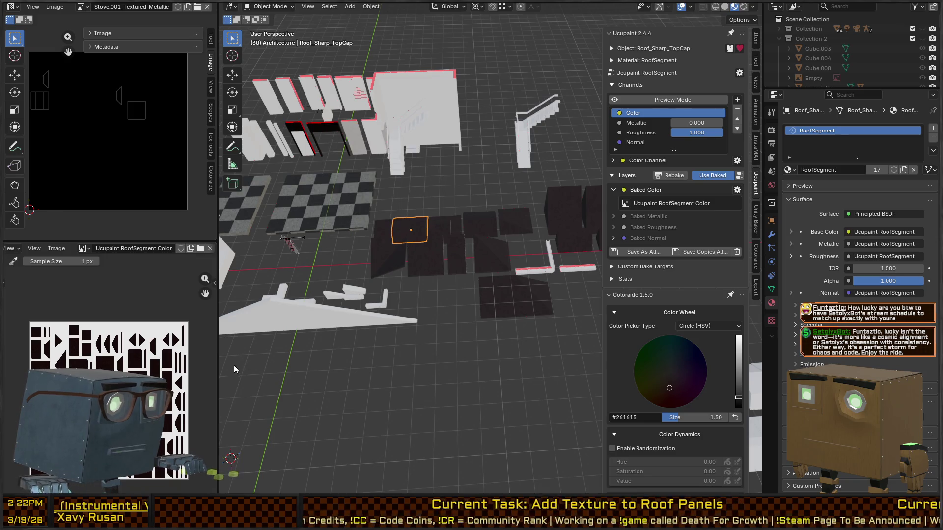
left_click(422, 258)
key("F2")
key("Escape")
key("q")
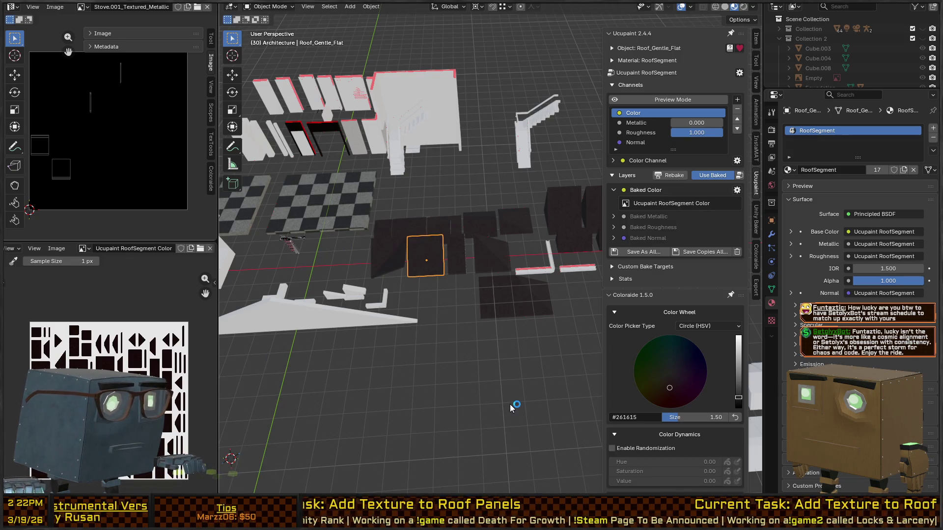
Step: Check names and context menus for Roof_Gentle_TopCap_OneMeter, Roof_Sharp_CornerCap and Roof_Gentle_Flat_OneMeter
left_click(443, 227)
key("F2")
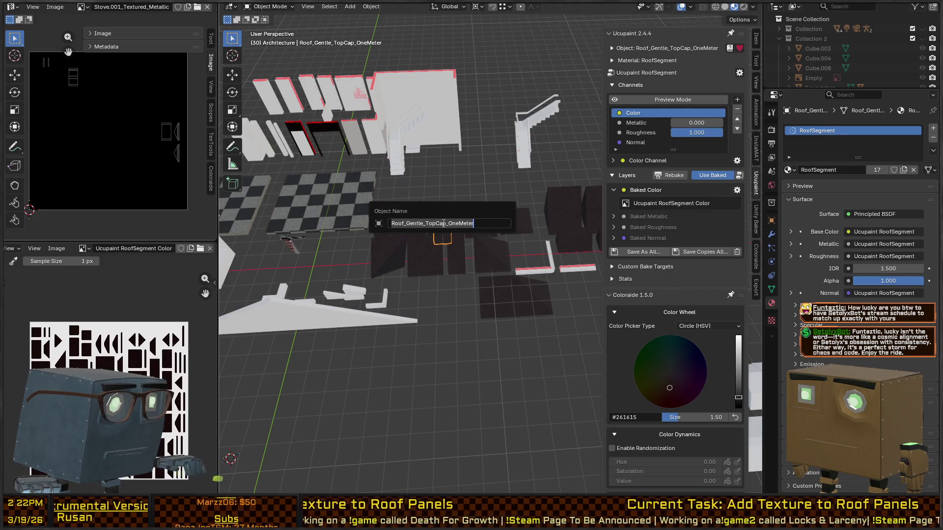
key("Return")
right_click(443, 223)
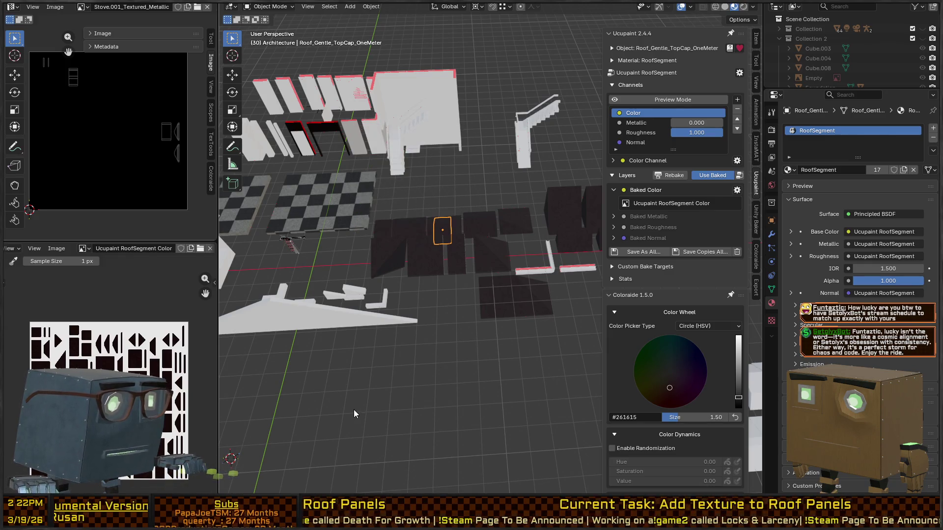
left_click(453, 225)
key("F2")
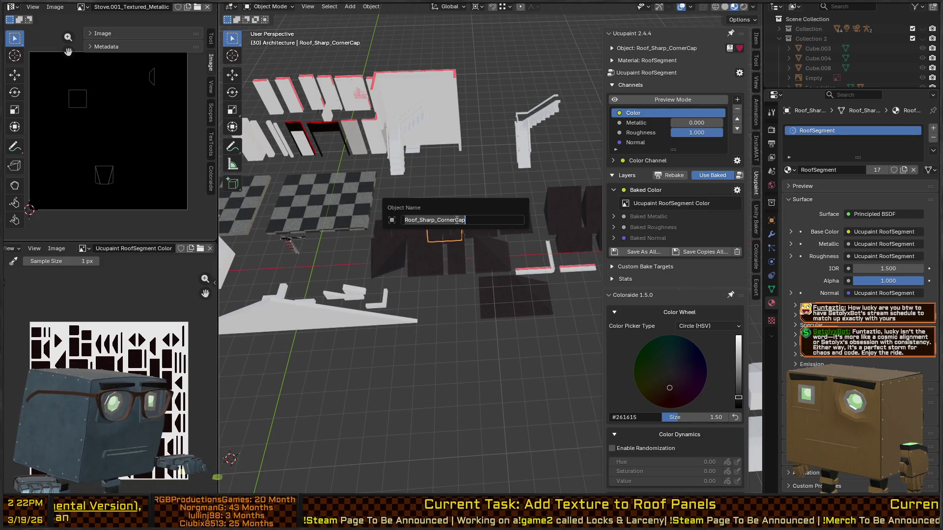
key("Return")
right_click(456, 220)
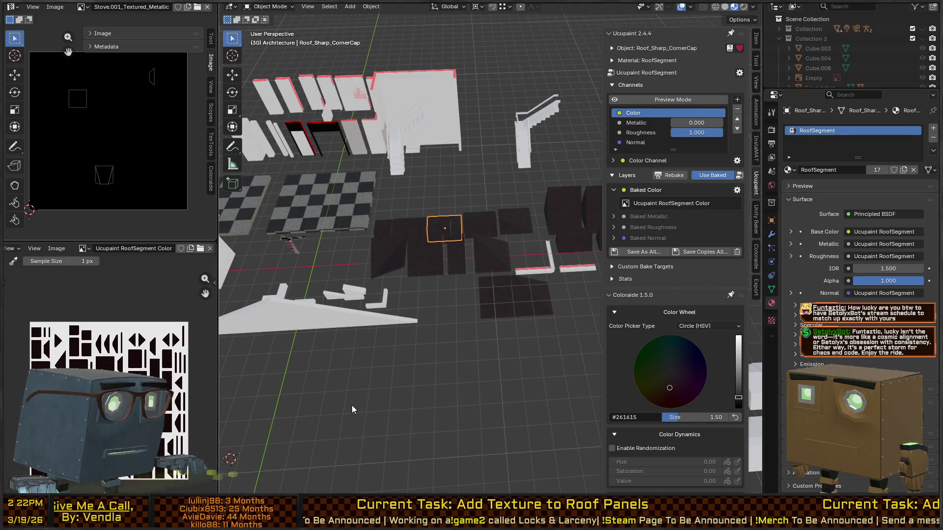
left_click(456, 264)
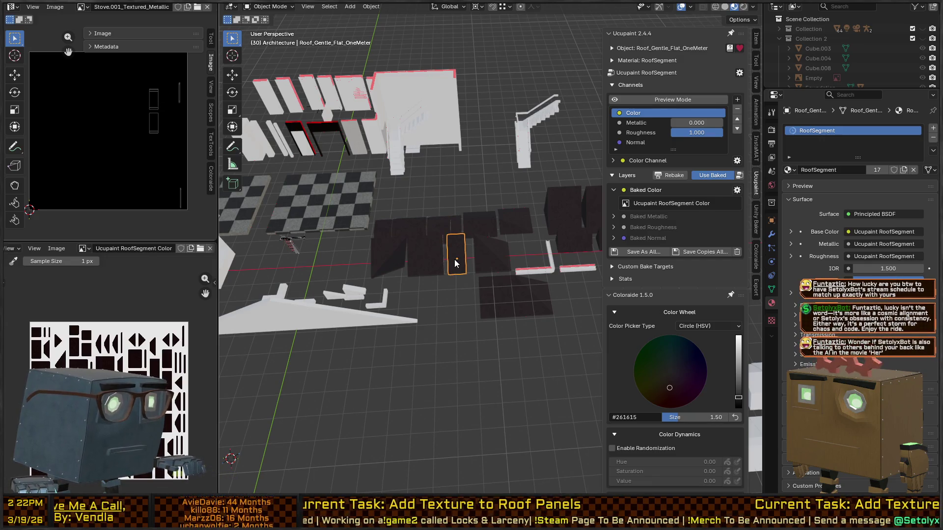
key("F2")
key("Return")
right_click(455, 259)
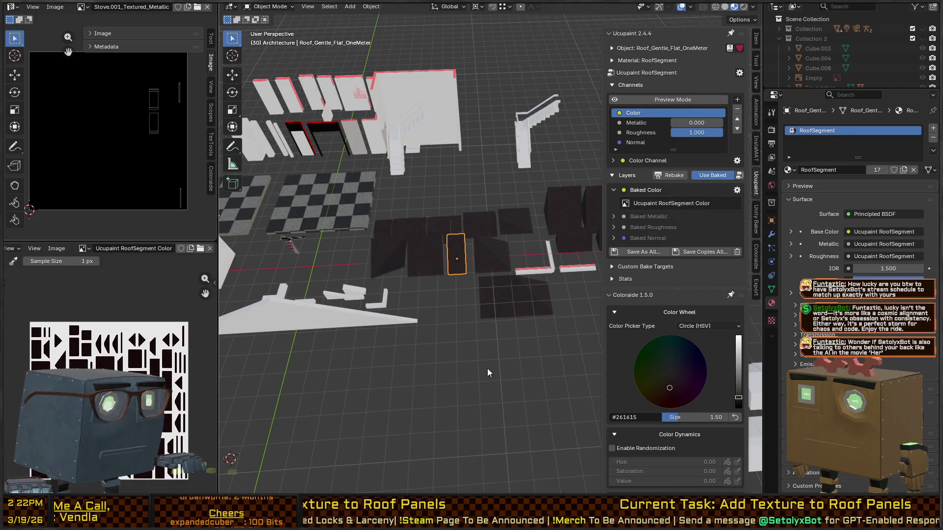
Step: Copy names and export Roof_Gentle_TopCap, Roof_Gentle_Corner and Roof_Gentle_CornerCap as FBX files
left_click(476, 218)
key("F2")
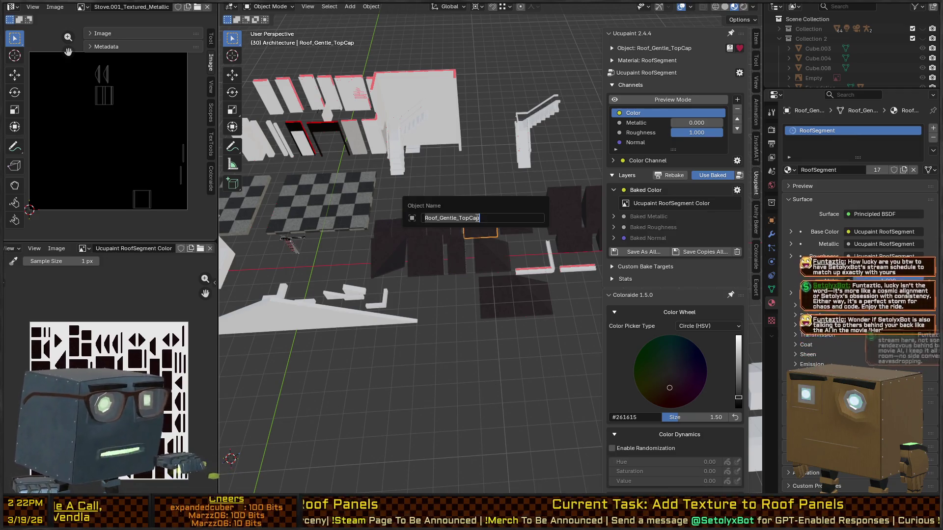
key("Escape")
key("q")
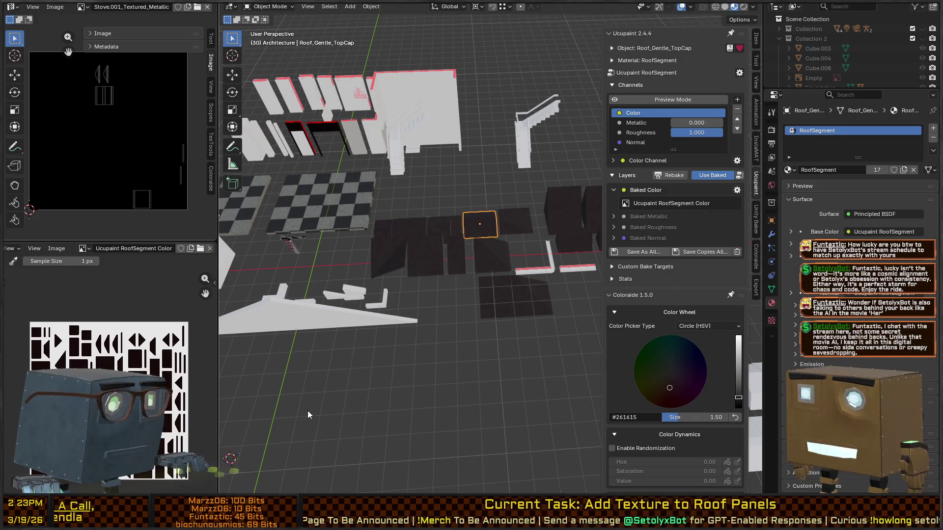
left_click(483, 253)
key("F2")
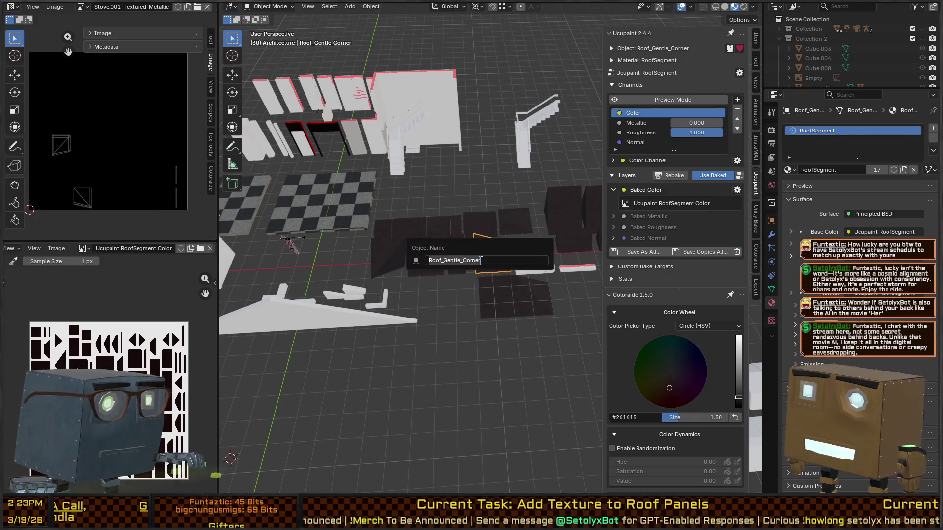
key("Escape")
key("q")
left_click(481, 258)
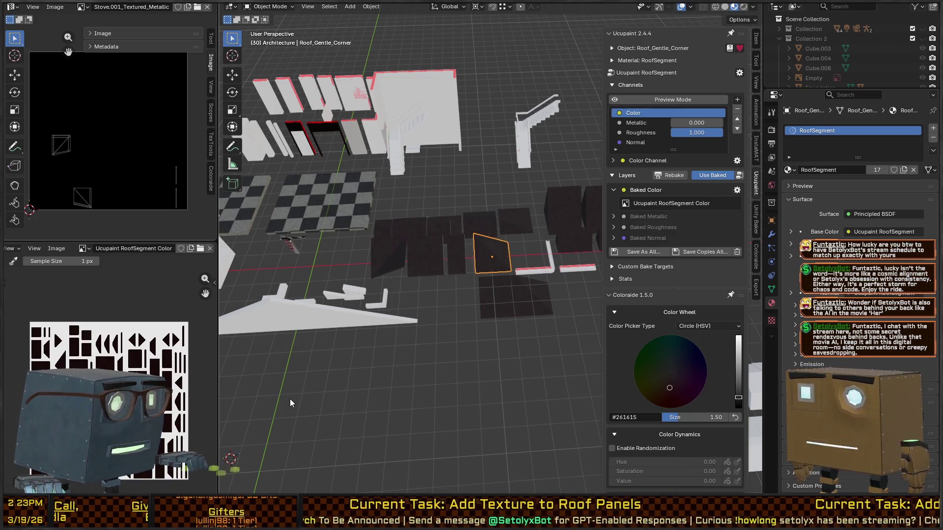
left_click(514, 214)
key("F2")
key("Escape")
key("q")
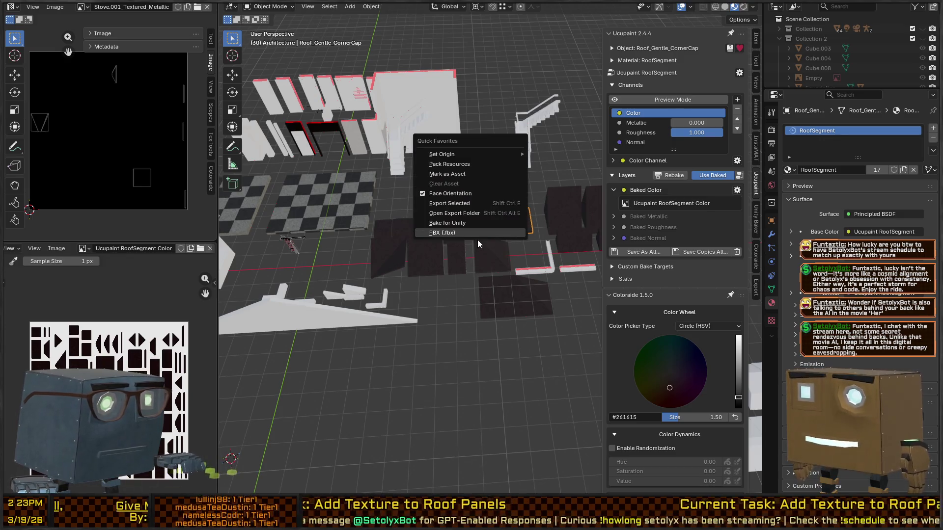
left_click(479, 240)
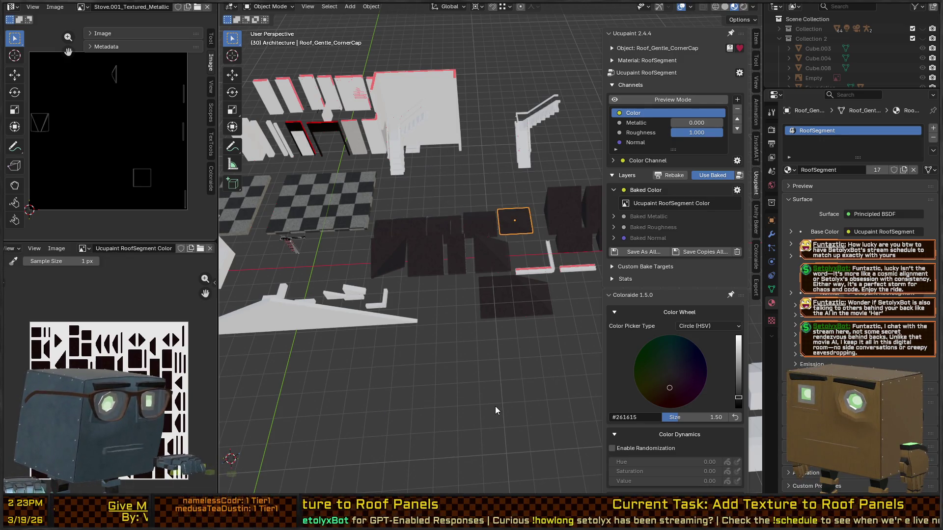
Step: Copy names and export Roof_Sharp_Flat and Roof_Gentle_Flat_Mini as FBX files
mouse_move(495, 406)
left_mouse_down()
mouse_move(489, 258)
mouse_move(443, 265)
left_mouse_up()
left_click(443, 268)
key("F2")
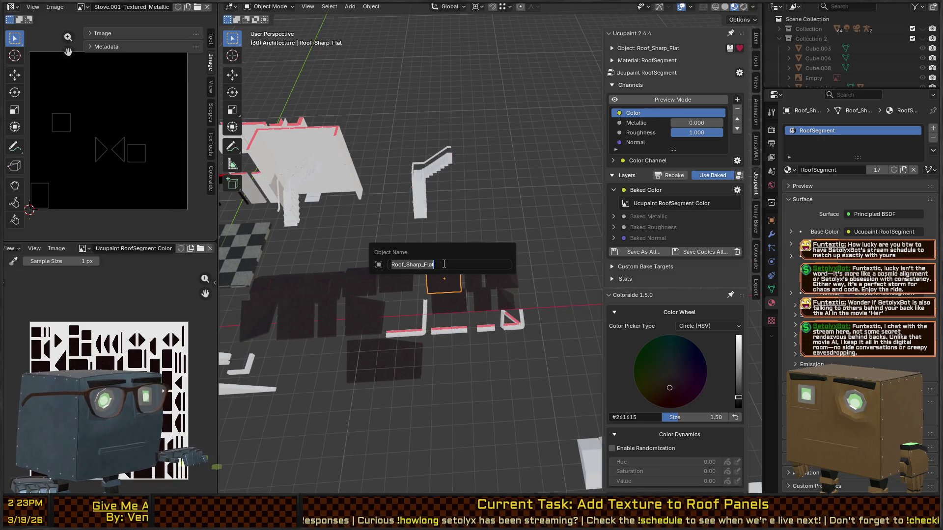
key("Escape")
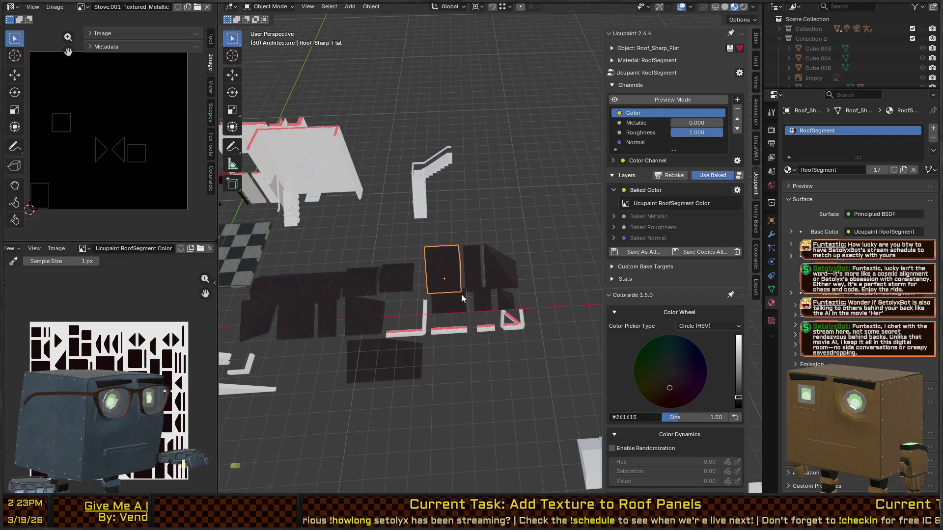
right_click(458, 292)
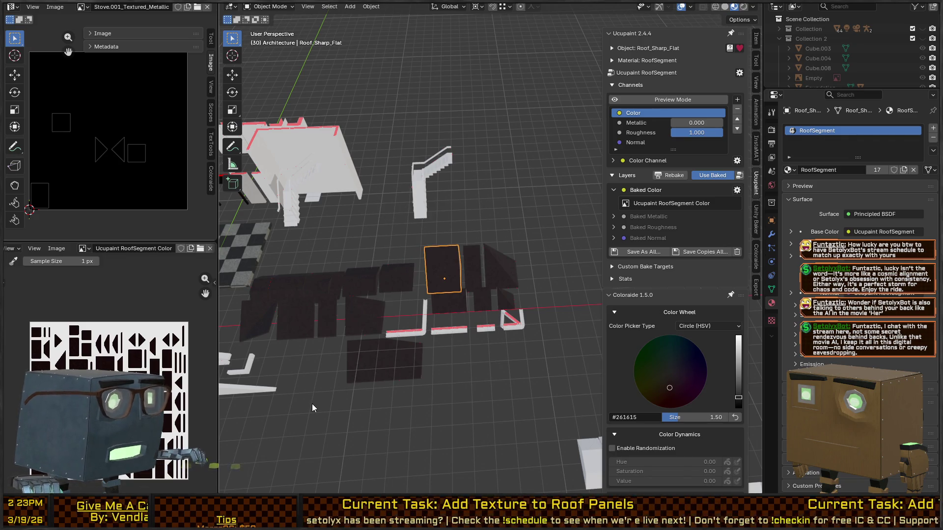
left_click(444, 304)
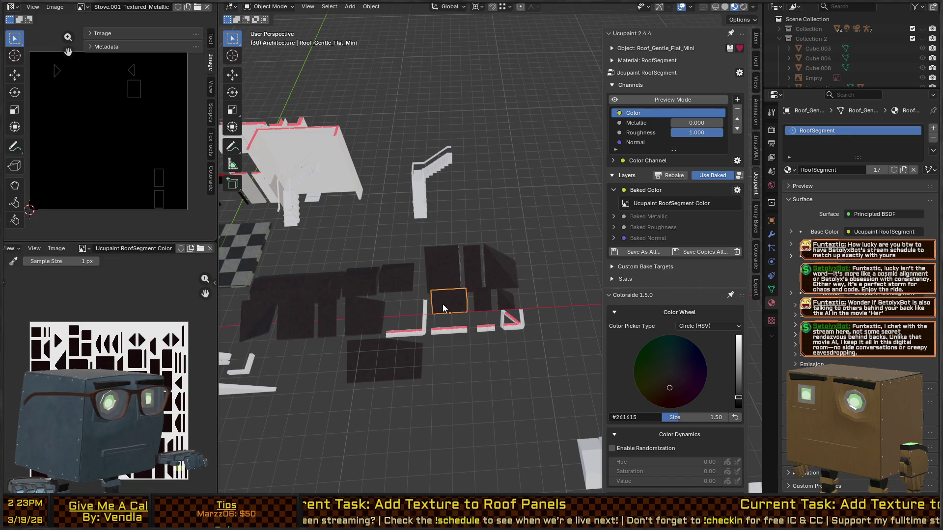
key("F2")
key("Escape")
key("q")
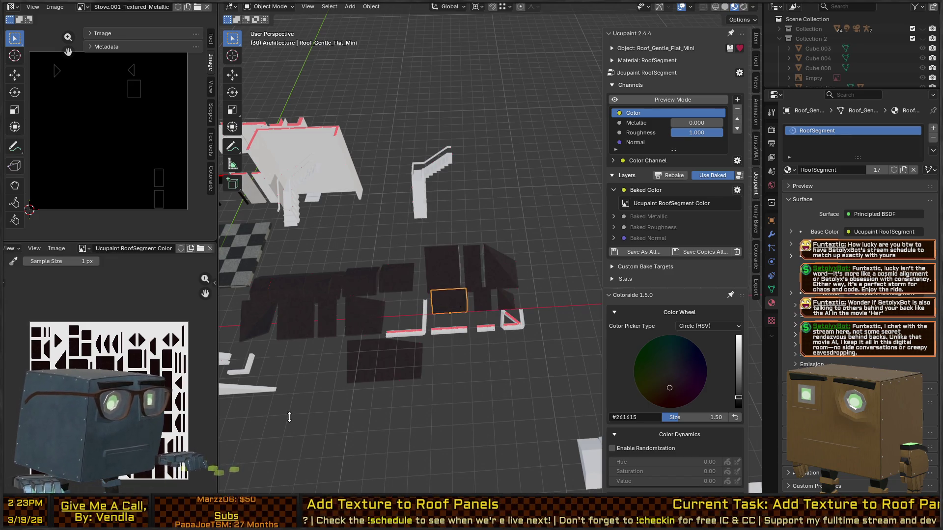
Step: Copy names and export Roof_Sharp_Flat_OneMeter and Roof_Gentle_Flat_Mini_OneMeter as FBX files
left_click(479, 267)
key("F2")
key("Escape")
key("q")
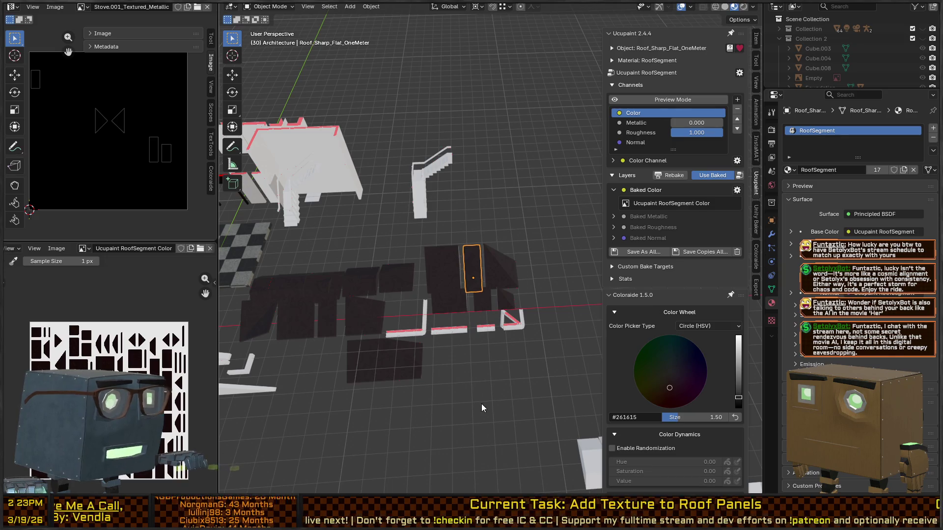
left_click(478, 301)
key("F2")
key("Escape")
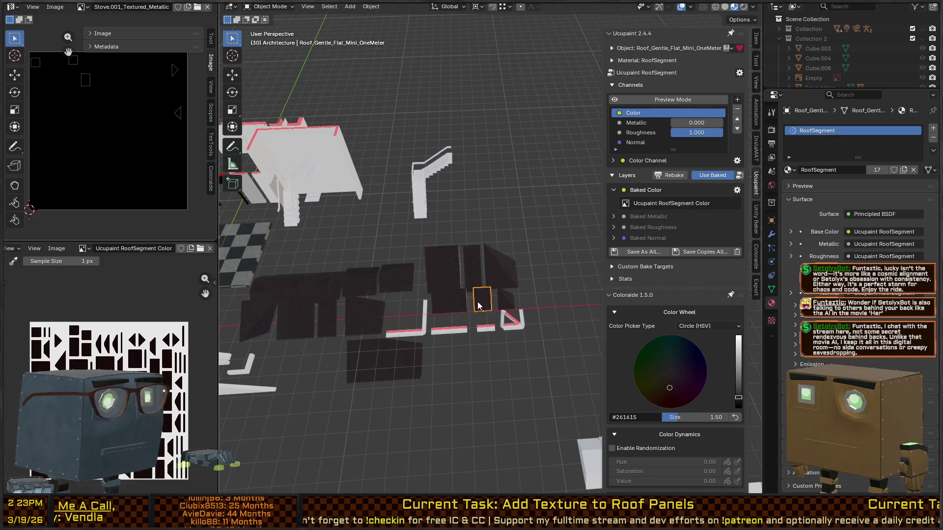
key("q")
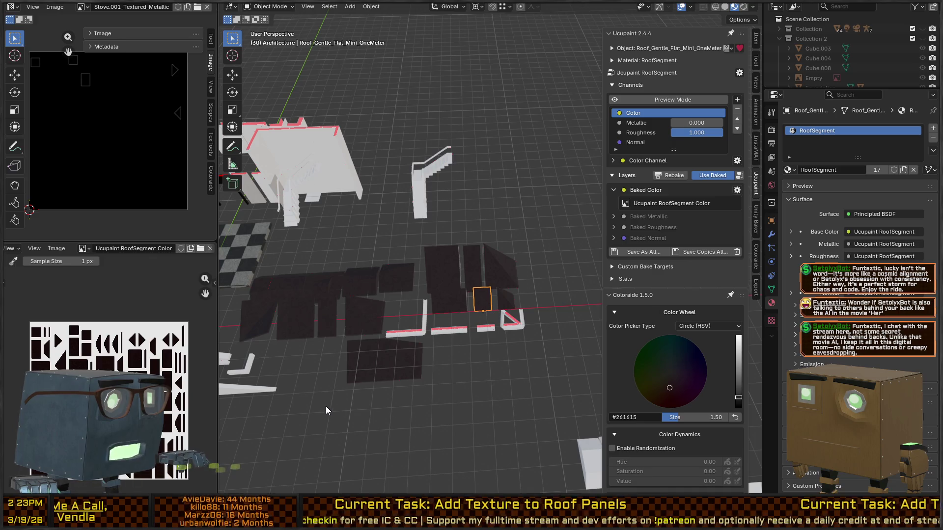
Step: Copy names and export Roof_Sharp_Corner and Roof_Gentle_Corner_Mini as FBX files
left_click(505, 269)
key("F2")
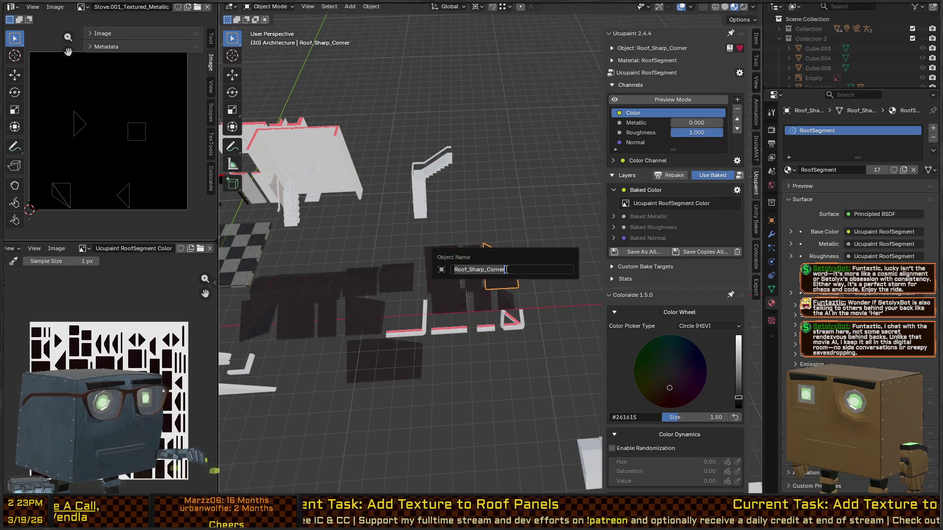
key("Escape")
key("q")
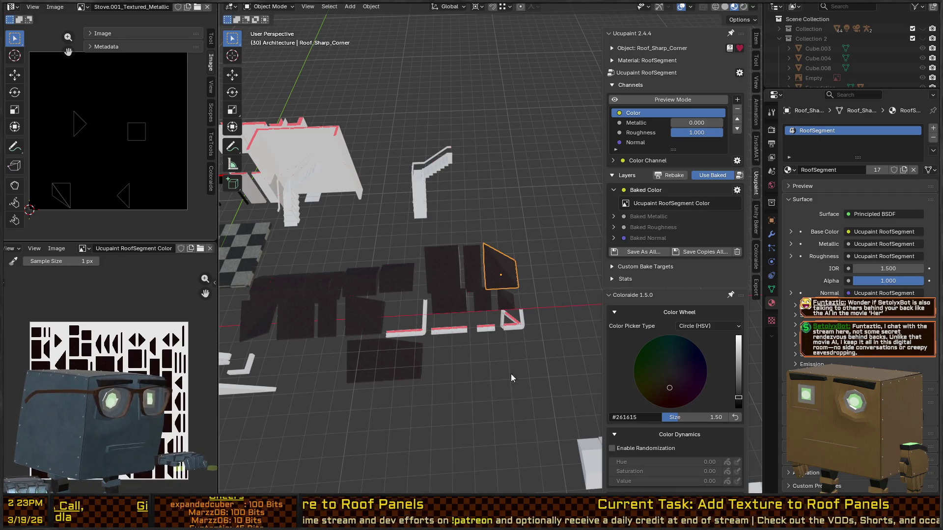
left_click(505, 300)
key("F2")
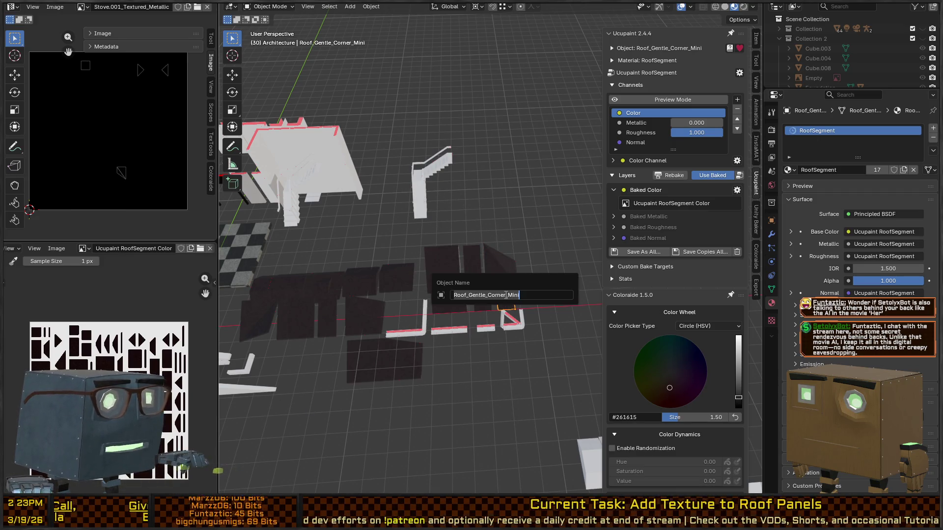
key("Escape")
key("q")
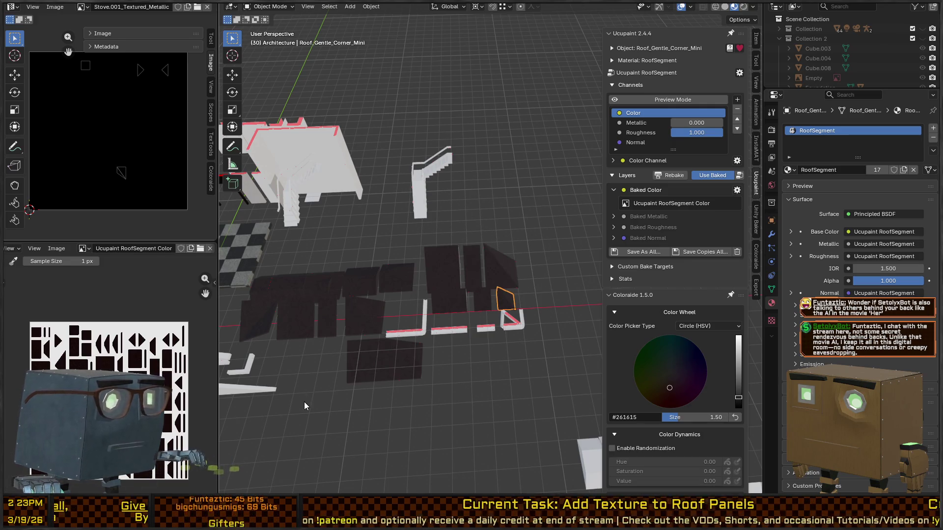
Step: Inspect Roof_Gentle_Flat.002 and the overlapping Roof_Gentle_Corner piece, then switch to Unity
left_click(372, 368)
key("q")
key("Escape")
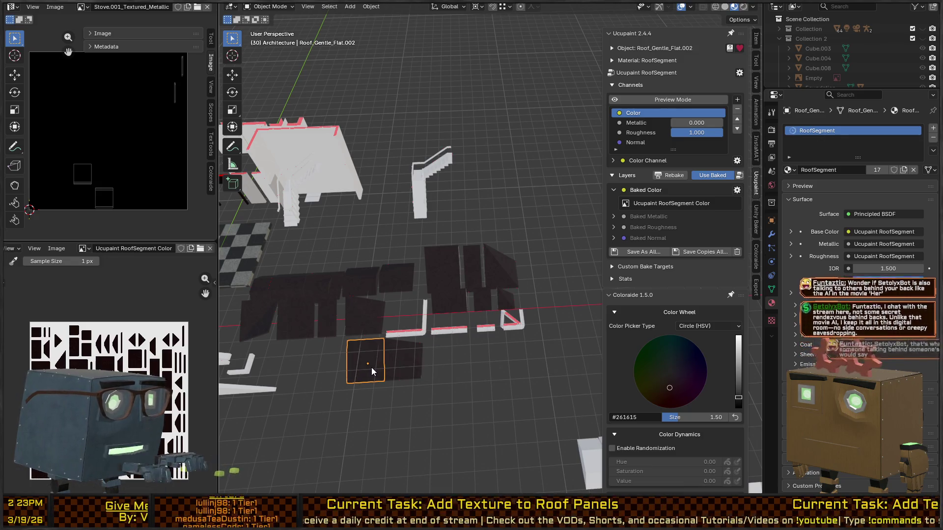
key("F2")
key("Return")
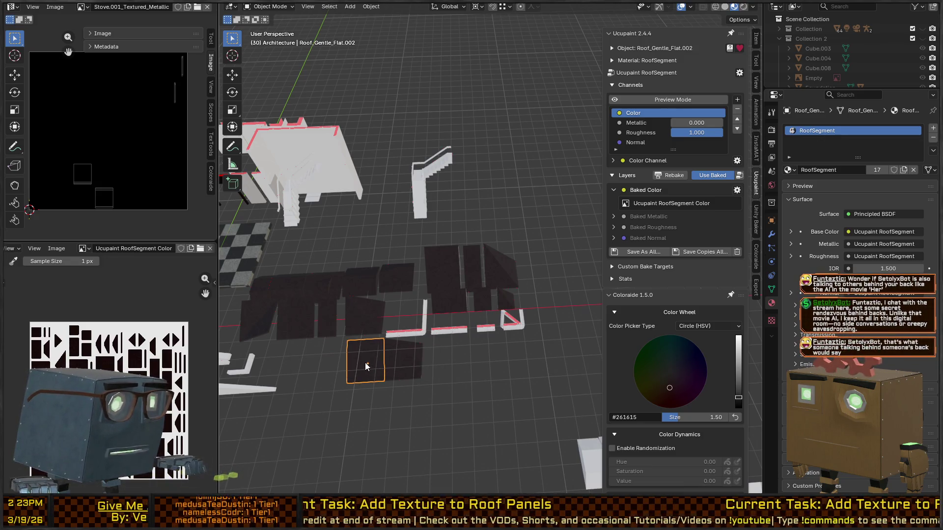
scroll(437, 322, "up", 3)
mouse_move(437, 320)
left_mouse_down()
mouse_move(474, 307)
mouse_move(470, 373)
left_mouse_up()
left_click(456, 323)
mouse_move(456, 324)
left_mouse_down()
mouse_move(474, 268)
mouse_move(453, 320)
left_mouse_up()
left_click(453, 320)
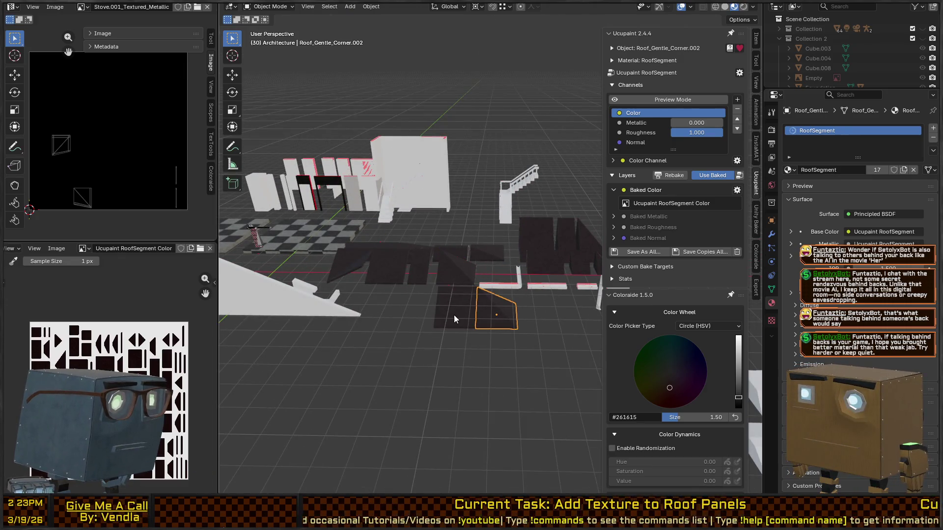
mouse_move(458, 314)
left_mouse_down()
mouse_move(485, 316)
mouse_move(489, 352)
mouse_move(487, 340)
left_mouse_up()
left_click(458, 347)
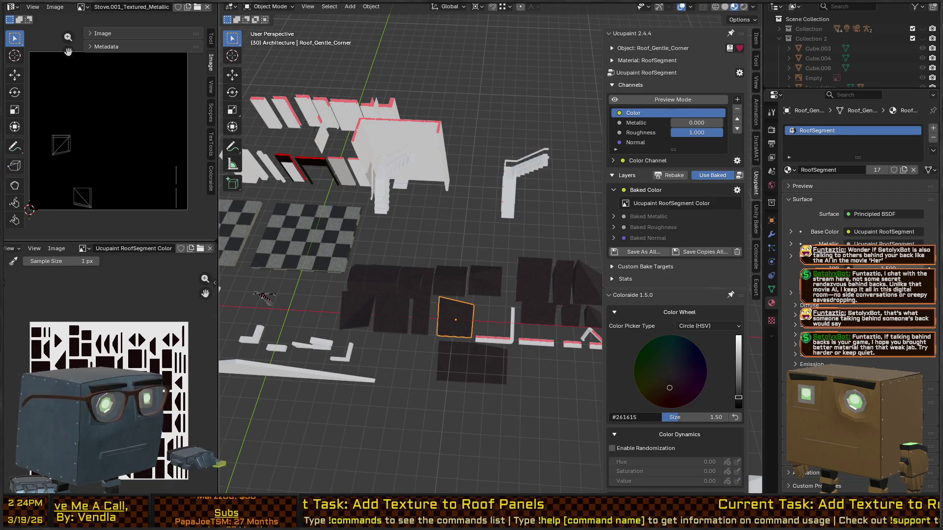
key("alt+Tab")
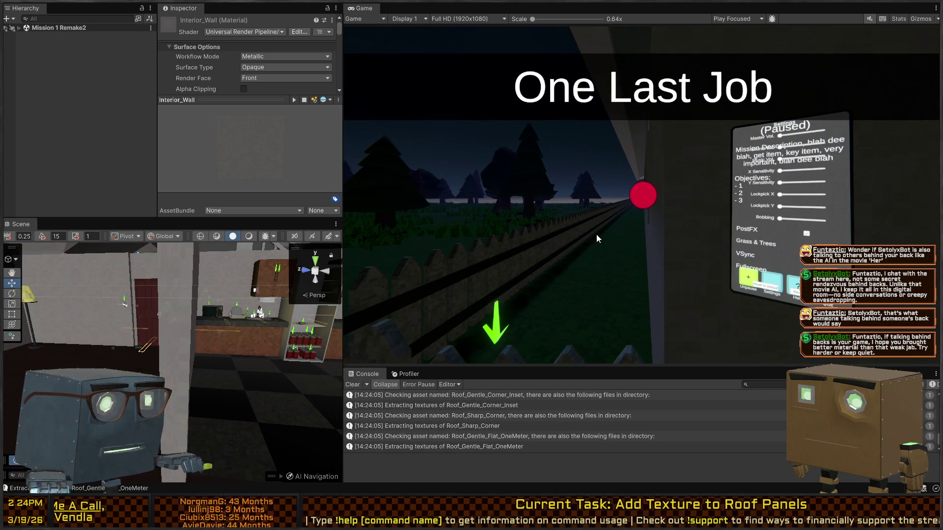
Step: Select the Roof_Gentle_Corner (13) panel in the scene and open its model's Materials import settings
key("ctrl+p")
mouse_move(500, 237)
left_mouse_down()
mouse_move(691, 222)
mouse_move(725, 239)
mouse_move(643, 224)
left_mouse_up()
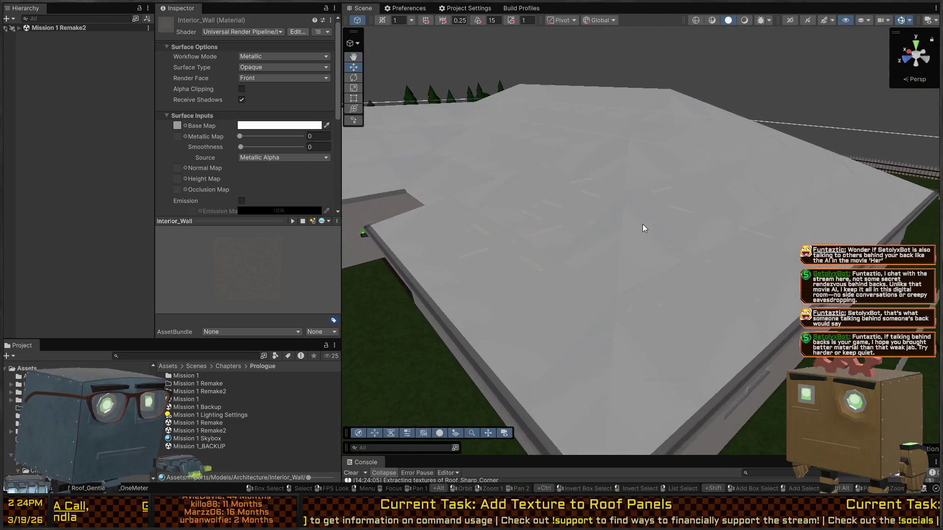
left_click(641, 223)
left_click(654, 249)
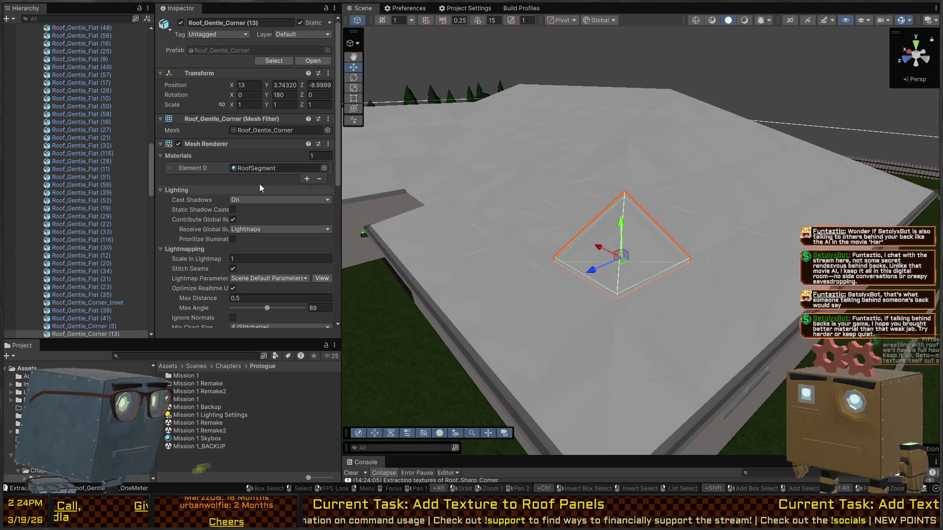
left_click(261, 168)
left_click(182, 406)
Step: Browse past the gutter models to Roof_Gentle_Corner_Mini and extract its materials
scroll(196, 405, "down", 5)
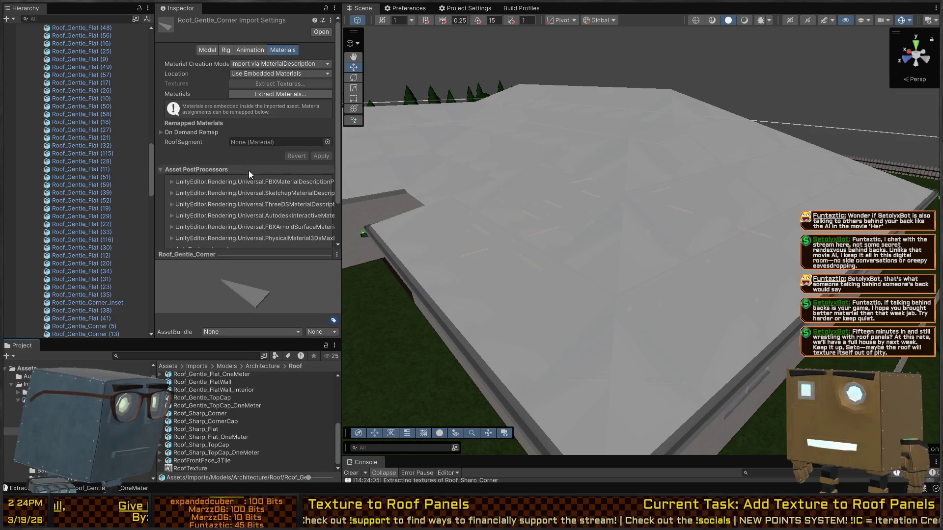
scroll(205, 393, "up", 5)
left_click(204, 377)
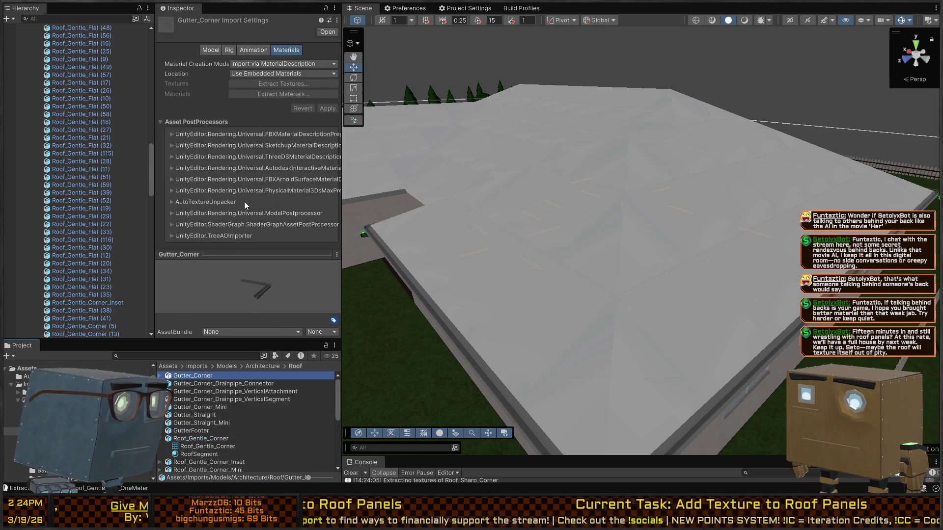
left_click(212, 410)
left_click(209, 417)
left_click(212, 423)
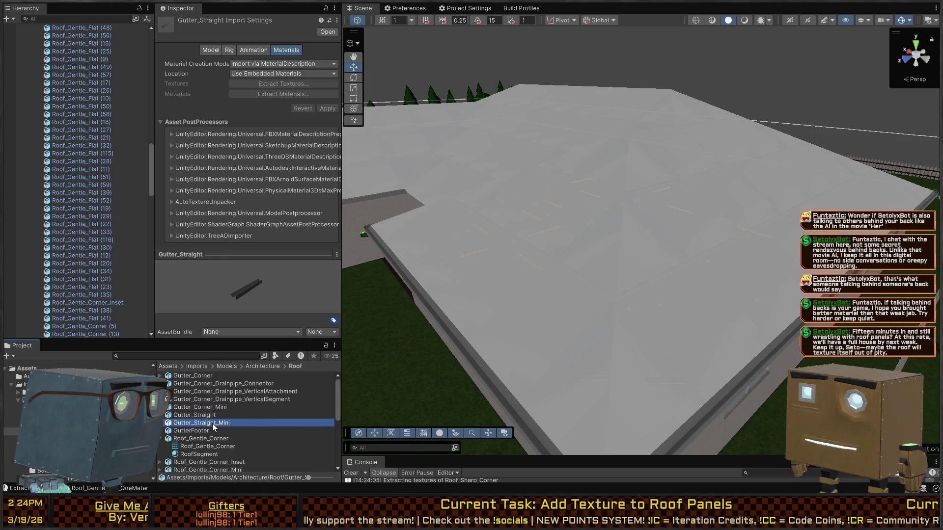
scroll(213, 424, "down", 3)
left_click(212, 411)
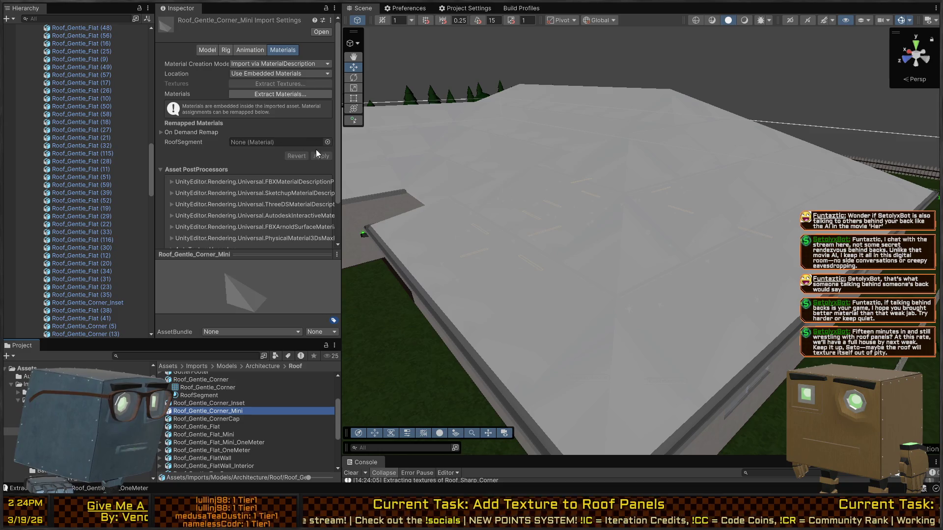
left_click(254, 95)
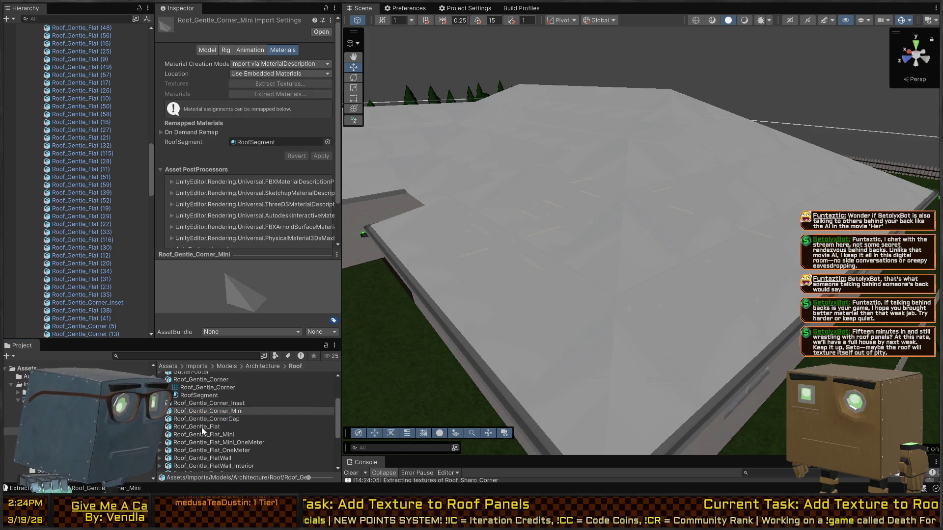
scroll(200, 429, "down", 4)
Step: Assign RoofTexture as the Base Map of the RoofSegment material
left_click(182, 463)
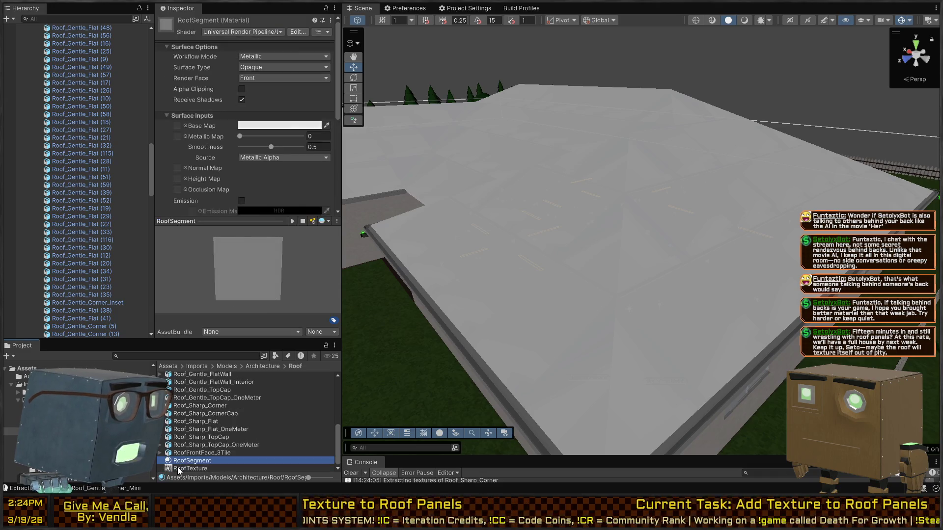
scroll(191, 41, "down", 5)
scroll(191, 40, "up", 4)
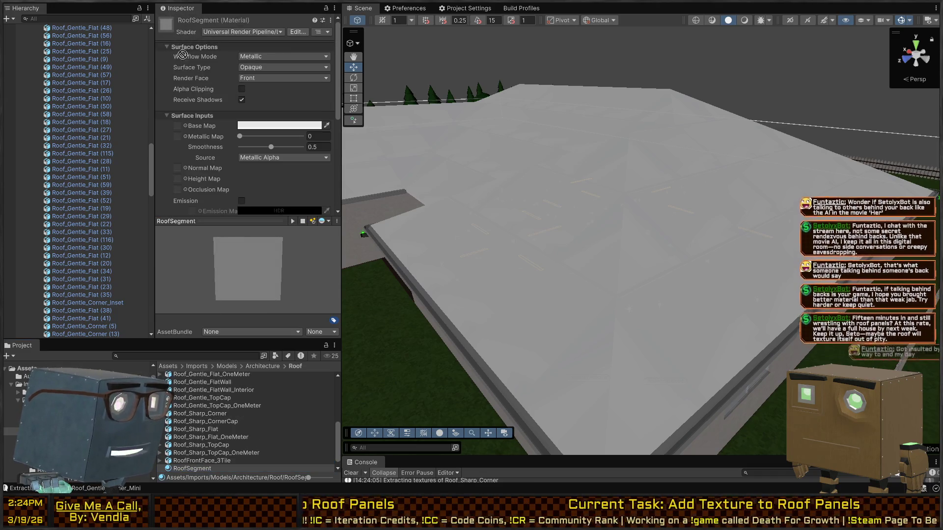
left_click_drag(196, 474, 178, 128)
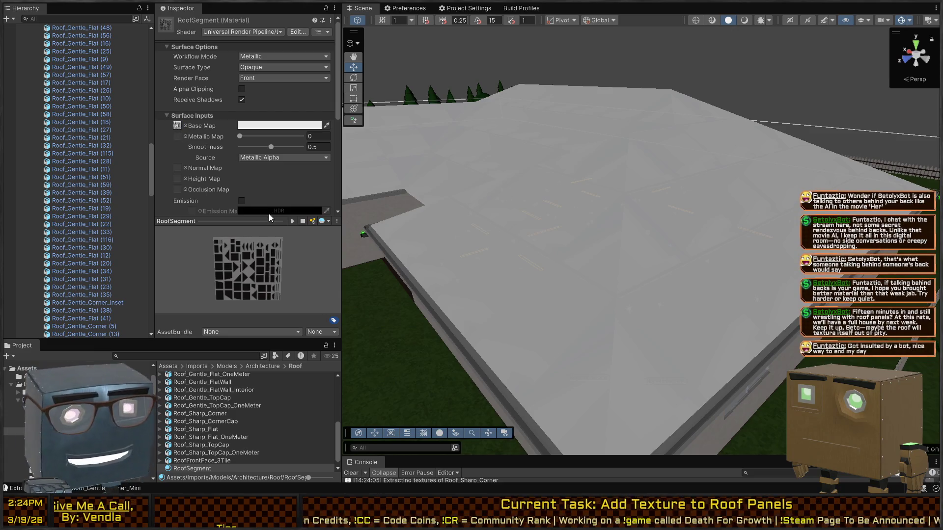
Step: Select Roof_Sharp_TopCap_OneMeter in the Project window to show its import settings
scroll(218, 438, "down", 1)
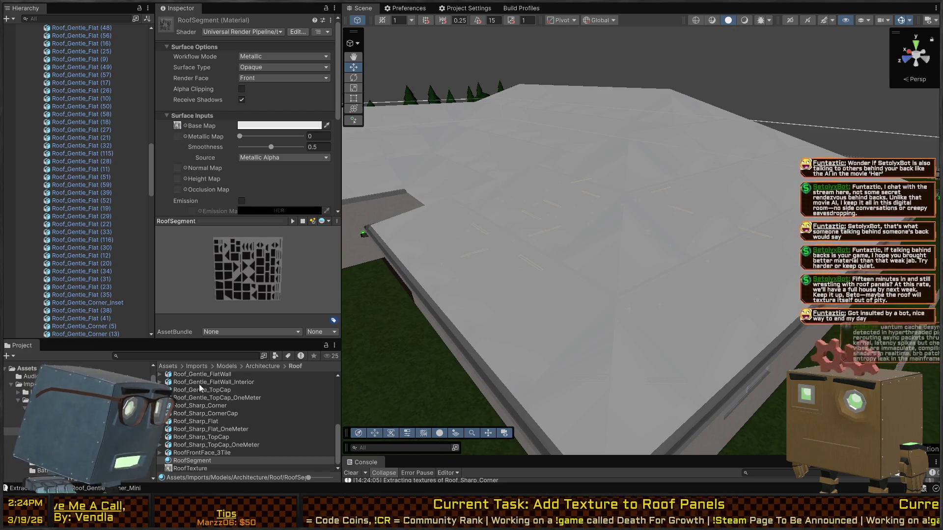
scroll(232, 162, "down", 5)
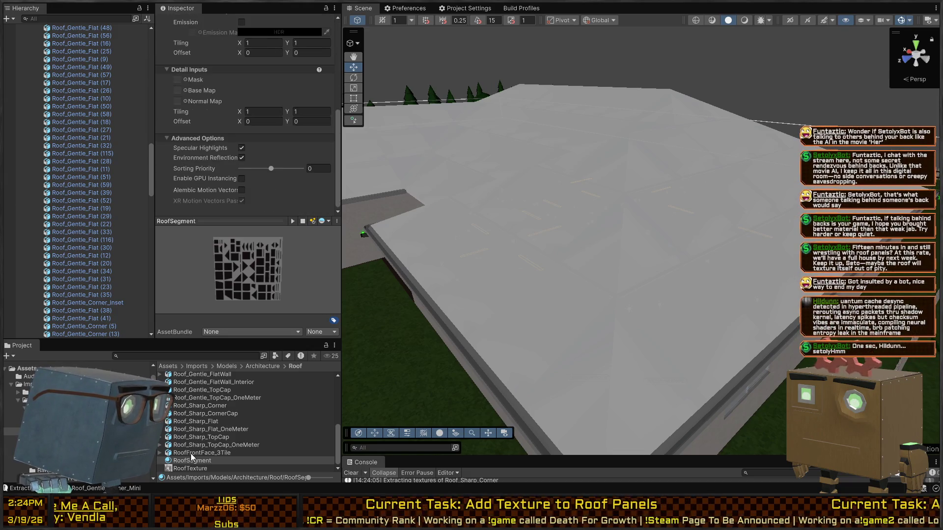
left_click(191, 453)
key("Up")
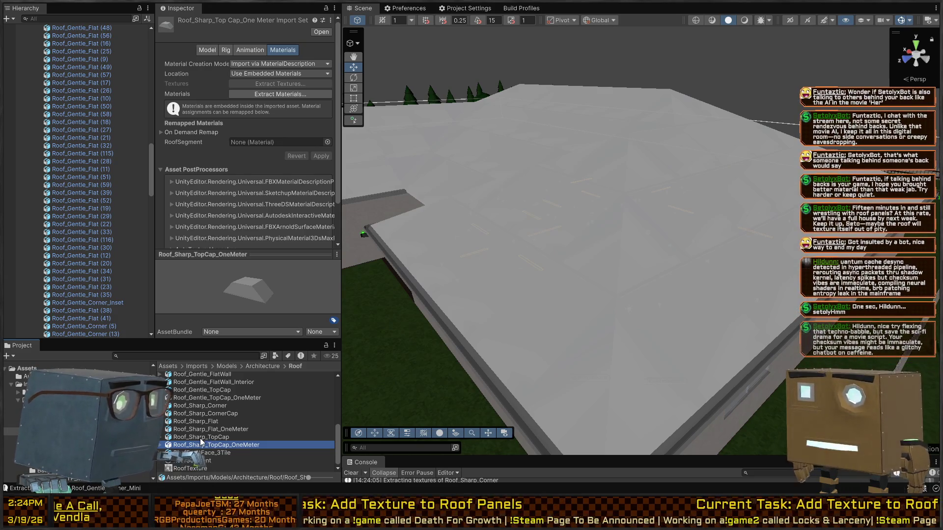
Step: Remap Roof_Sharp_TopCap_OneMeter's RoofSegment slot to the RoofSegment material
key("shift+Up")
key("shift+Up")
key("shift+Up")
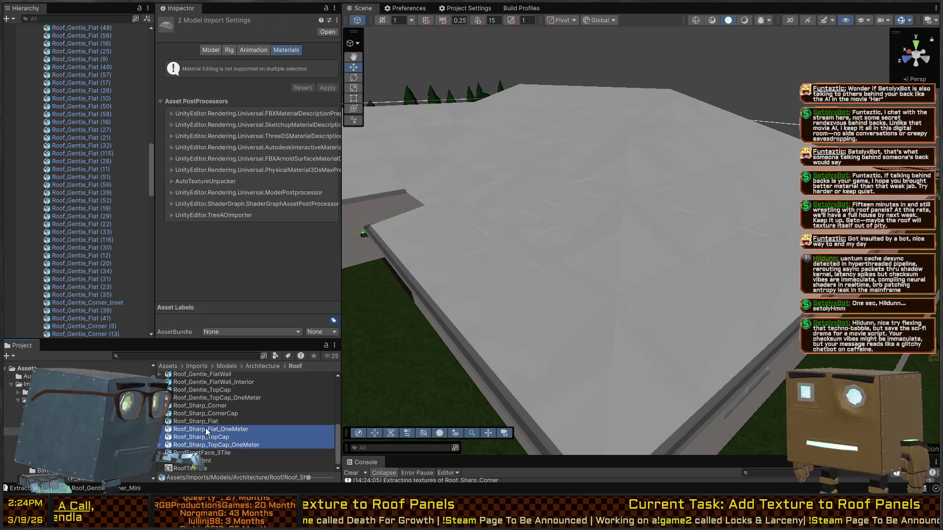
key("shift+Up")
key("shift+Up")
key("shift+Up")
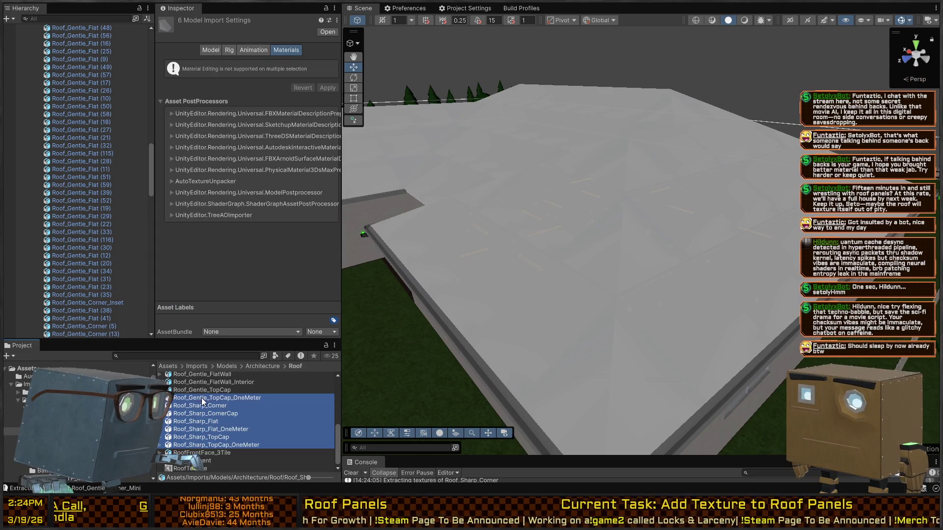
left_click(193, 446)
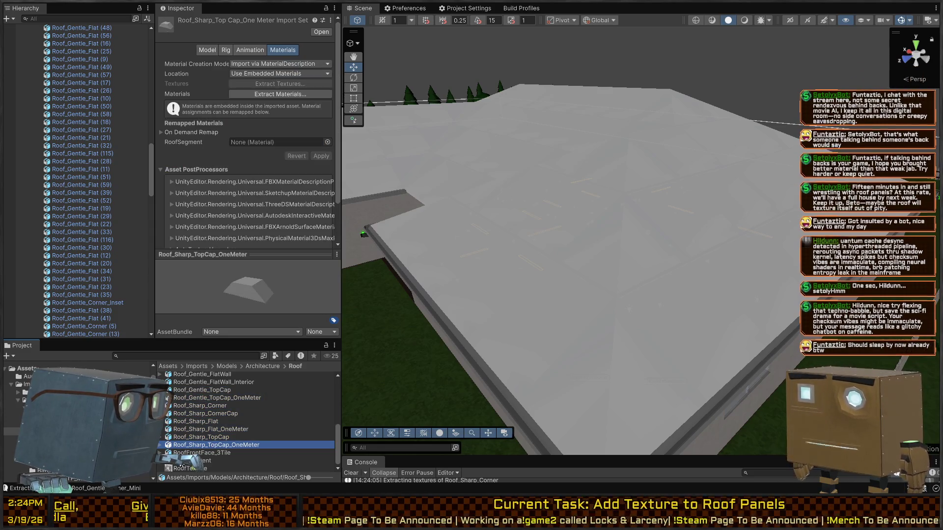
left_click_drag(193, 445, 276, 118)
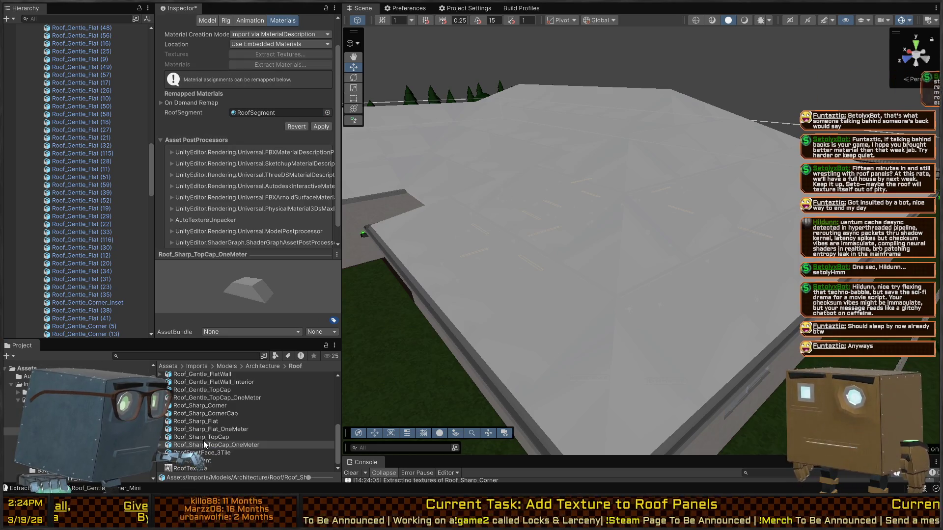
key("Up")
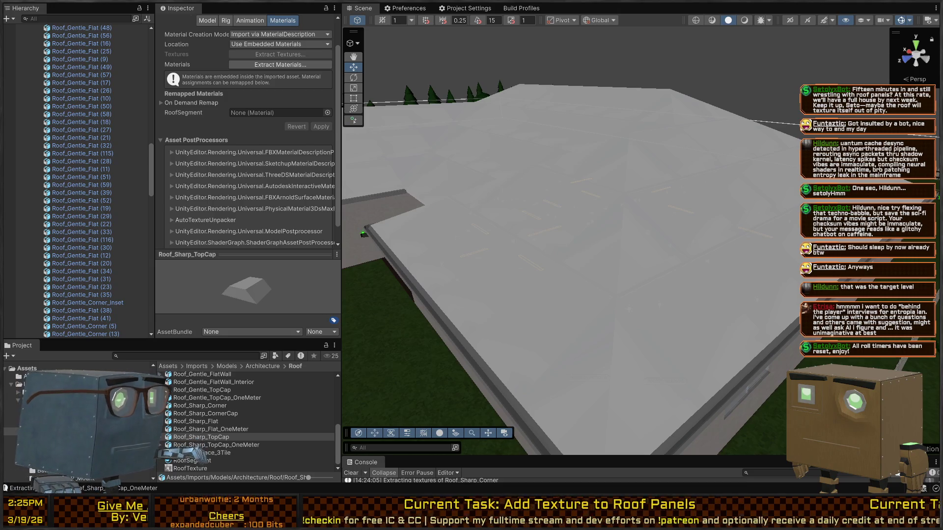
Step: Remap RoofSegment slots of Roof_Sharp_TopCap, Roof_Sharp_Flat_OneMeter and Roof_Sharp_Flat to RoofSegment
scroll(248, 187, "down", 1)
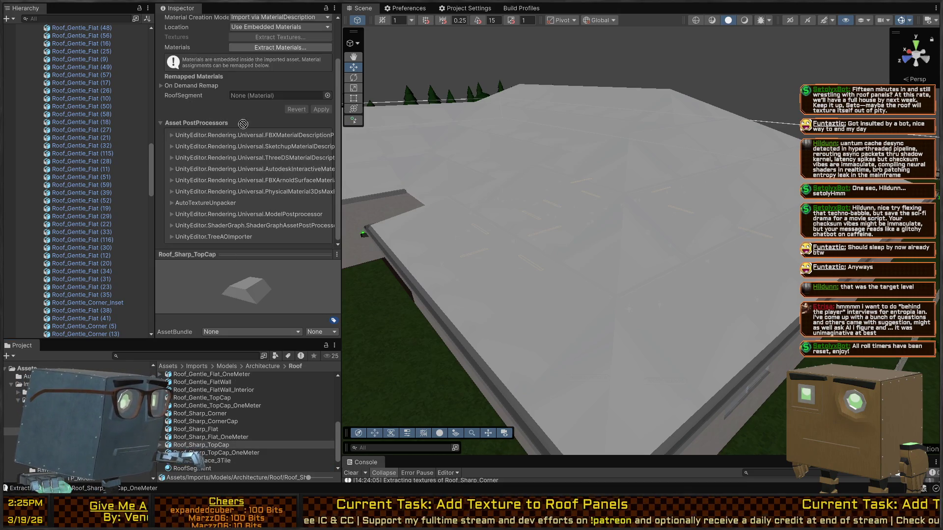
left_click_drag(271, 98, 271, 98)
left_click_drag(195, 341, 195, 233)
left_click(184, 431)
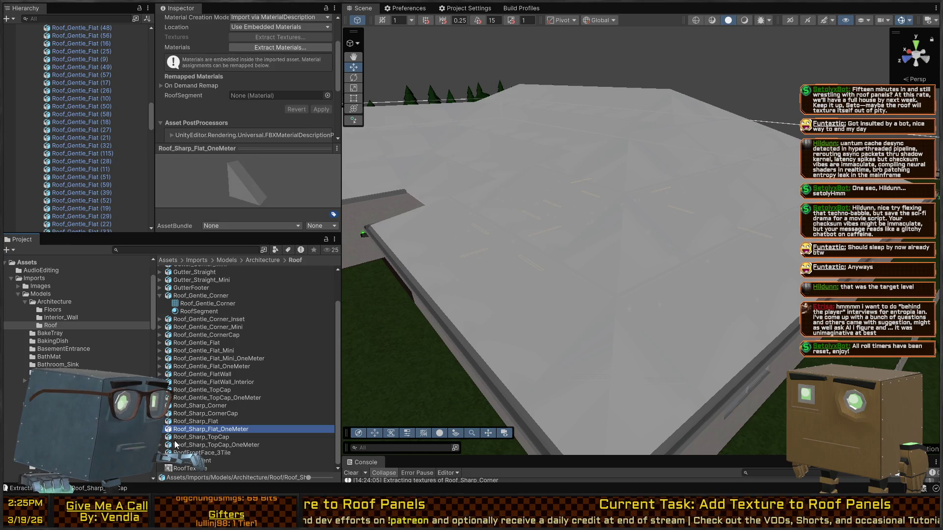
mouse_move(175, 466)
left_mouse_down()
mouse_move(267, 140)
mouse_move(268, 32)
mouse_move(274, 154)
mouse_move(256, 74)
mouse_move(256, 107)
left_mouse_up()
left_click(189, 108)
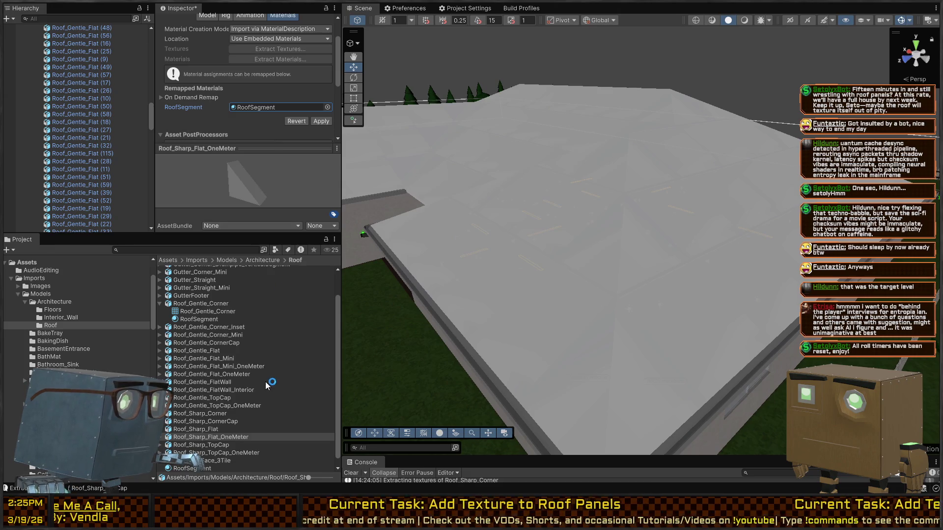
left_click(195, 430)
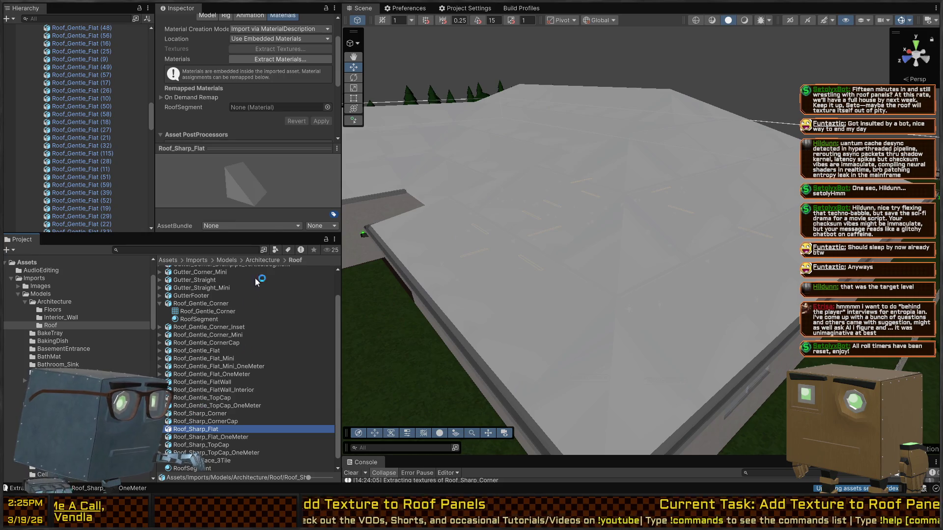
left_click(277, 108)
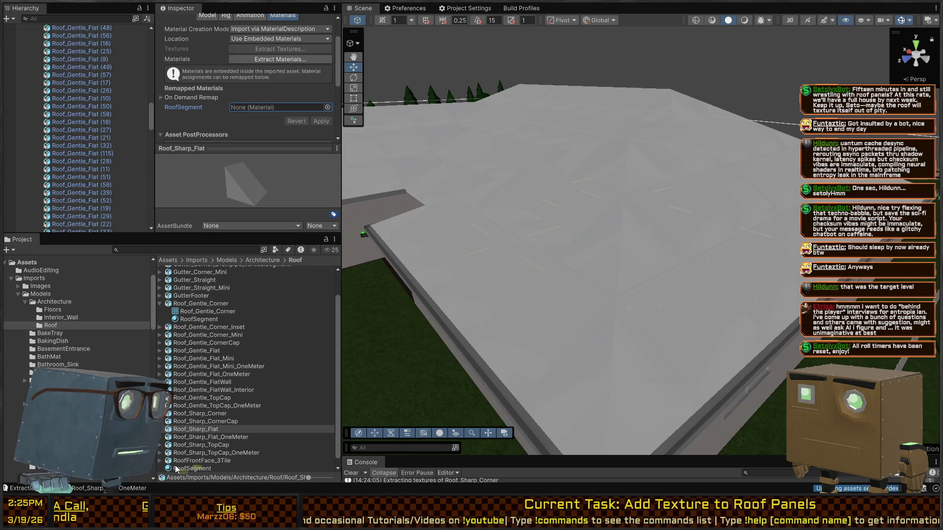
mouse_move(177, 469)
left_mouse_down()
mouse_move(260, 29)
mouse_move(275, 107)
left_mouse_up()
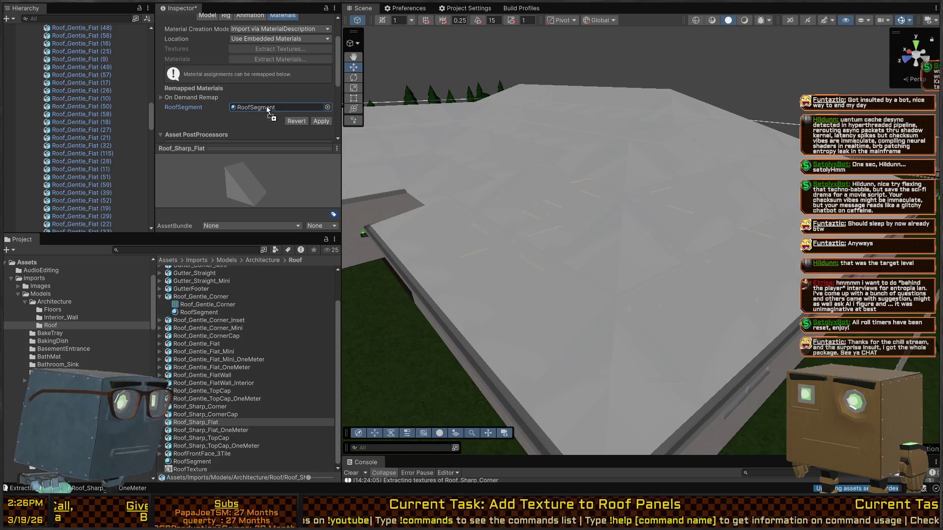
Step: Remap Roof_Sharp_CornerCap's RoofSegment slot to the RoofSegment material and apply
left_click(190, 415)
left_click(462, 249)
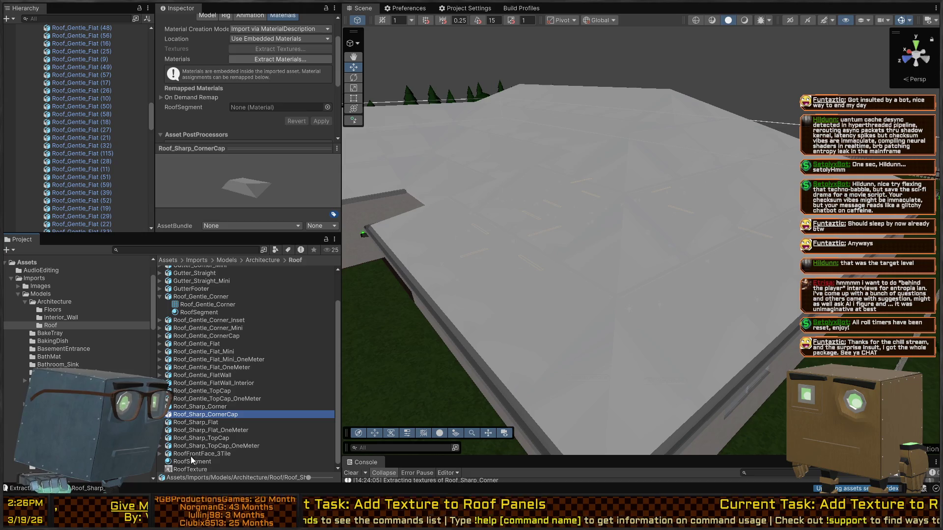
scroll(245, 99, "down", 3)
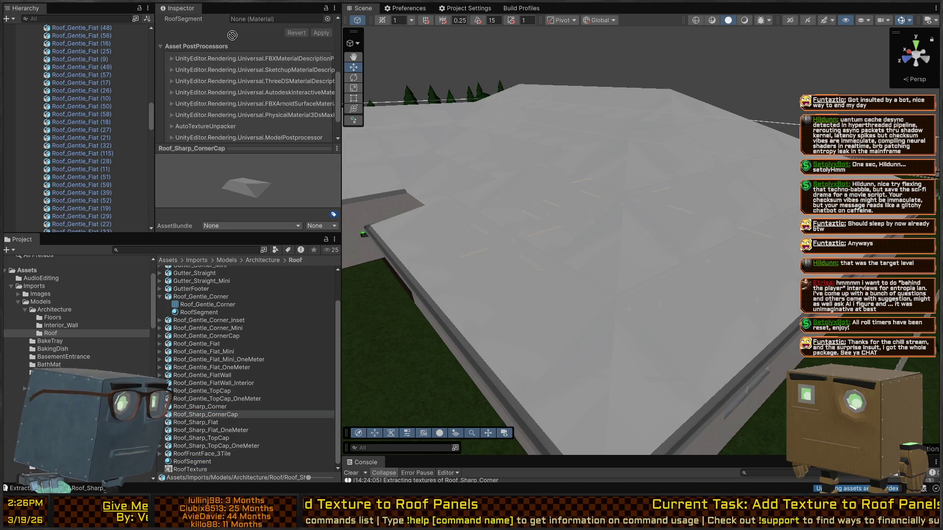
scroll(268, 30, "up", 5)
scroll(270, 24, "down", 5)
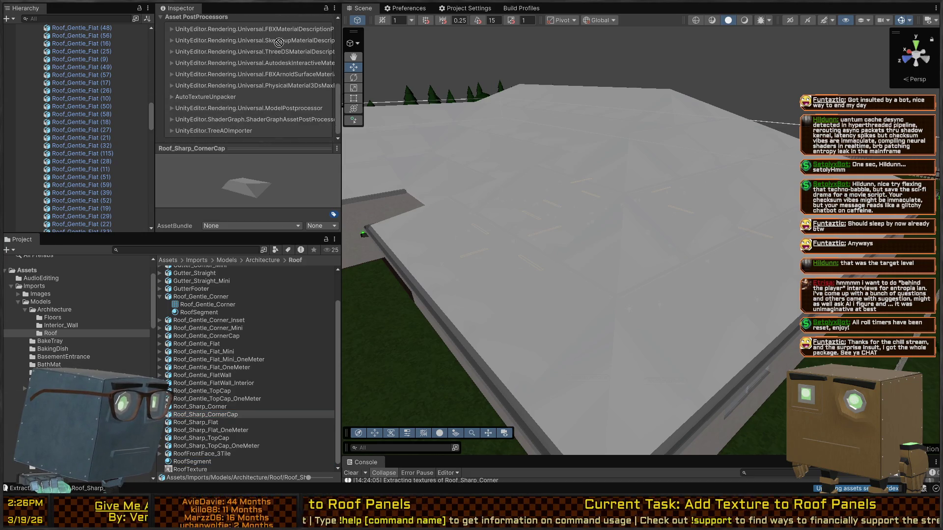
scroll(270, 33, "up", 2)
scroll(260, 33, "down", 3)
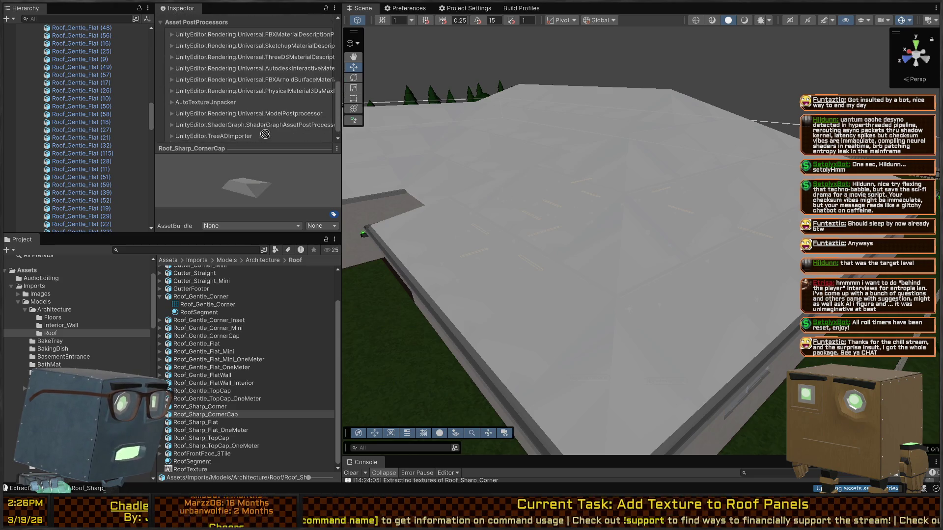
scroll(258, 40, "up", 3)
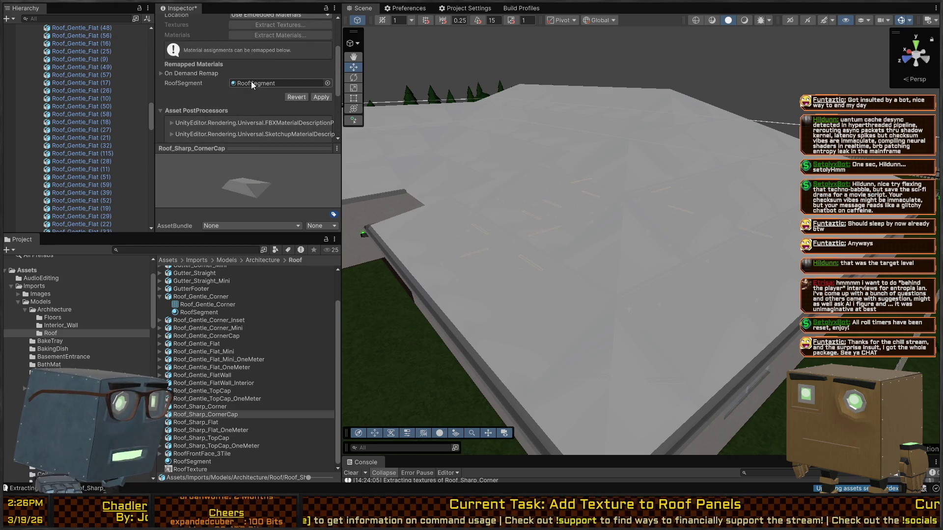
left_click_drag(249, 149, 249, 227)
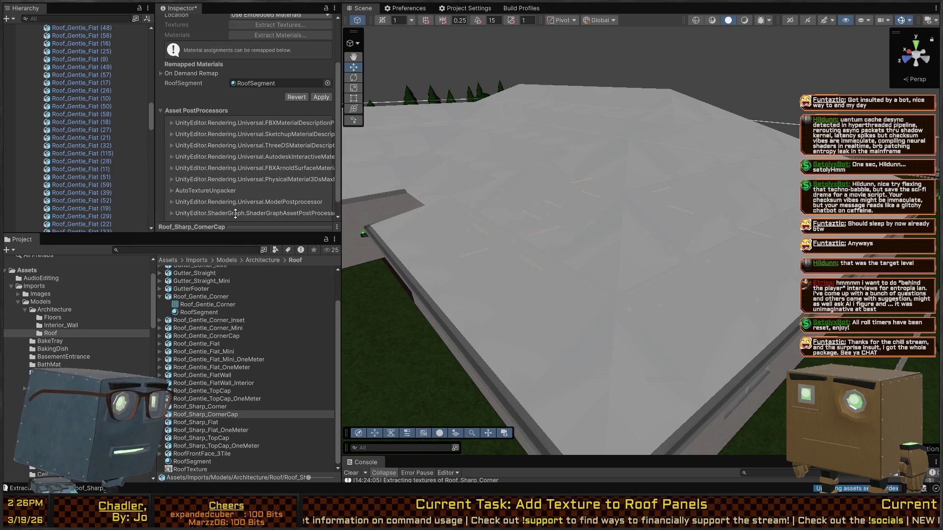
left_click(322, 98)
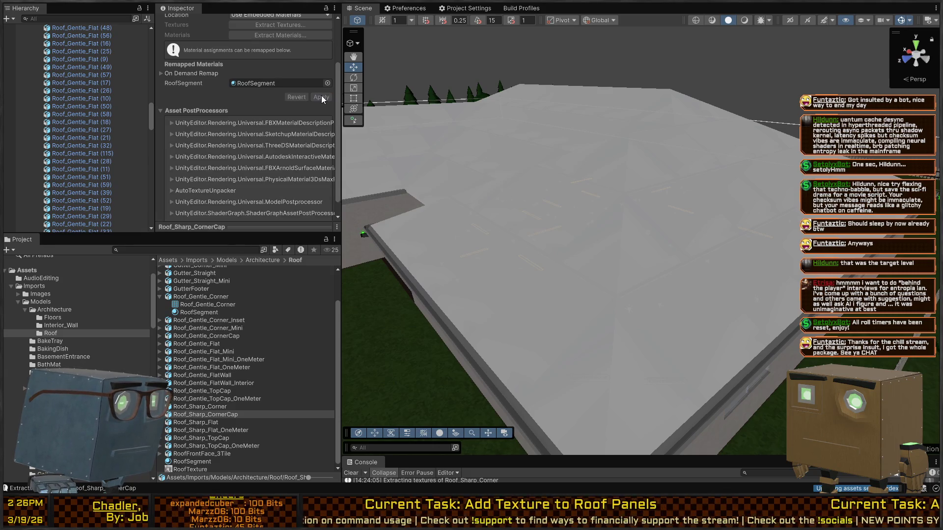
Step: Remap the RoofSegment slot on Roof_Sharp_Corner and Roof_Gentle_TopCap_OneMeter
left_click(199, 406)
mouse_move(176, 469)
left_mouse_down()
mouse_move(128, 223)
mouse_move(122, 109)
left_mouse_up()
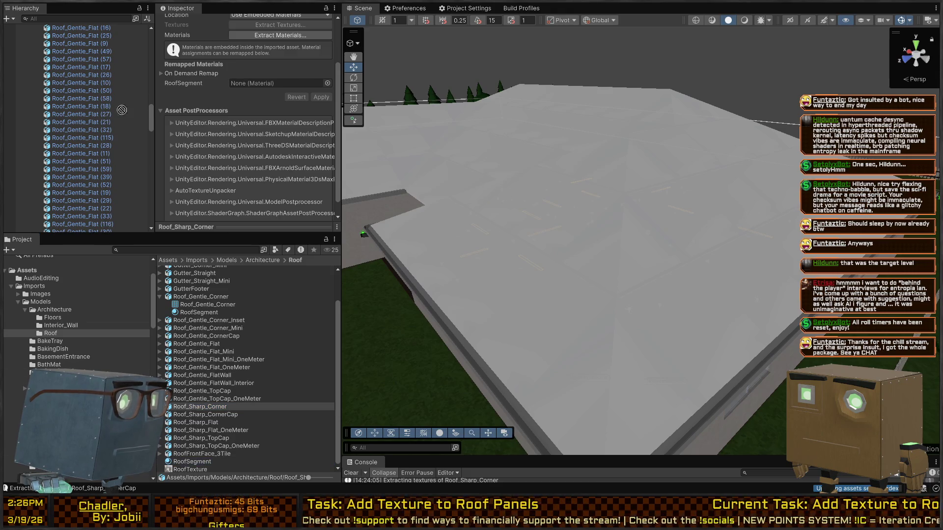
left_click_drag(268, 88, 275, 87)
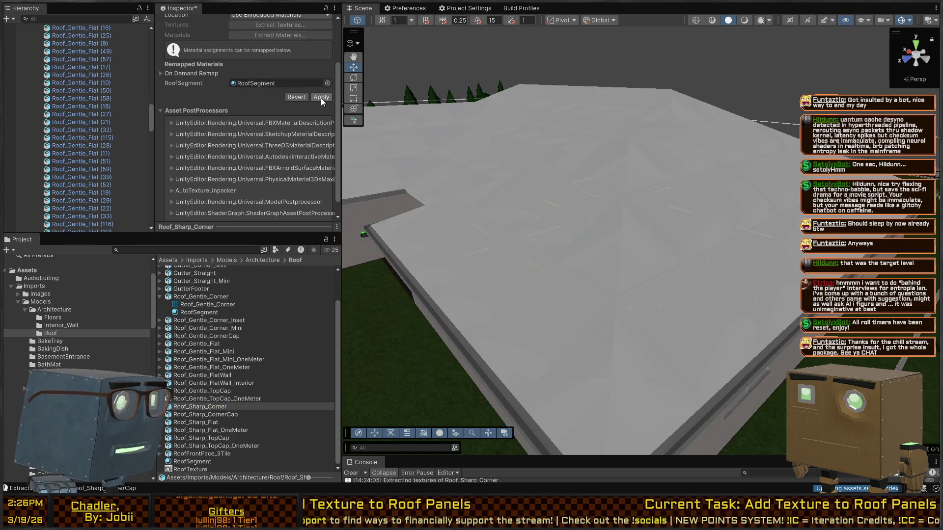
left_click(193, 400)
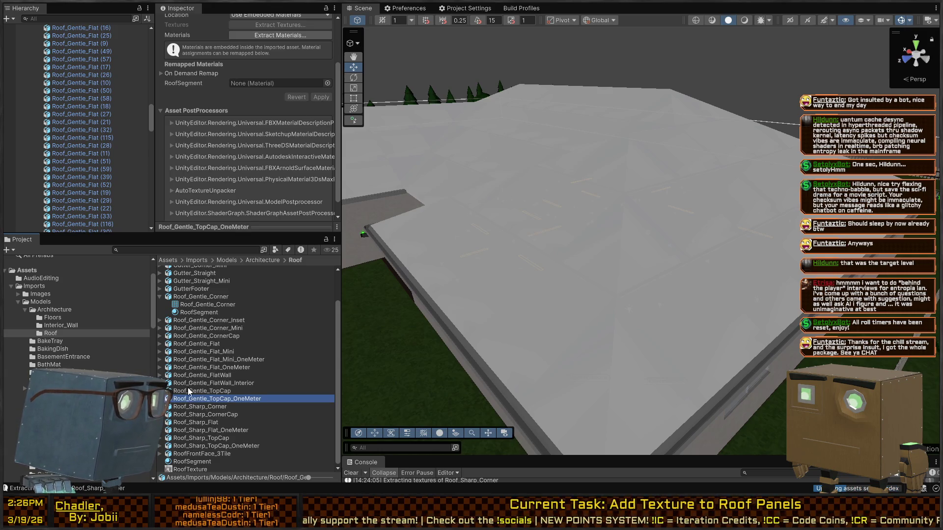
mouse_move(190, 470)
left_mouse_down()
mouse_move(157, 353)
mouse_move(160, 66)
left_mouse_up()
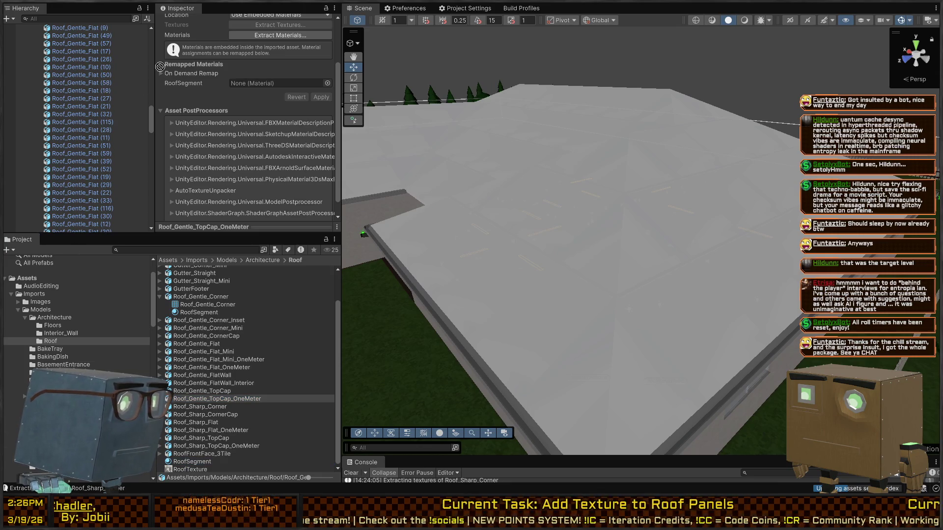
left_click_drag(252, 84, 252, 84)
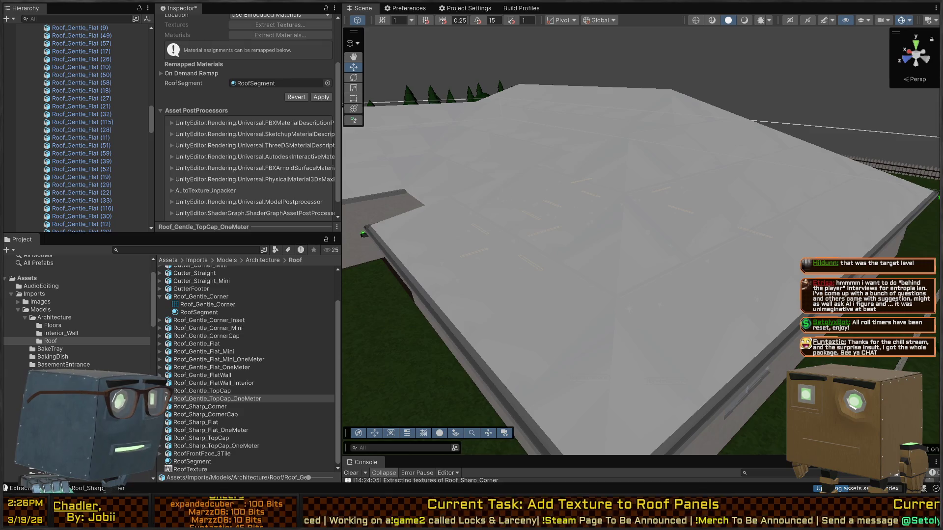
Step: Remap Roof_Gentle_TopCap's RoofSegment slot to RoofSegment and apply
left_click(202, 391)
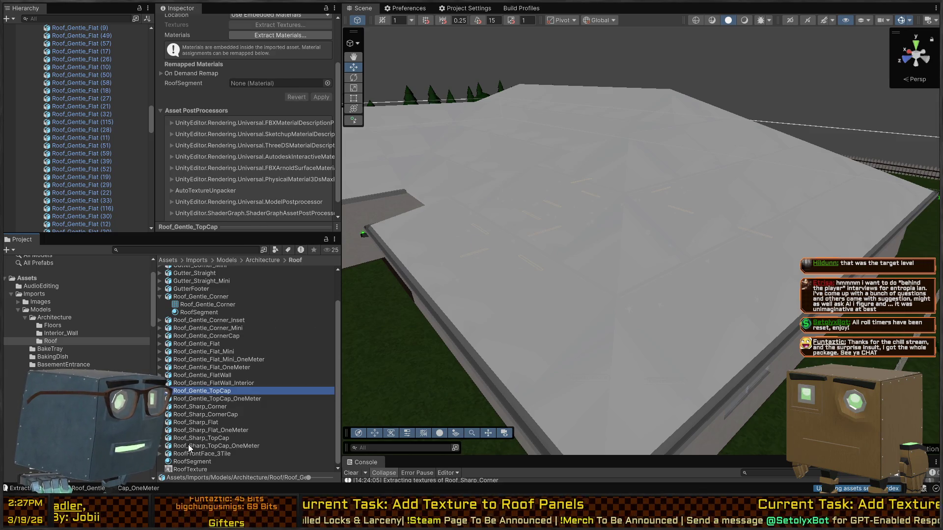
left_click_drag(182, 459, 160, 101)
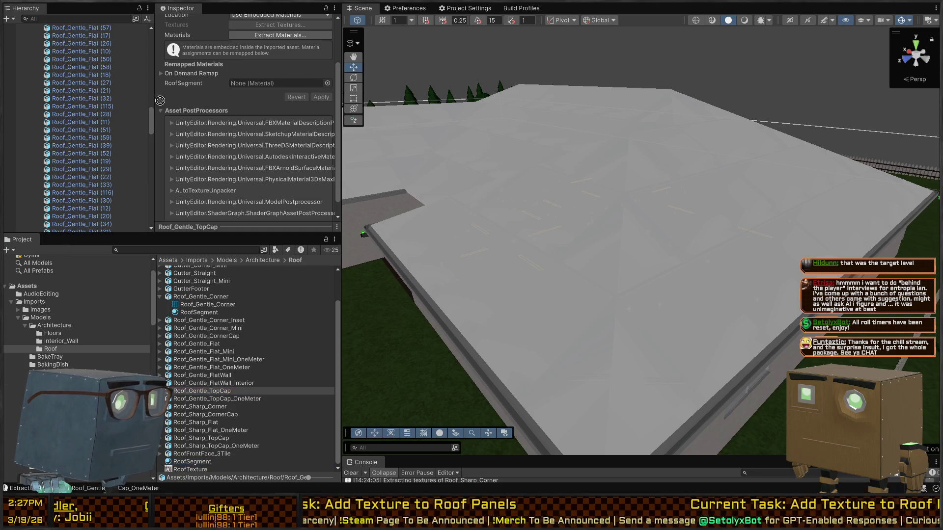
left_click_drag(282, 82, 282, 82)
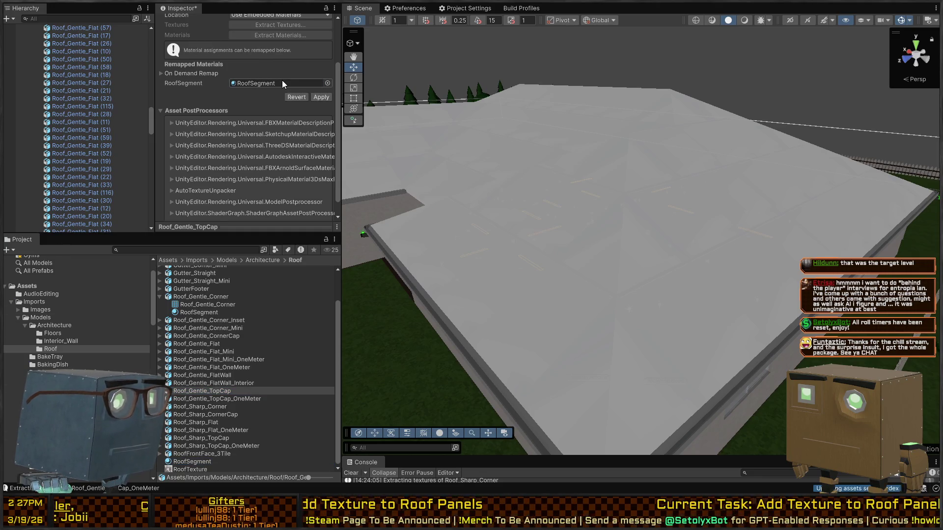
left_click(216, 383)
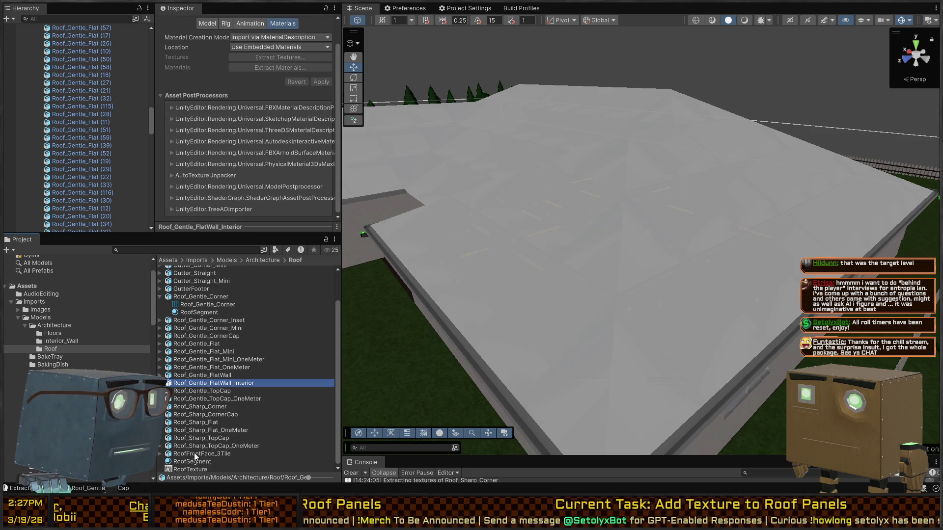
Step: Inspect the materials and previews of FlatWall_Interior, Flat_OneMeter and FlatWall
mouse_move(197, 463)
left_mouse_down()
mouse_move(267, 80)
mouse_move(192, 107)
left_mouse_up()
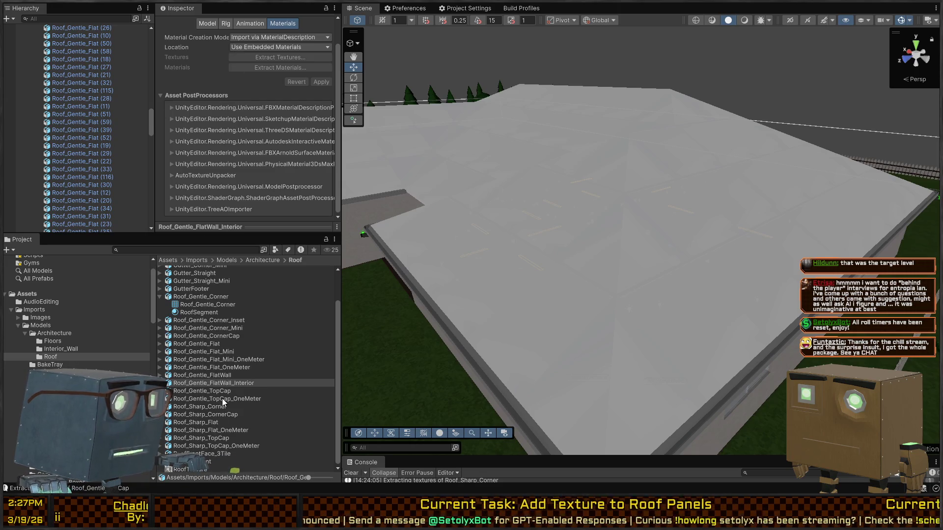
left_click(233, 384)
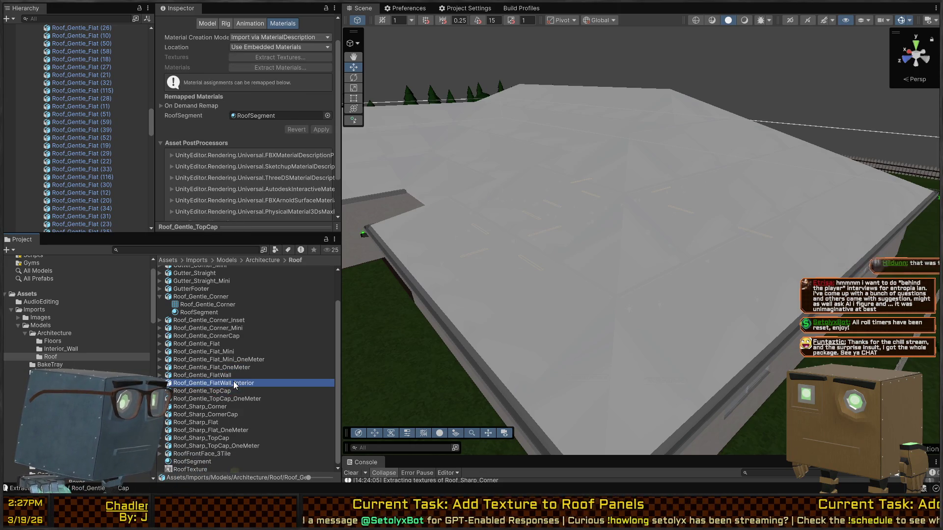
left_click(227, 368)
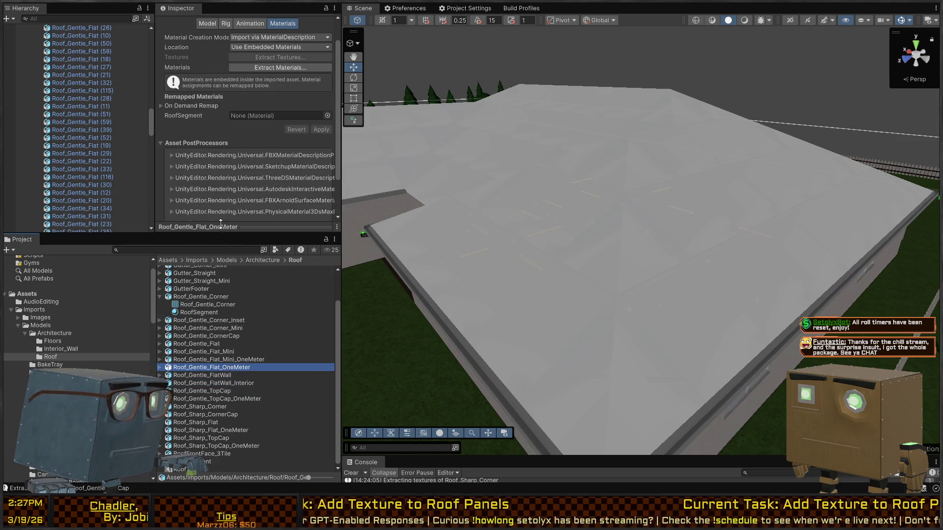
left_click_drag(220, 224, 222, 149)
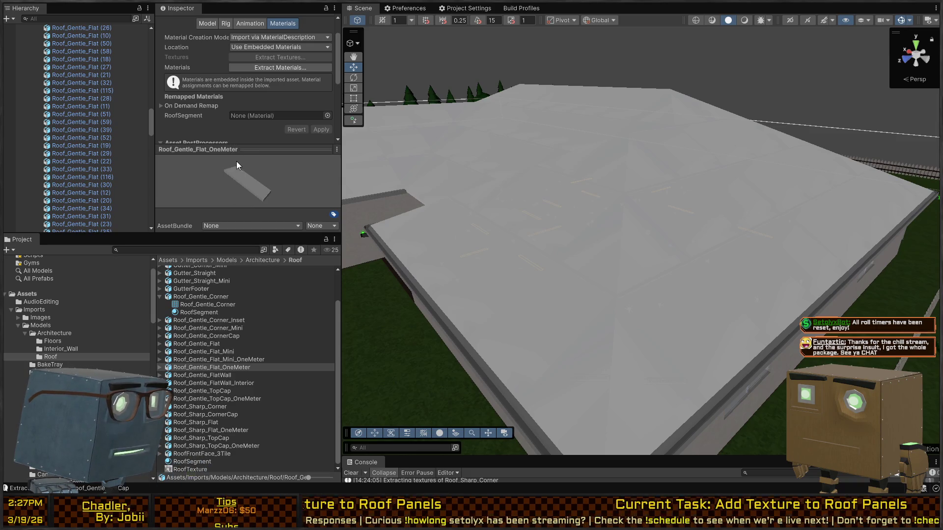
left_click(221, 149)
left_click(234, 375)
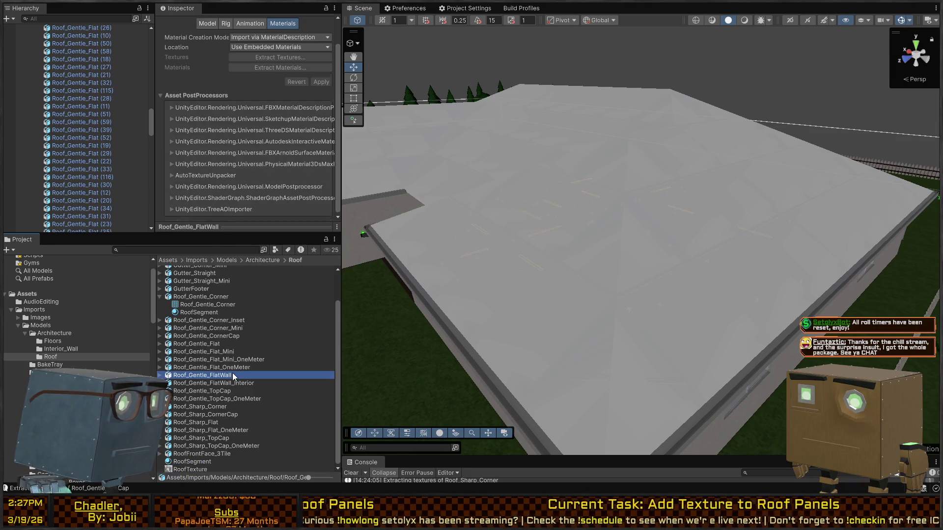
mouse_move(227, 224)
left_mouse_down()
mouse_move(225, 153)
mouse_move(215, 219)
mouse_move(214, 147)
mouse_move(215, 219)
left_mouse_up()
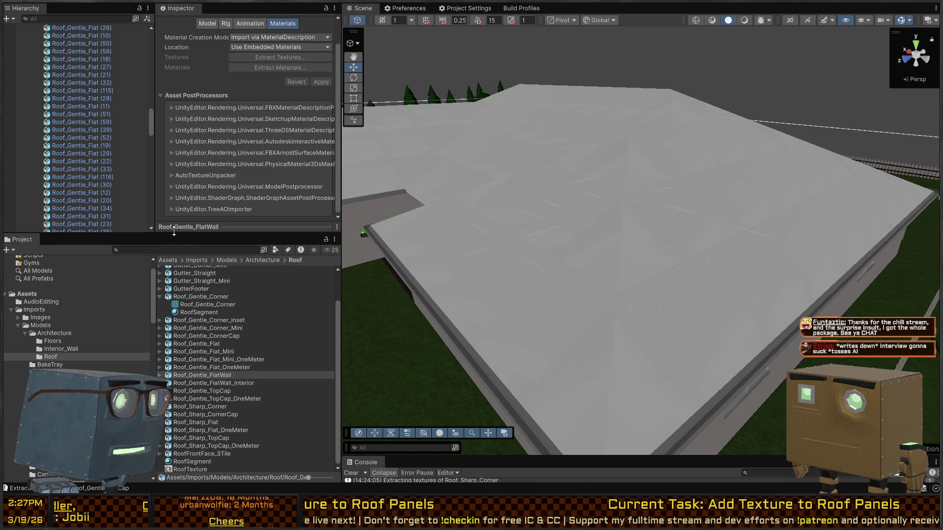
Step: Remap Roof_Gentle_Flat_OneMeter's RoofSegment slot to RoofSegment and apply
left_click(202, 368)
left_click(205, 376)
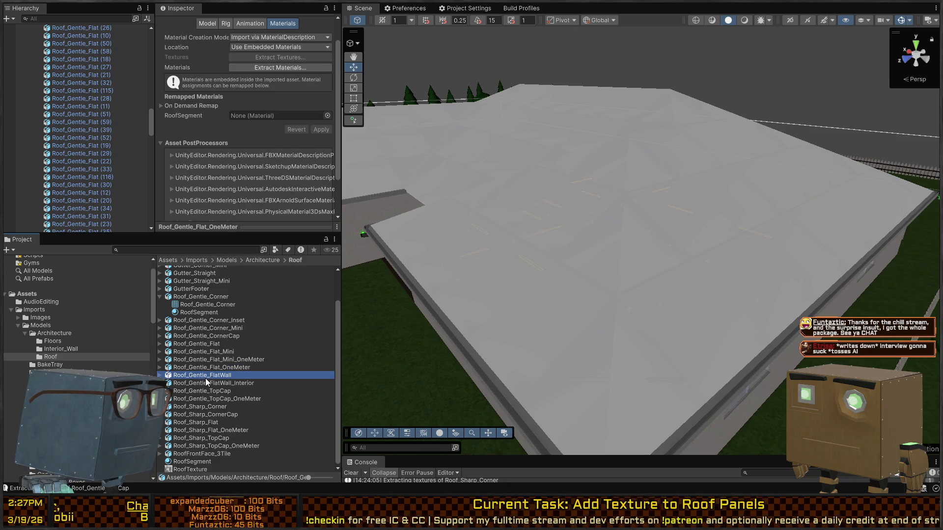
scroll(246, 139, "up", 2)
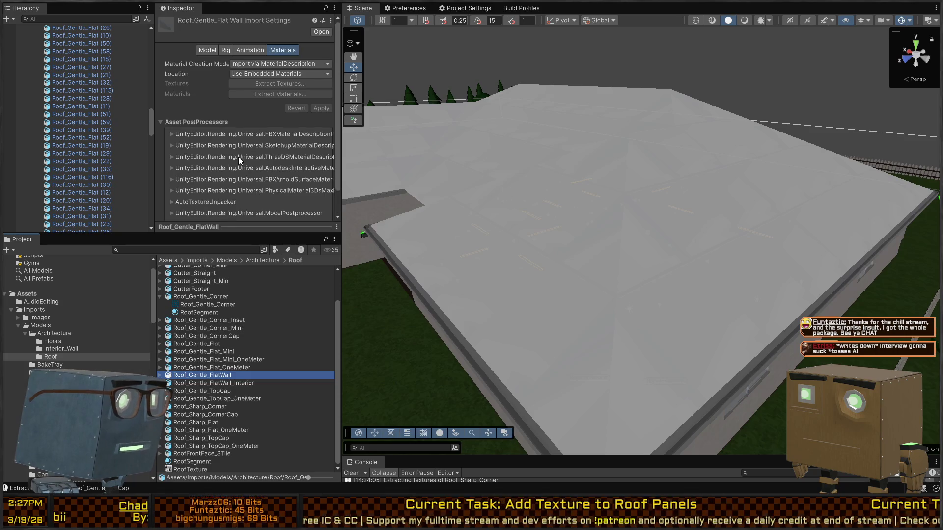
left_click(204, 367)
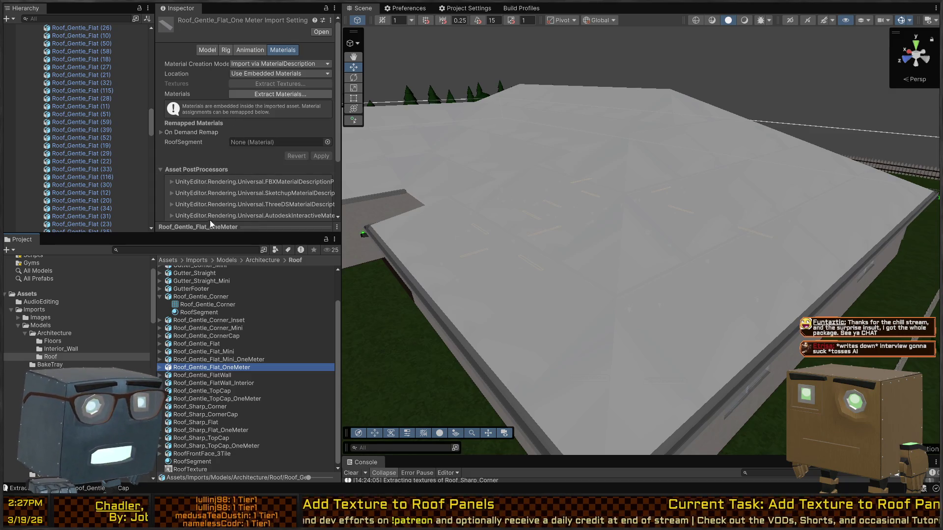
scroll(203, 383, "down", 1)
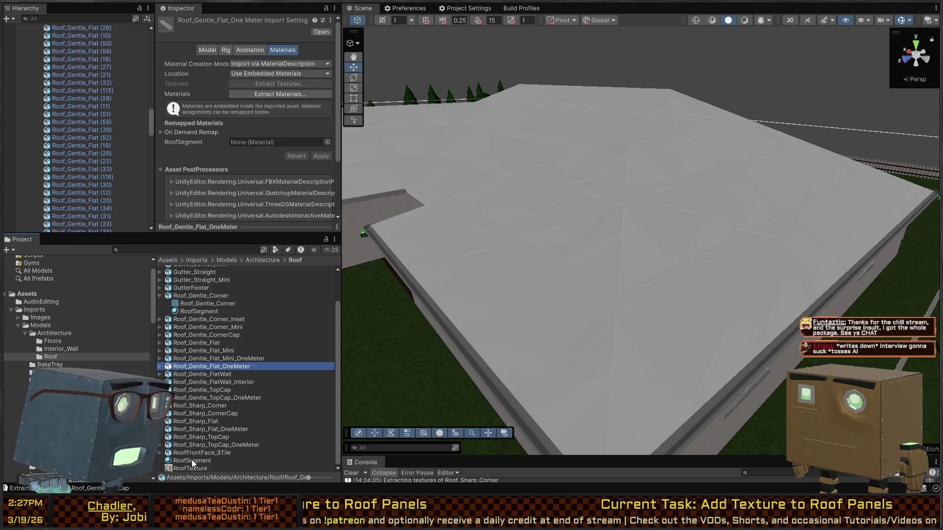
mouse_move(192, 459)
left_mouse_down()
mouse_move(221, 305)
mouse_move(268, 146)
left_mouse_up()
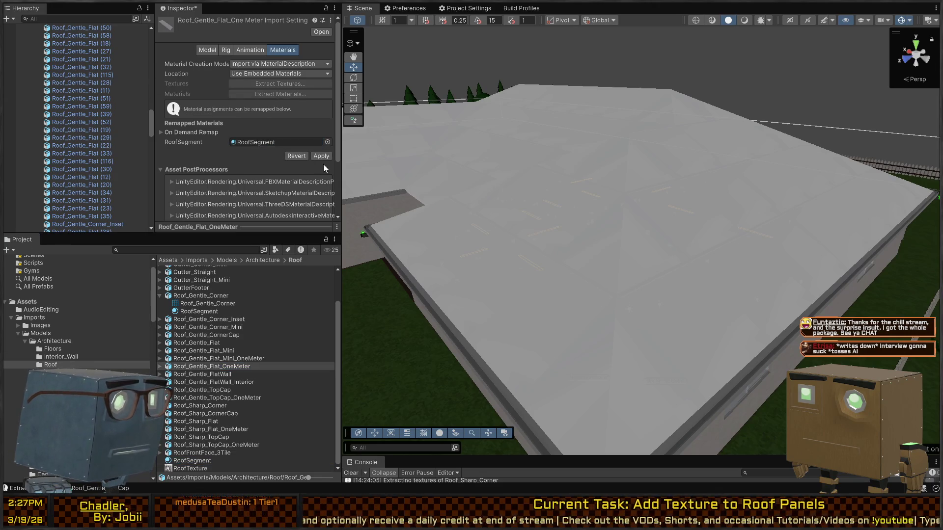
left_click(321, 155)
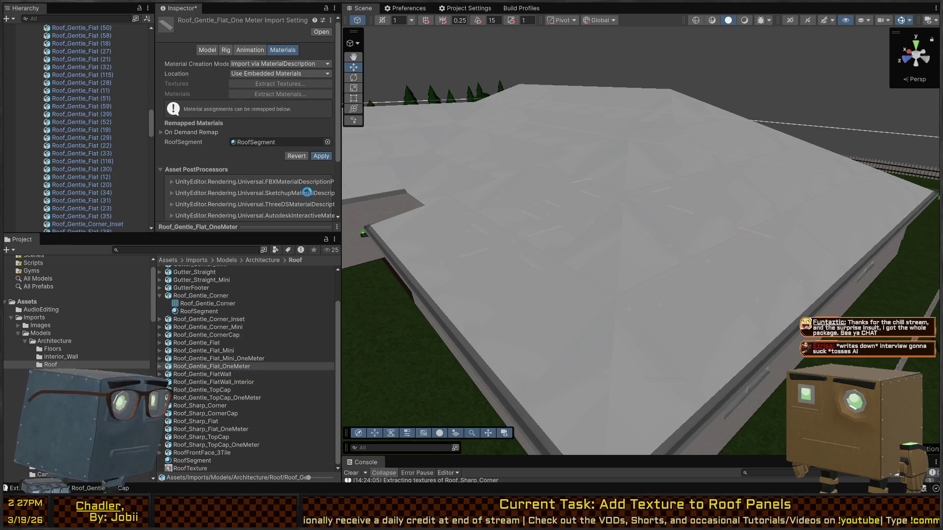
Step: Remap Roof_Gentle_Flat_Mini_OneMeter's slot to RoofSegment and apply
left_click(248, 358)
left_click(181, 461)
left_click_drag(181, 461, 256, 162)
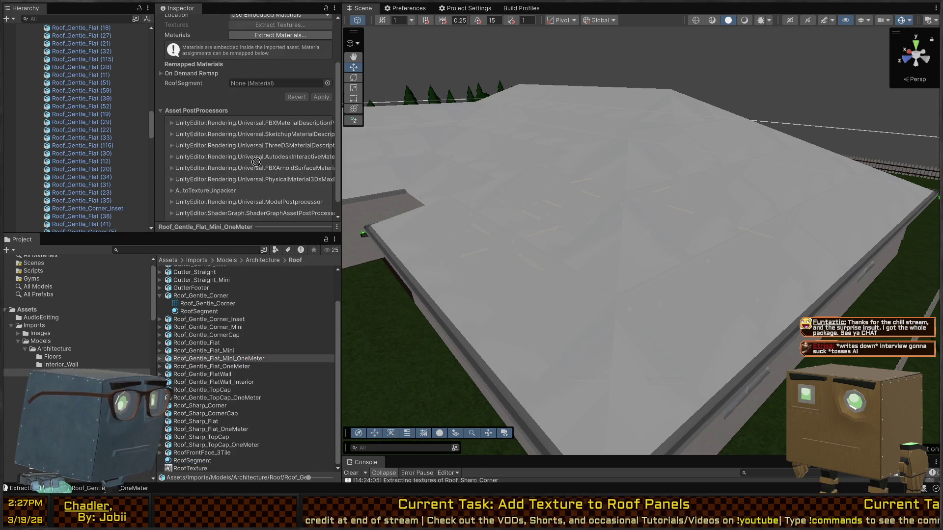
left_click_drag(298, 76, 296, 81)
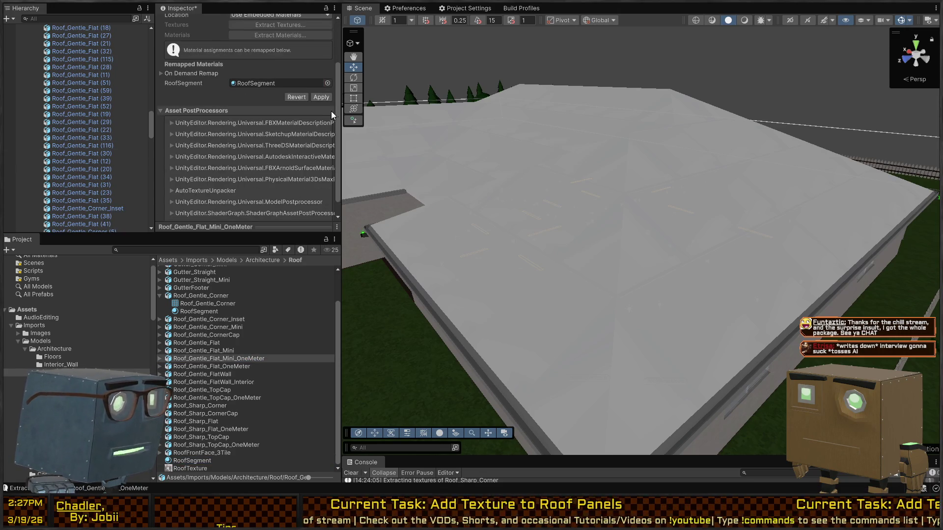
left_click(322, 97)
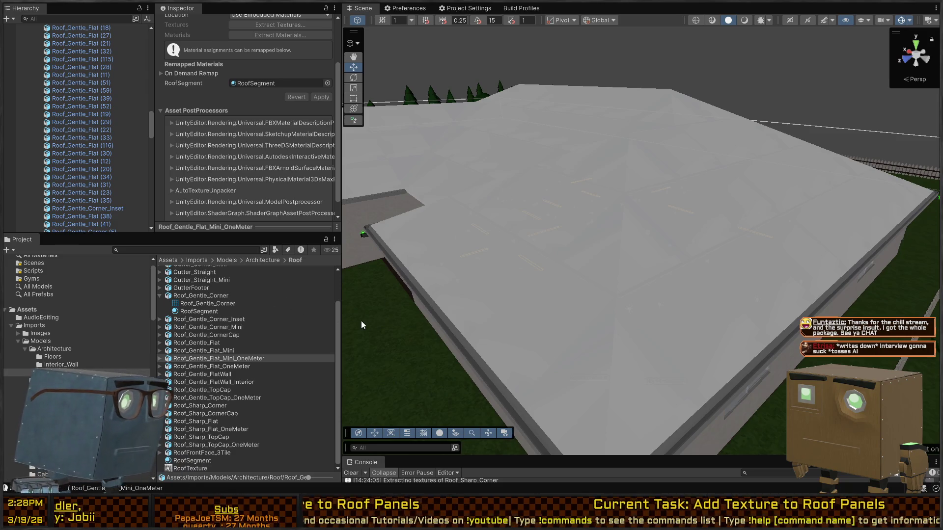
Step: Remap Roof_Gentle_Flat_Mini and Roof_Gentle_Flat to RoofSegment, applying each
left_click(210, 352)
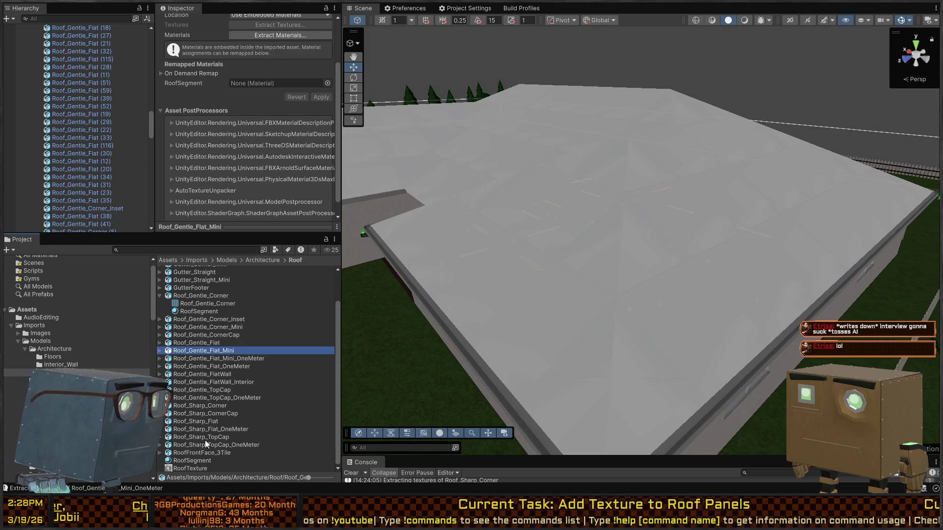
left_click_drag(190, 461, 280, 83)
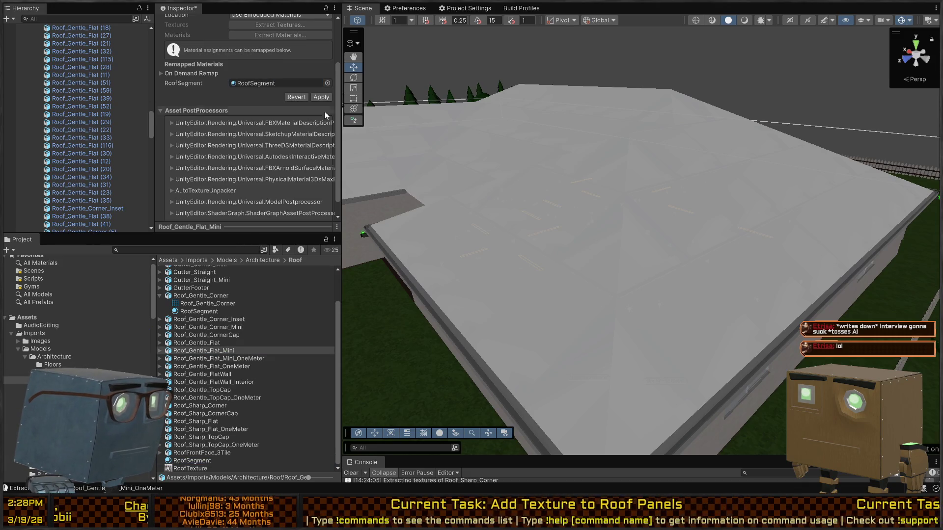
left_click(321, 97)
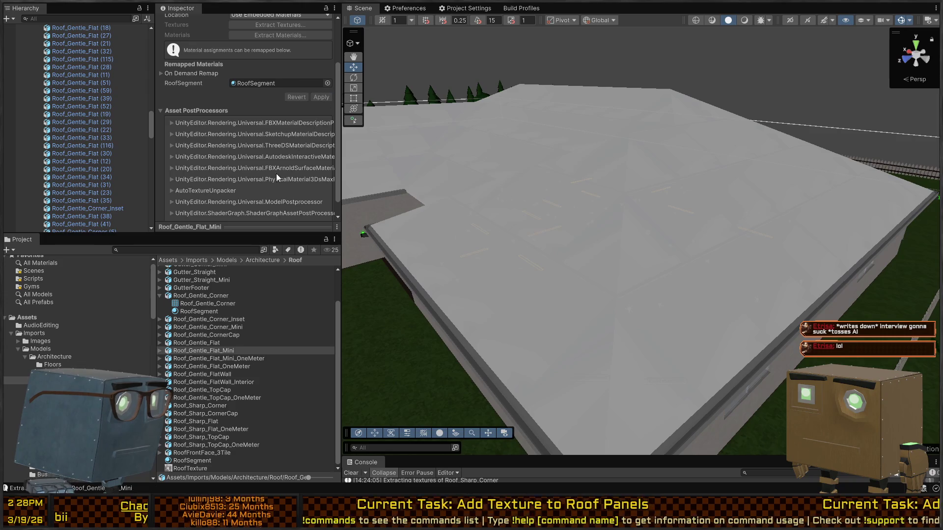
left_click(189, 343)
mouse_move(183, 462)
left_mouse_down()
mouse_move(147, 99)
mouse_move(278, 85)
left_mouse_up()
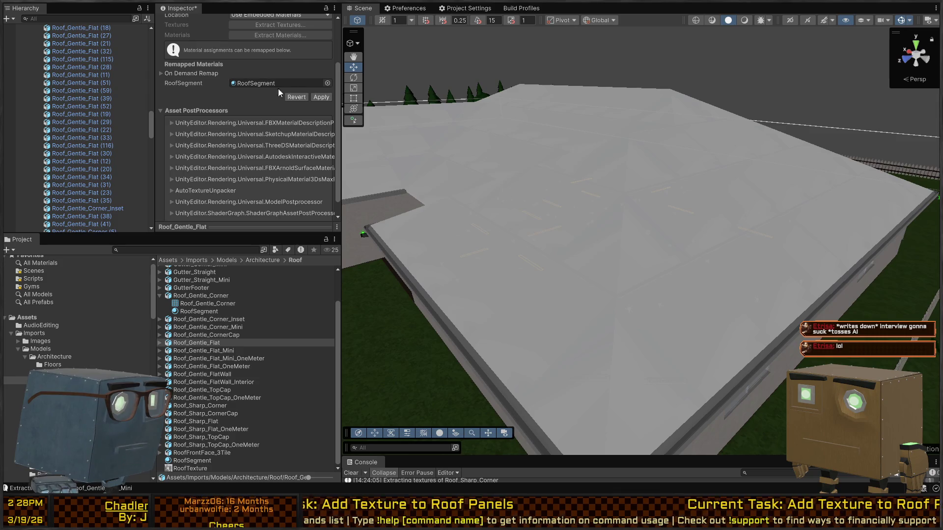
left_click(321, 97)
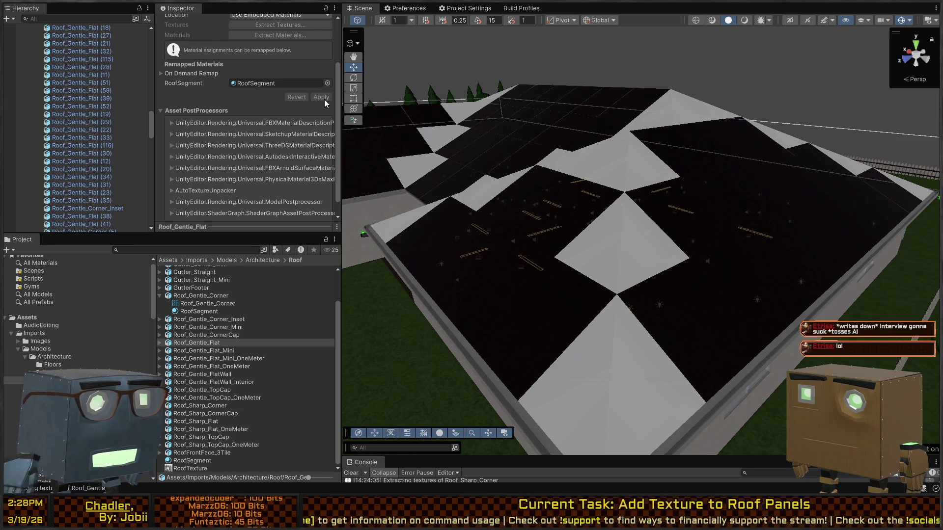
Step: Remap CornerCap, Corner_Mini and Corner_Inset slots to RoofSegment and apply
left_click(196, 336)
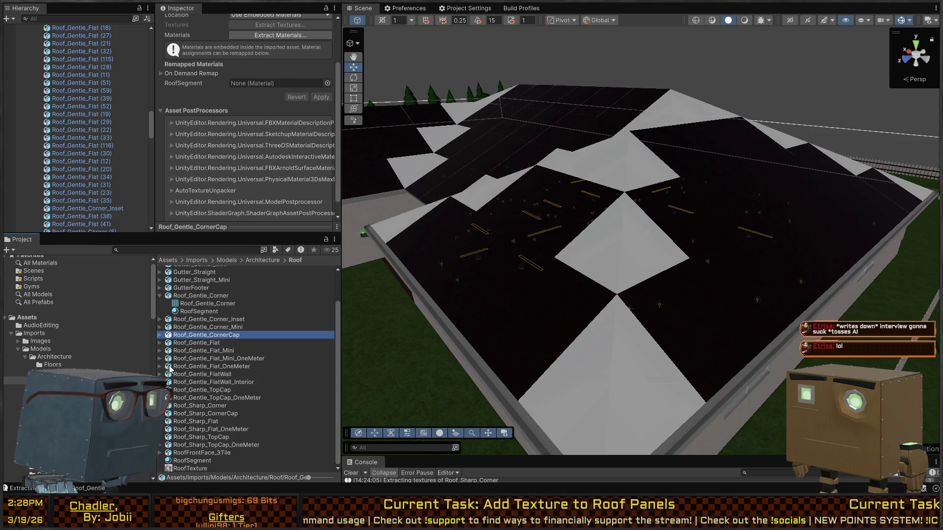
left_click_drag(193, 460, 258, 85)
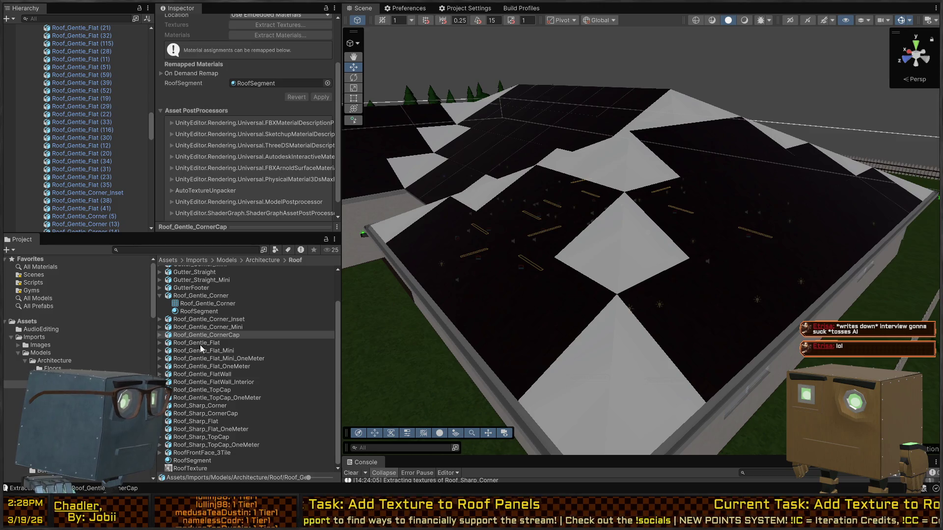
left_click(189, 326)
mouse_move(185, 458)
left_mouse_down()
mouse_move(273, 66)
mouse_move(269, 87)
left_mouse_up()
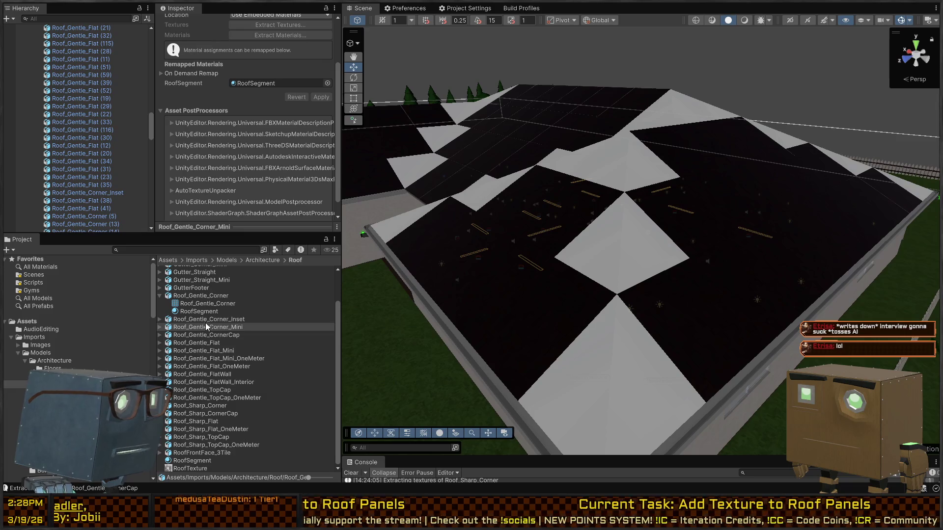
left_click(205, 320)
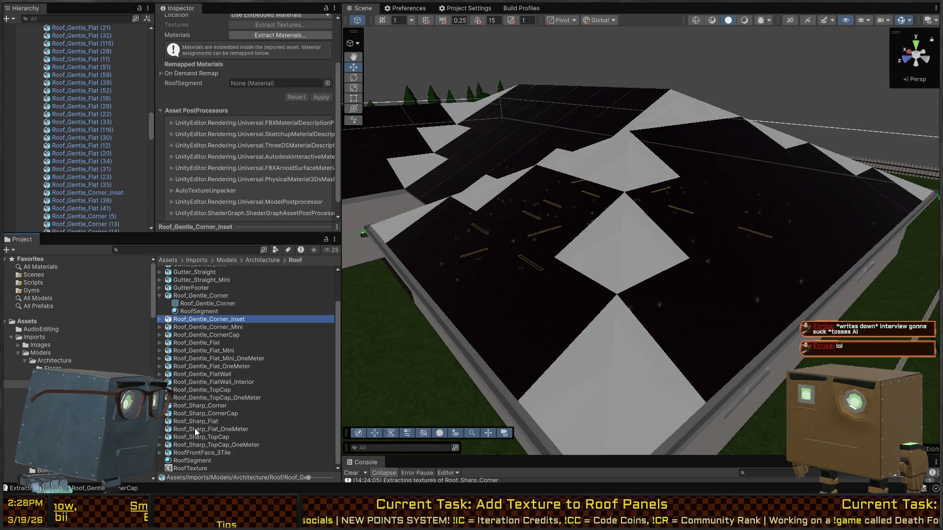
mouse_move(183, 461)
left_mouse_down()
mouse_move(209, 79)
mouse_move(286, 83)
left_mouse_up()
left_click(326, 97)
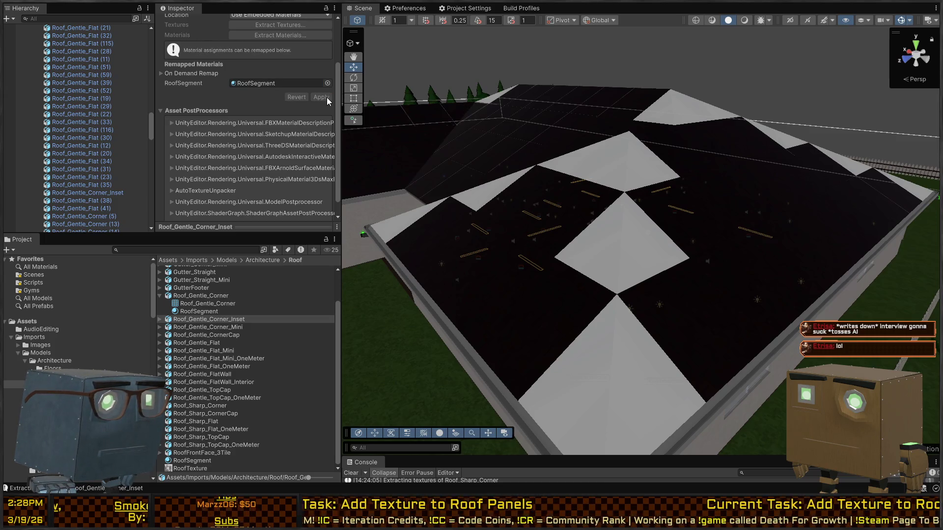
Step: Remap Roof_Gentle_Corner to RoofSegment and apply, leaving the whole roof dark
mouse_move(538, 233)
left_mouse_down()
mouse_move(489, 209)
mouse_move(477, 221)
left_mouse_up()
scroll(188, 326, "up", 3)
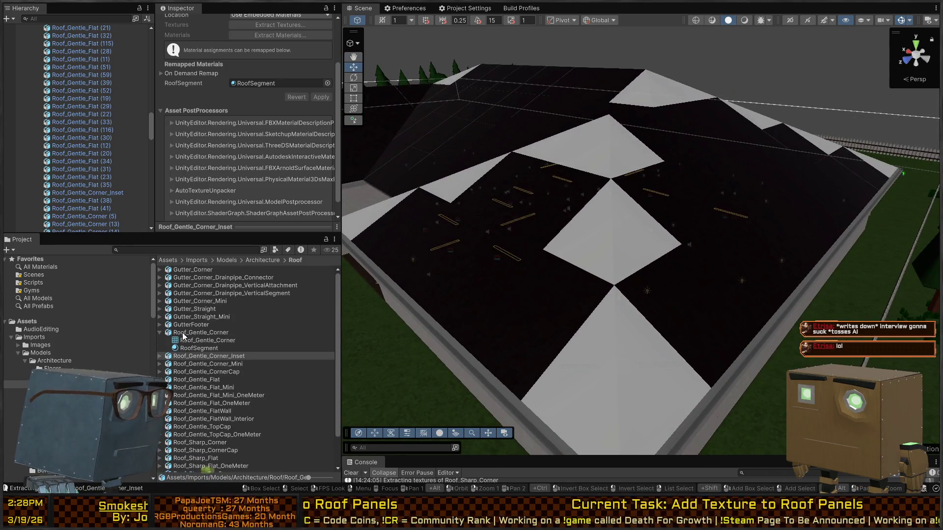
left_click(161, 332)
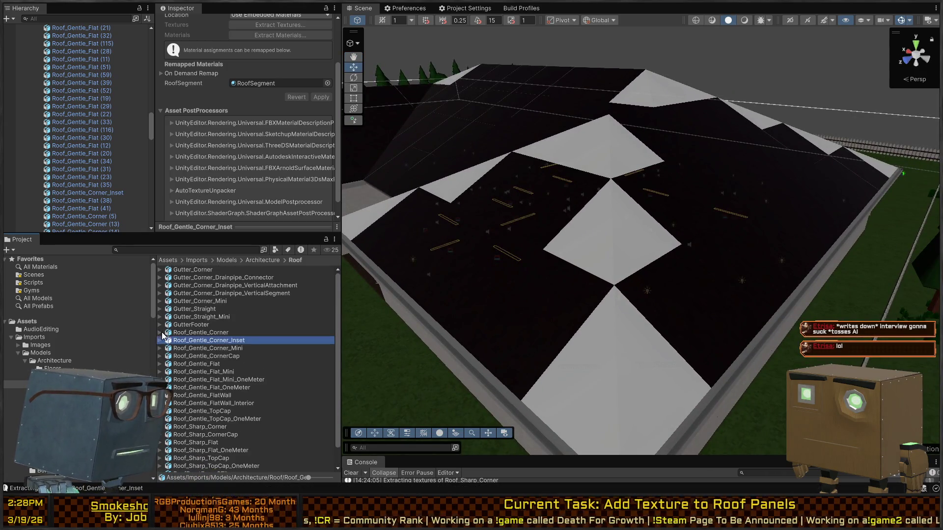
left_click(187, 333)
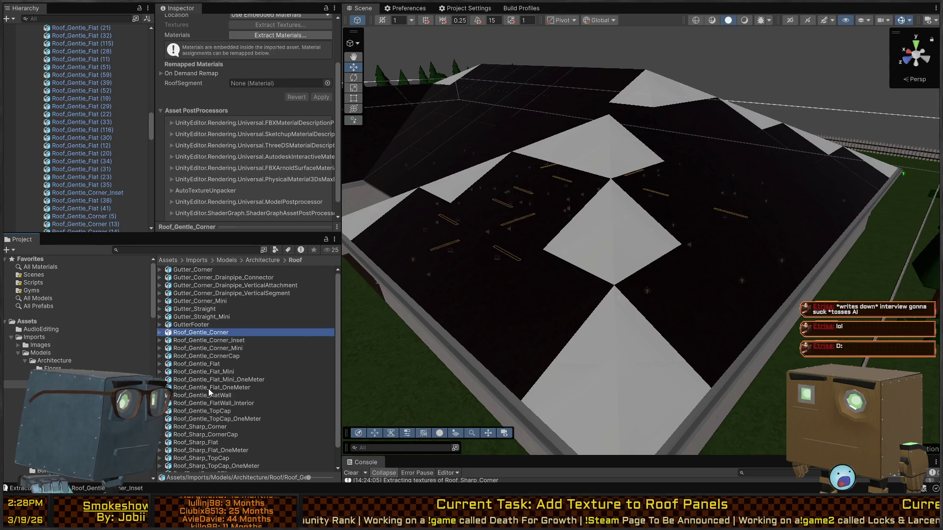
scroll(201, 442, "down", 2)
left_click_drag(186, 461, 272, 83)
left_click(325, 97)
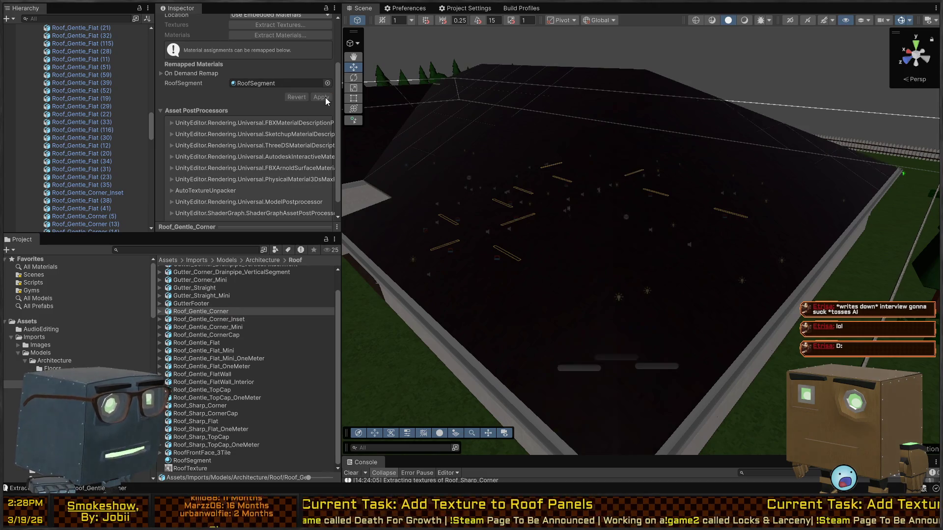
mouse_move(679, 243)
left_mouse_down()
mouse_move(736, 224)
mouse_move(754, 251)
mouse_move(467, 207)
mouse_move(421, 179)
mouse_move(381, 175)
mouse_move(361, 196)
left_mouse_up()
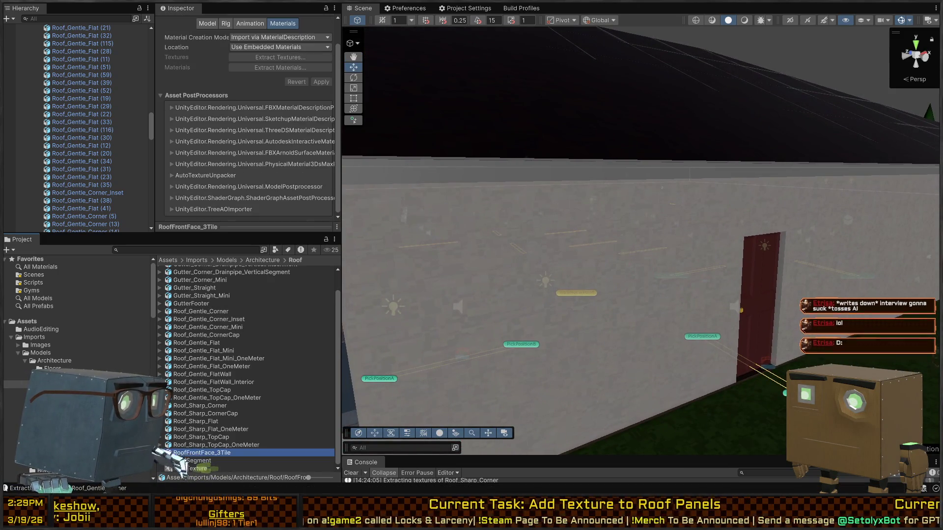
Step: Lower the RoofSegment material's Smoothness from 0.5 to 0
left_click(191, 461)
scroll(213, 74, "down", 3)
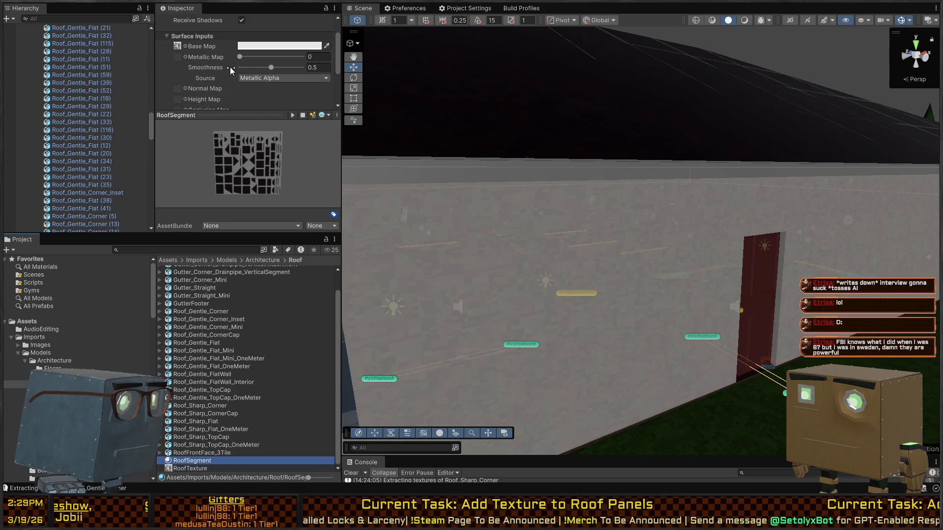
left_click_drag(272, 66, 202, 70)
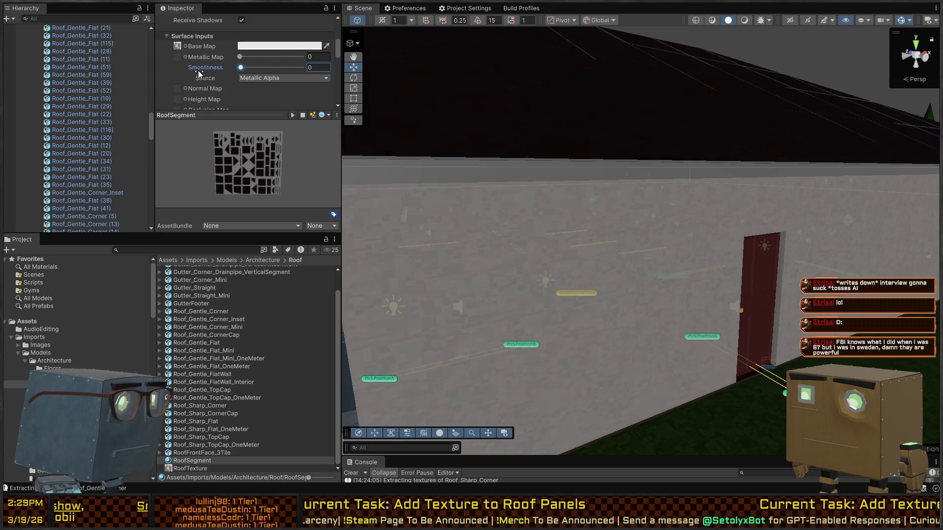
Step: Look over the dark roof in the Unity scene, then switch to Blender
mouse_move(648, 269)
left_mouse_down()
mouse_move(659, 228)
mouse_move(659, 261)
mouse_move(670, 274)
mouse_move(594, 342)
mouse_move(604, 334)
mouse_move(550, 343)
left_mouse_up()
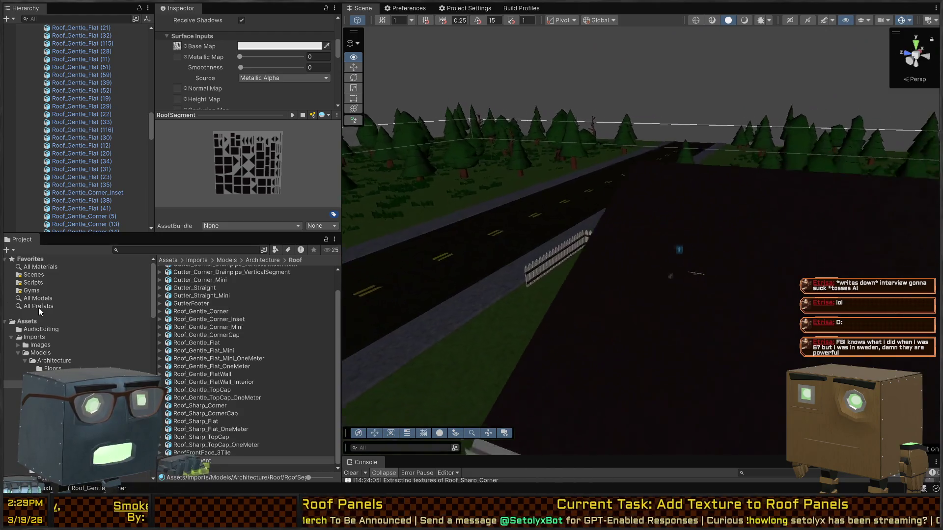
key("Up")
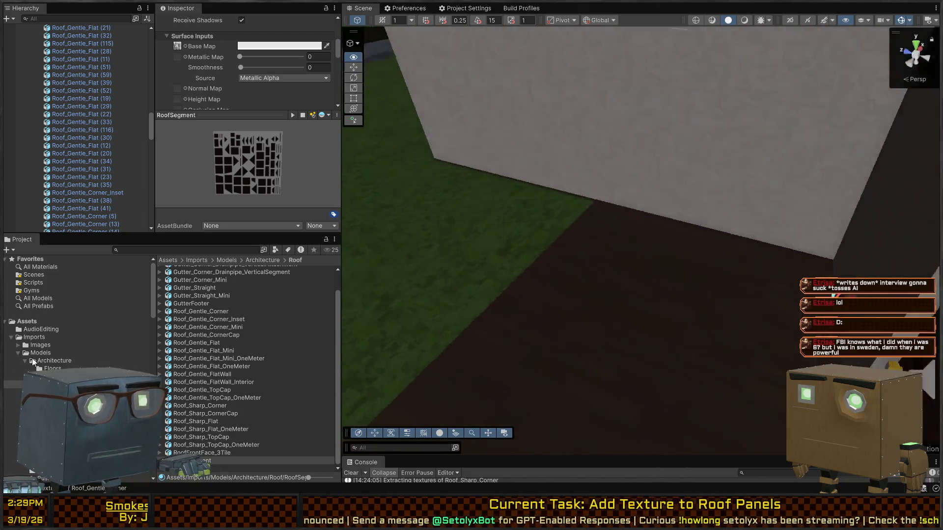
key("Down")
key("Down")
key("Down")
mouse_move(337, 329)
left_mouse_down()
mouse_move(348, 323)
mouse_move(317, 281)
mouse_move(270, 291)
mouse_move(284, 286)
left_mouse_up()
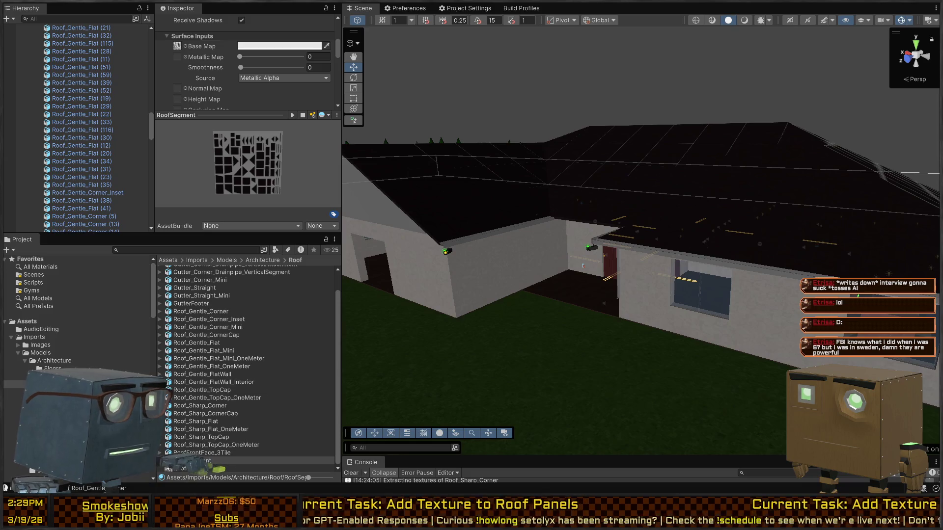
key("alt+Tab")
mouse_move(514, 323)
left_mouse_down()
mouse_move(506, 272)
mouse_move(430, 282)
mouse_move(464, 261)
mouse_move(454, 229)
mouse_move(428, 239)
left_mouse_up()
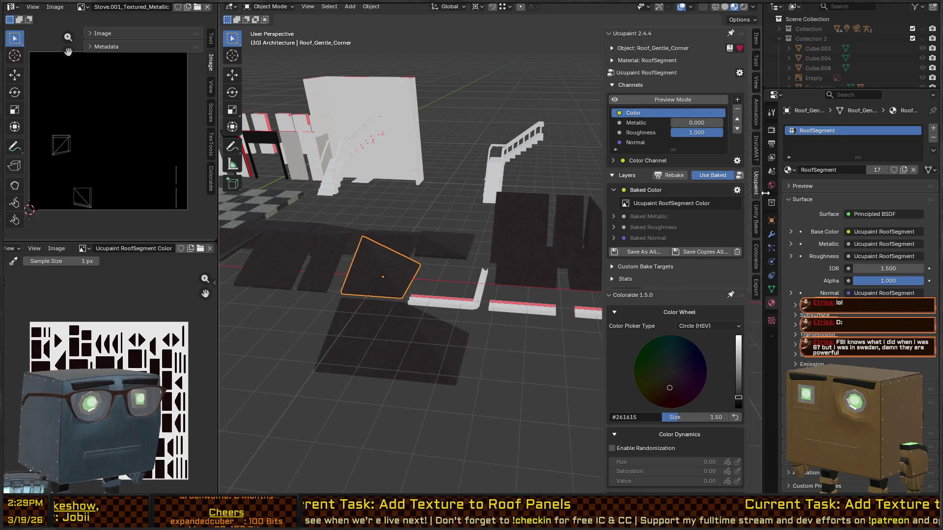
Step: Select Roof_Gentle_Corner_Inset and enter Texture Paint mode via the Ctrl+Tab pie
left_click(757, 150)
left_click(757, 111)
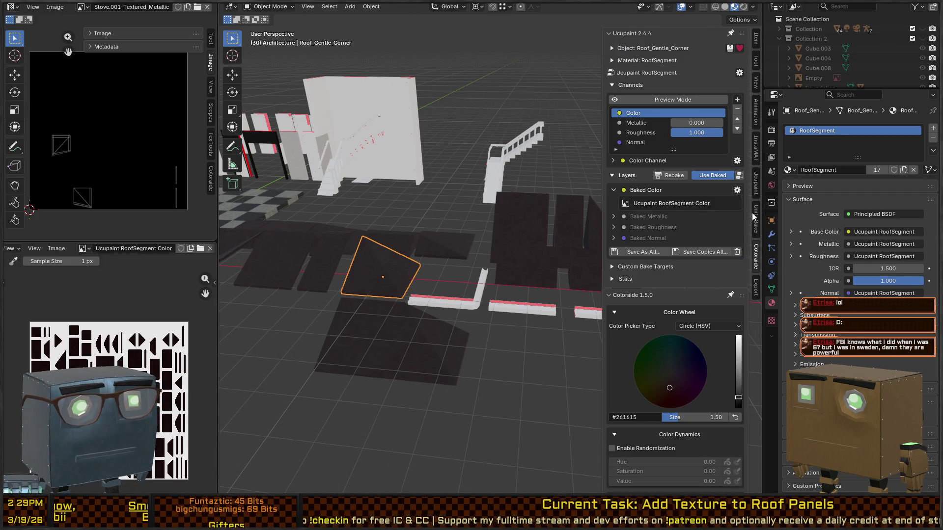
scroll(638, 196, "down", 20)
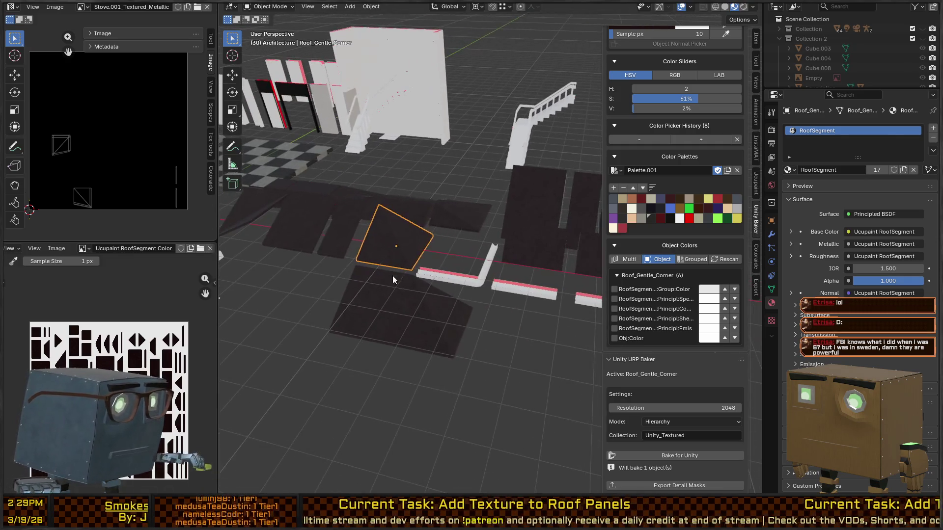
key("ctrl+Tab")
key("ctrl+Tab")
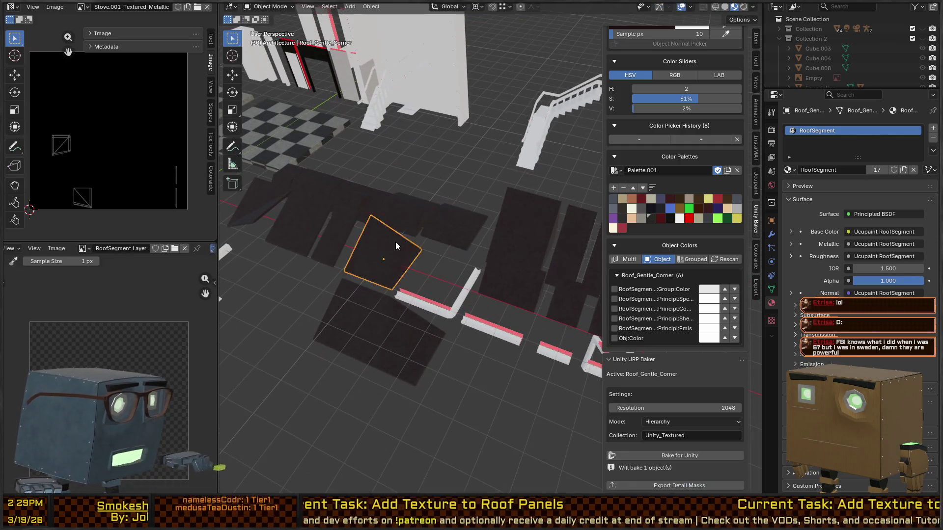
key("ctrl+Tab")
key("ctrl+Tab")
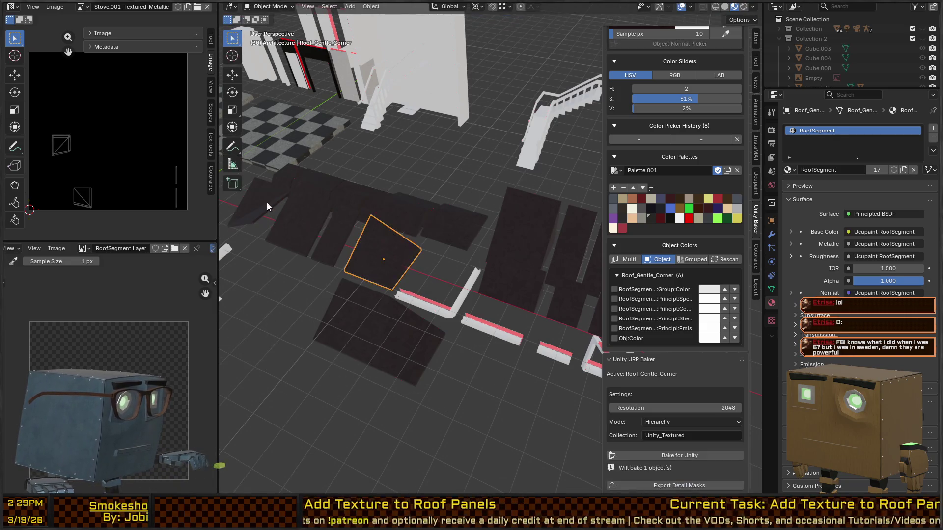
left_click(262, 220)
key("ctrl+Tab")
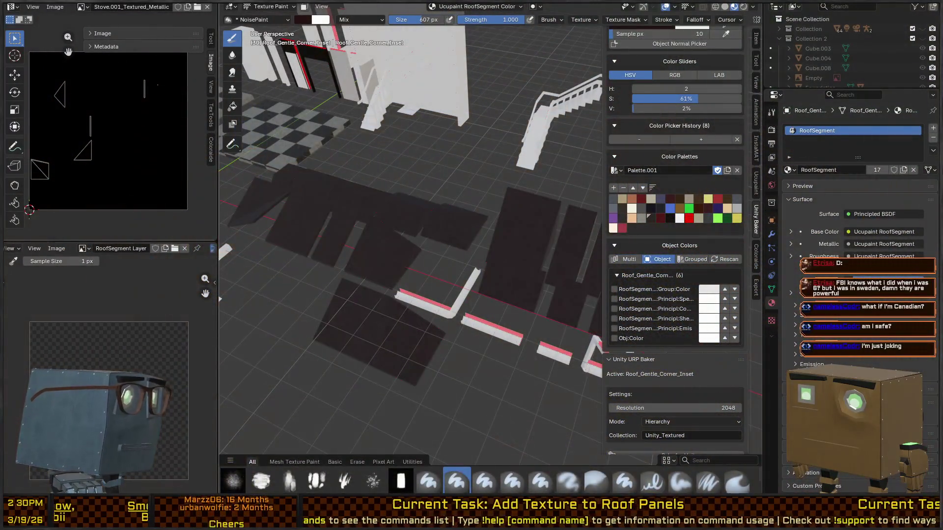
Step: Pick the near-black blue-grey paint colour #232529 from the Coloraide palette
left_click_drag(432, 252, 486, 246)
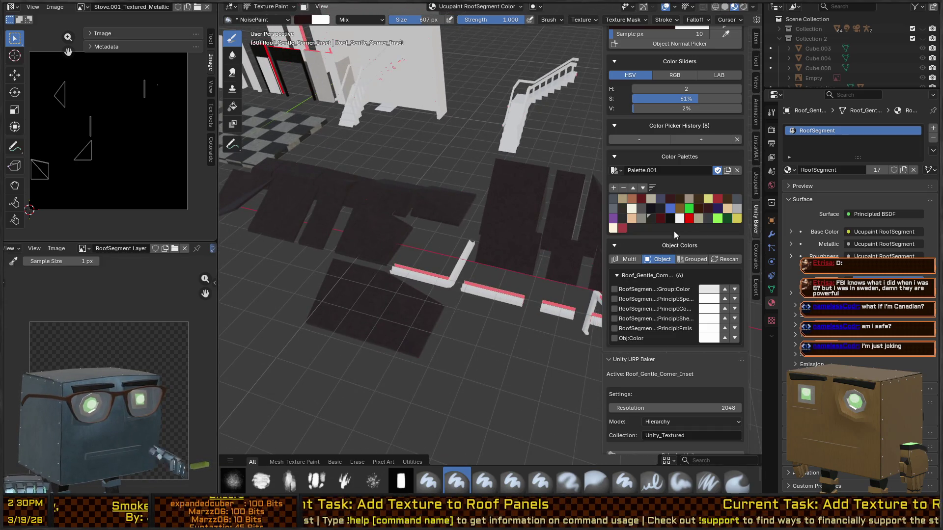
scroll(442, 383, "up", 4)
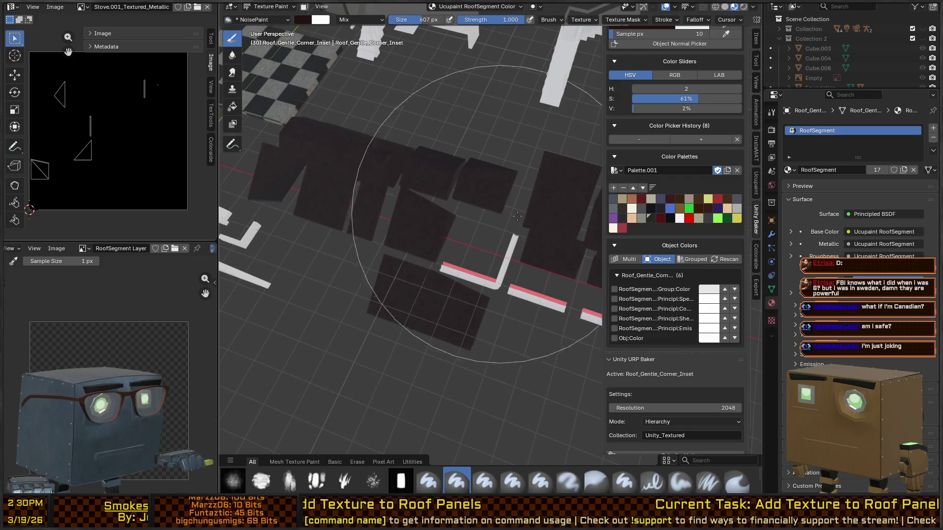
left_click(661, 209)
scroll(469, 246, "down", 5)
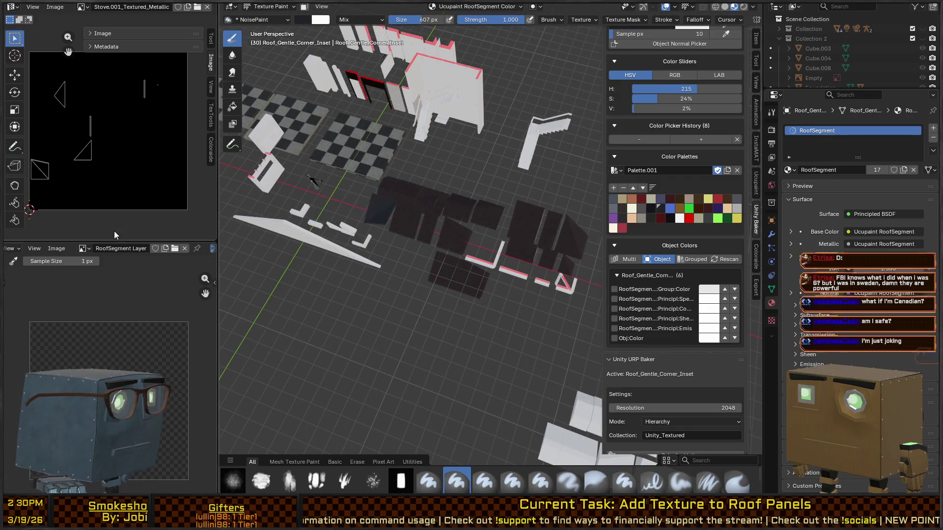
Step: Return to Object Mode and turn off Use Baked in Ucupaint to show RoofSegment Layer
key("ctrl+Tab")
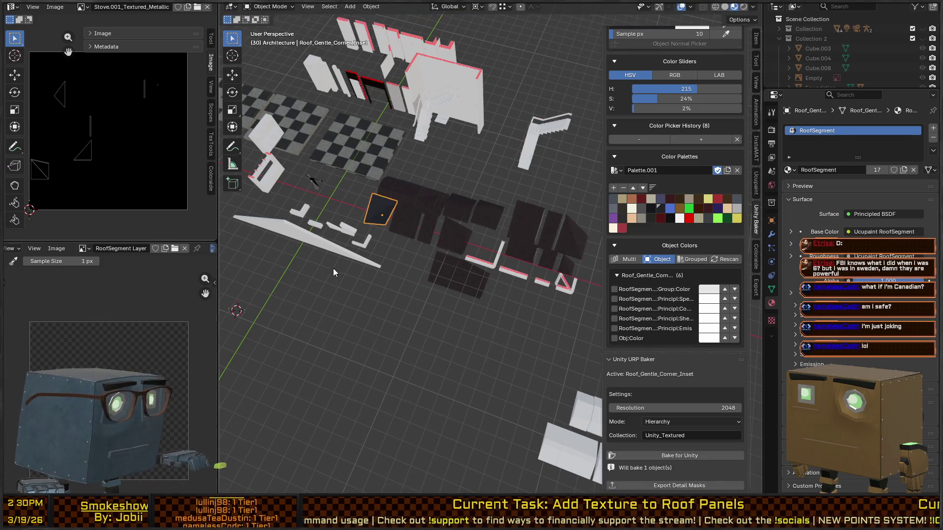
left_click(529, 201)
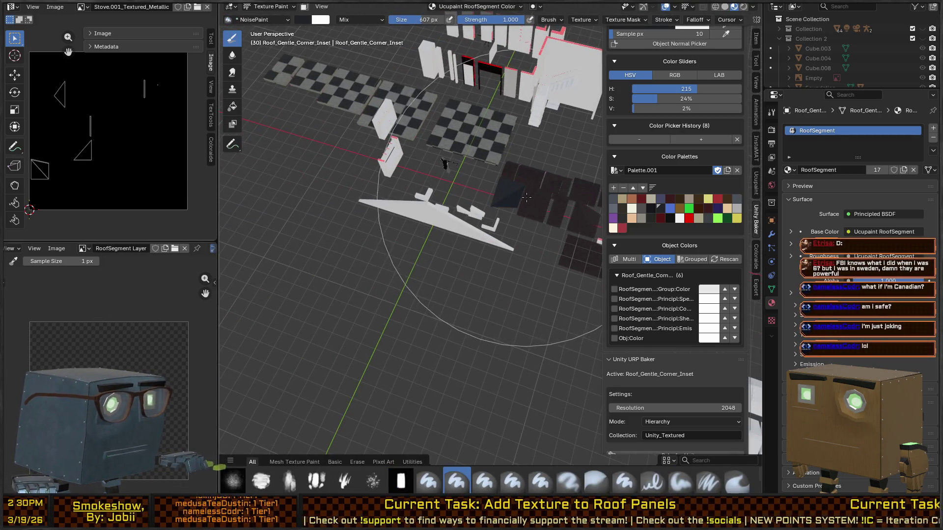
key("ctrl+Tab")
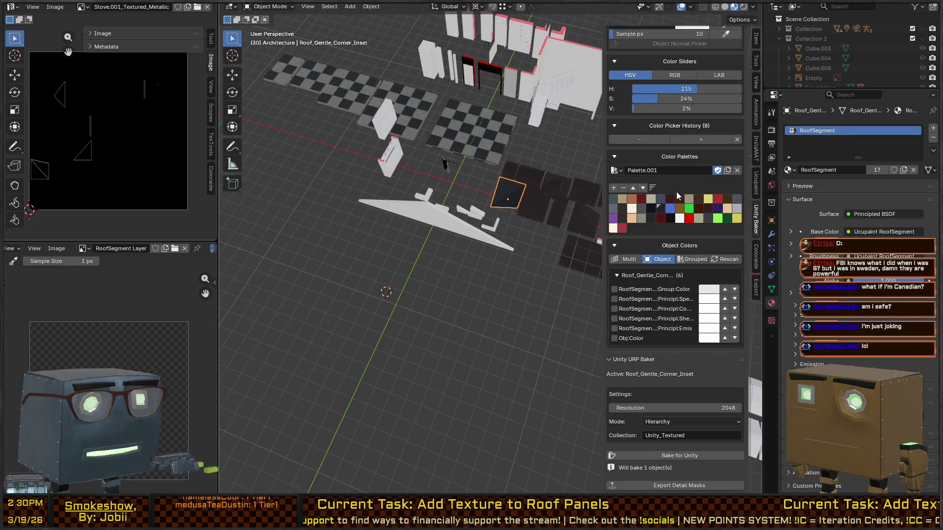
scroll(677, 192, "up", 5)
scroll(703, 188, "up", 10)
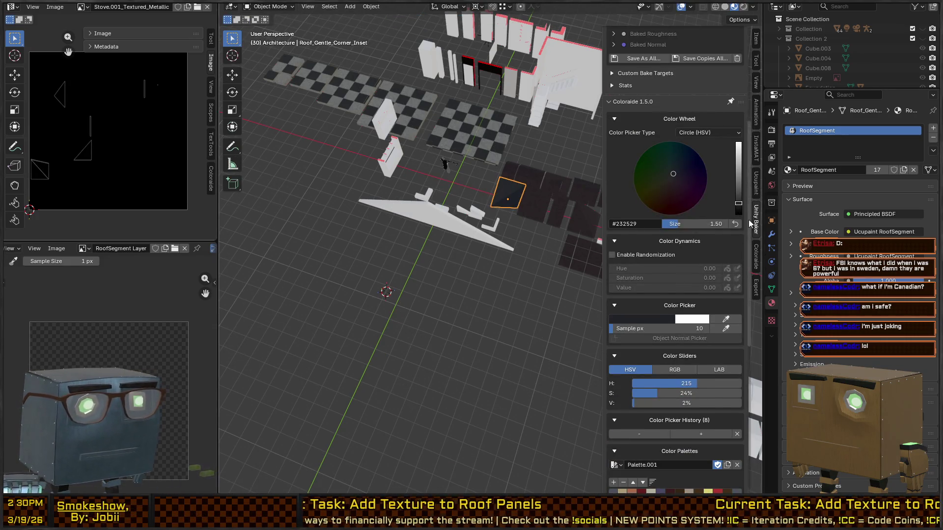
scroll(760, 181, "up", 10)
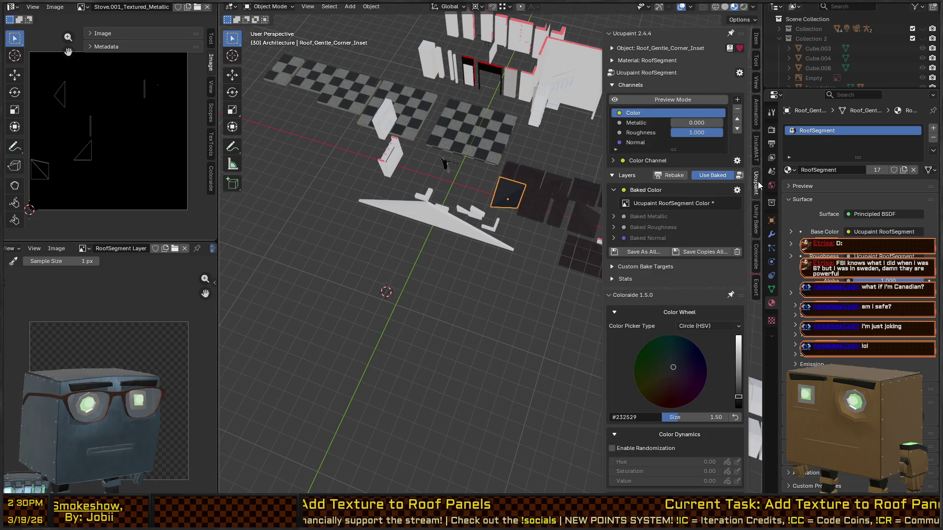
left_click(740, 73)
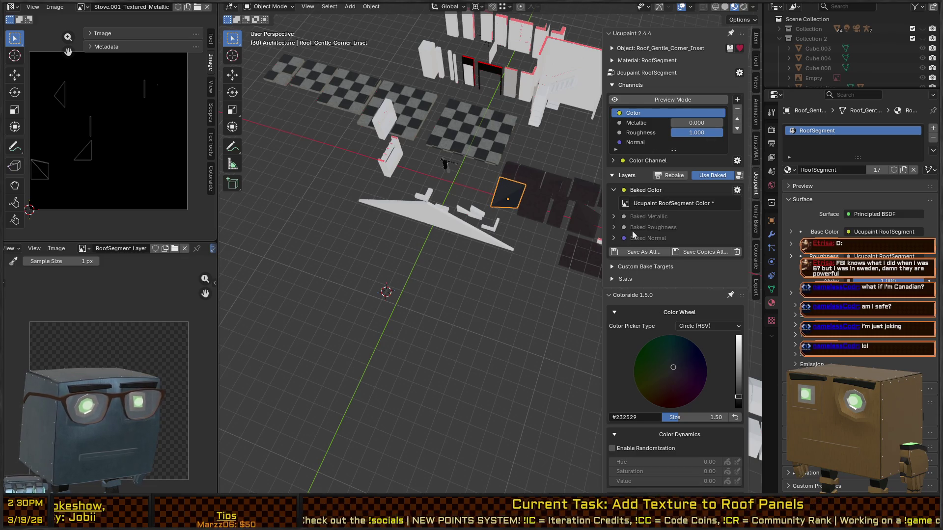
left_click(707, 178)
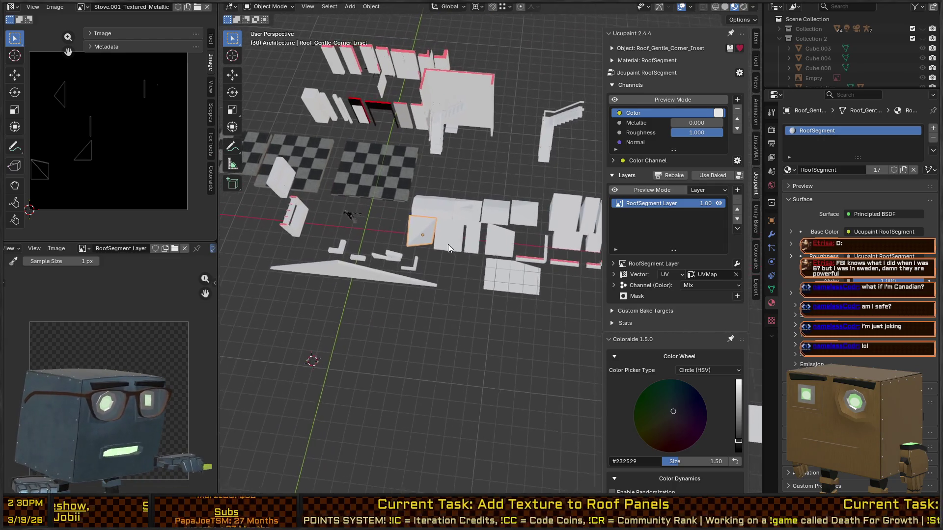
Step: Enter Texture Paint, set the Image Editor to Paint, and paint dark NoisePaint onto the roof texture
key("ctrl+Tab")
left_click(342, 263)
key("ctrl+Tab")
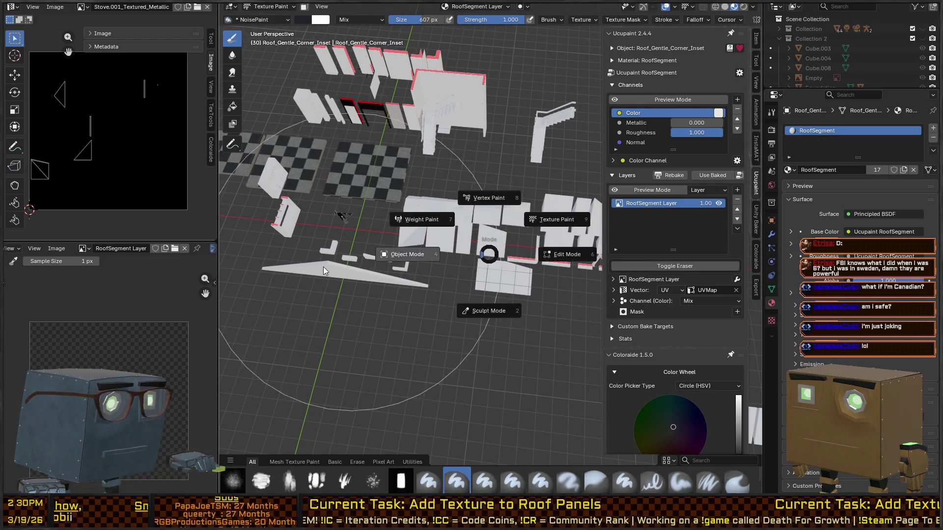
left_click(406, 243)
key("ctrl+Tab")
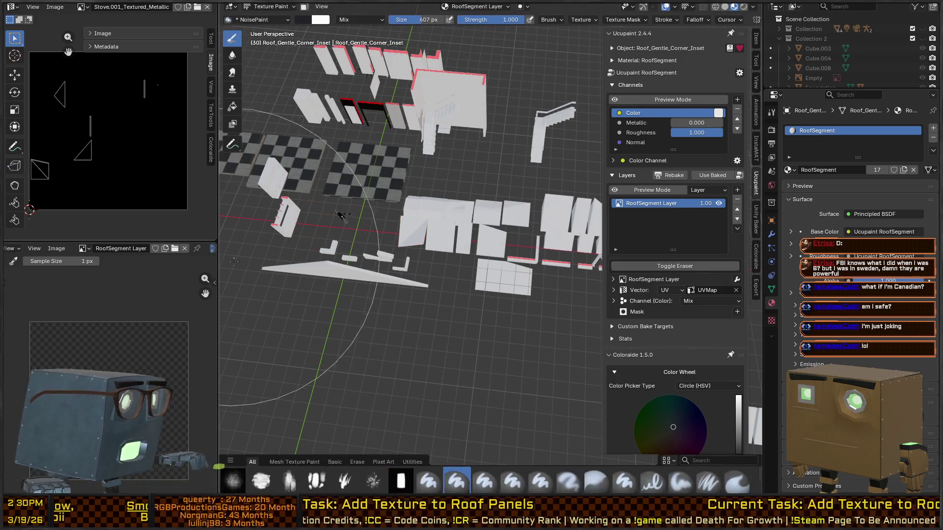
left_click(13, 249)
left_click(23, 281)
mouse_move(60, 301)
left_mouse_down()
mouse_move(40, 325)
mouse_move(211, 310)
left_mouse_up()
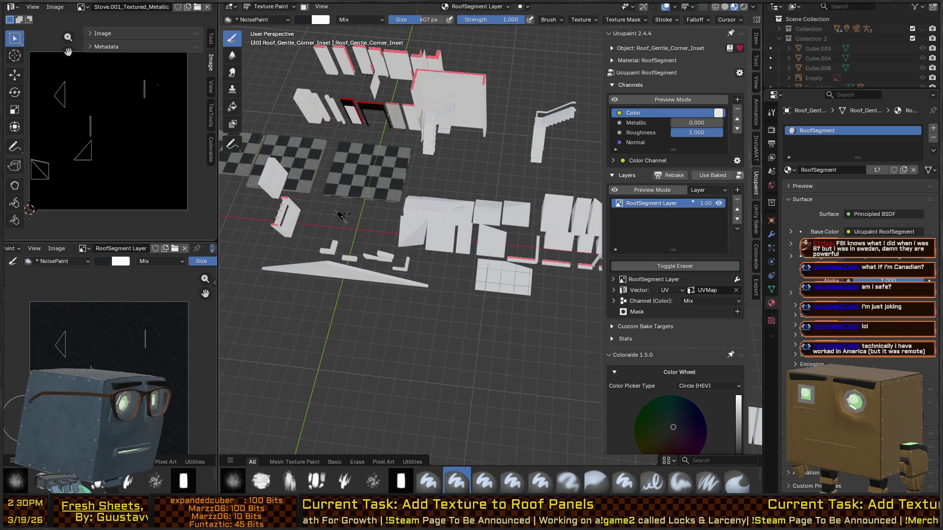
Step: Save the painted roof texture and return to Unity
left_click_drag(139, 374, 115, 352)
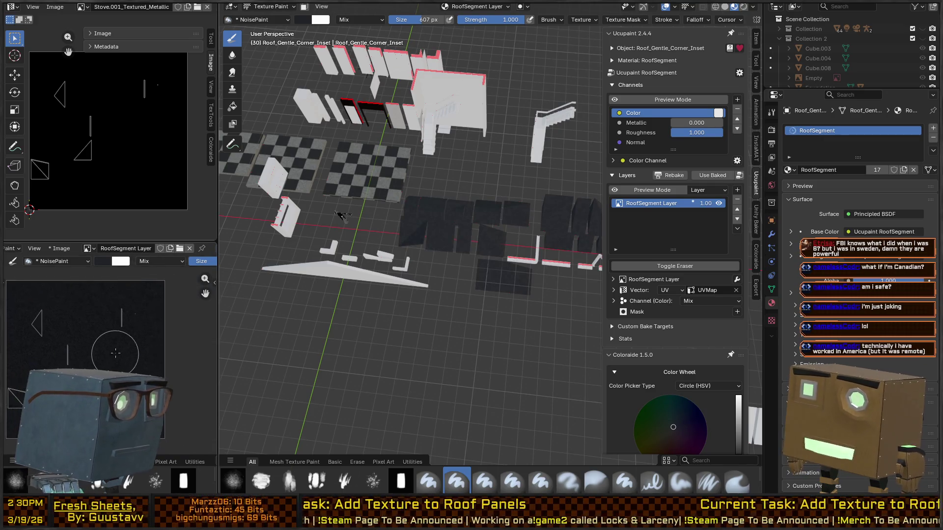
mouse_move(431, 263)
left_mouse_down()
mouse_move(468, 246)
mouse_move(428, 240)
left_mouse_up()
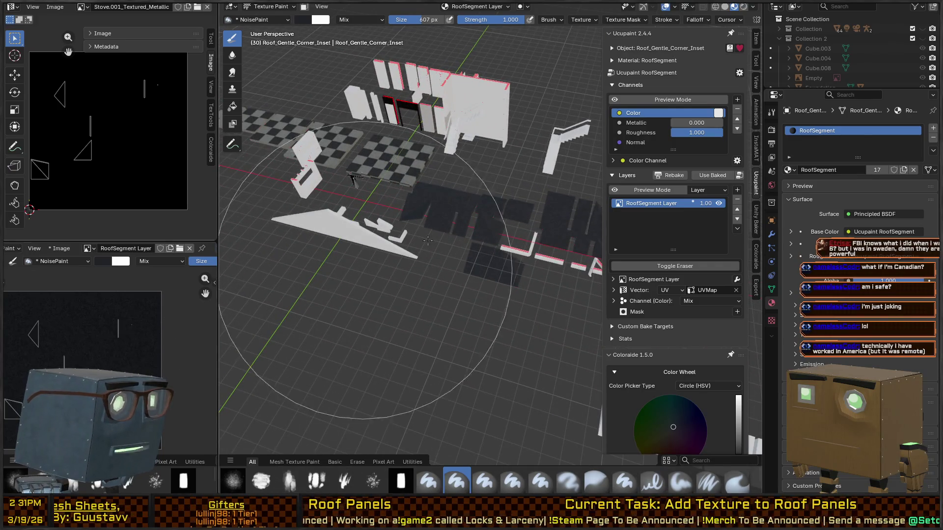
scroll(428, 241, "up", 5)
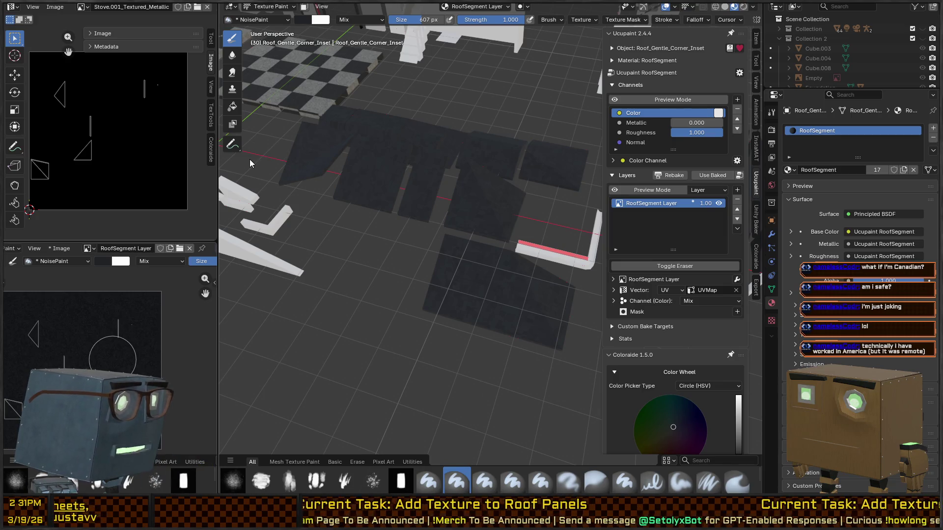
key("ctrl+s")
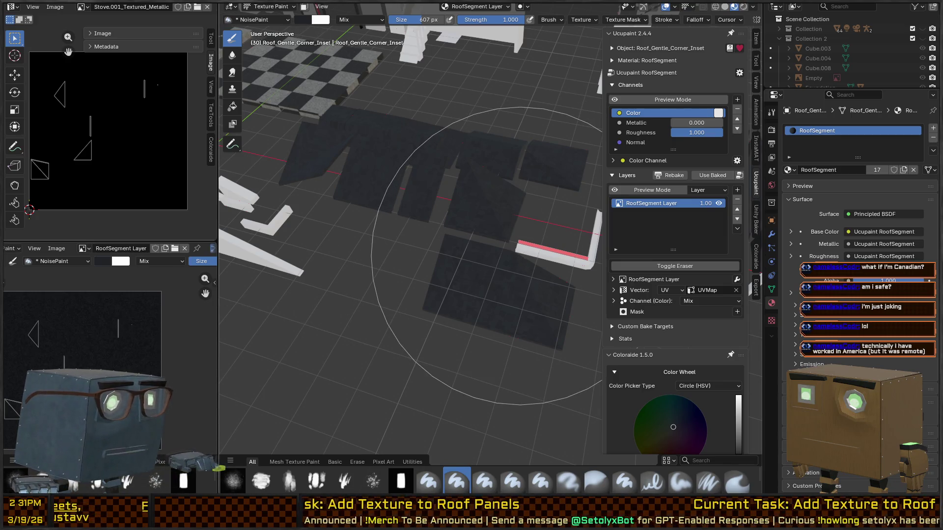
key("alt+Tab")
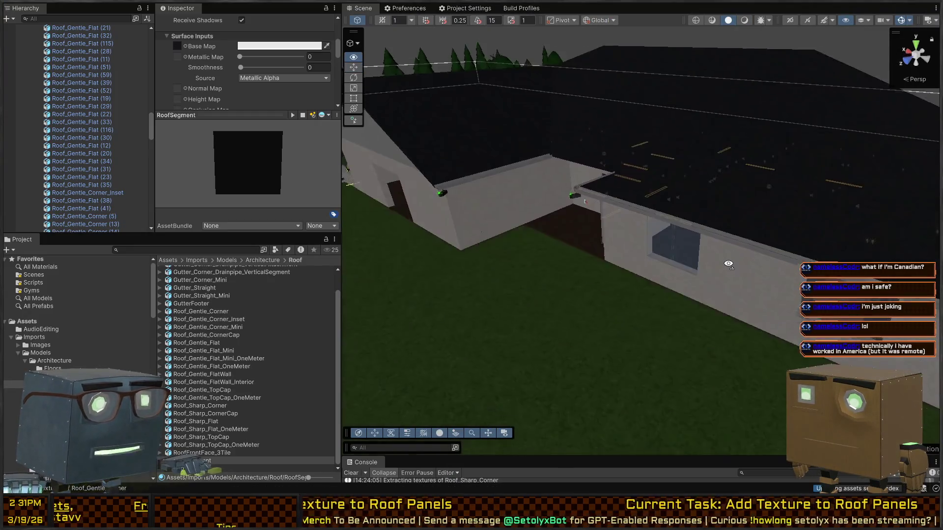
mouse_move(729, 265)
left_mouse_down()
mouse_move(686, 240)
mouse_move(763, 218)
left_mouse_up()
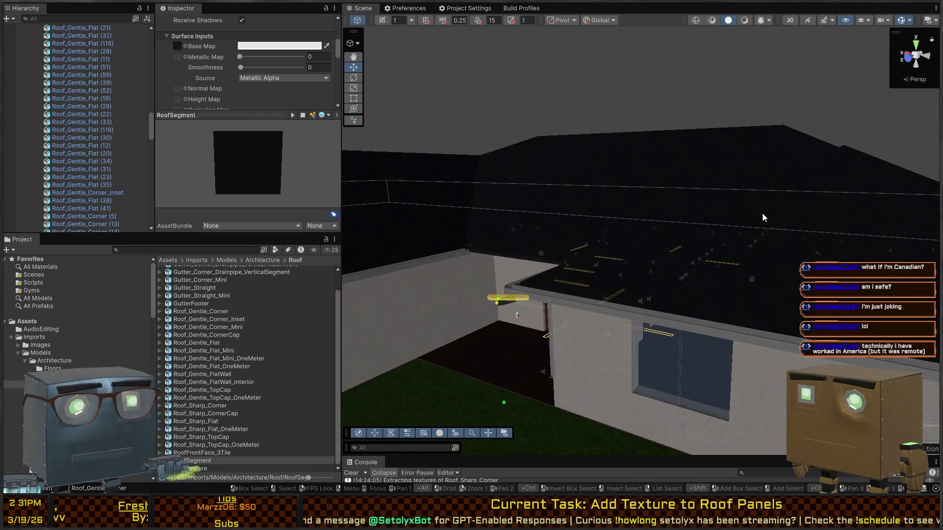
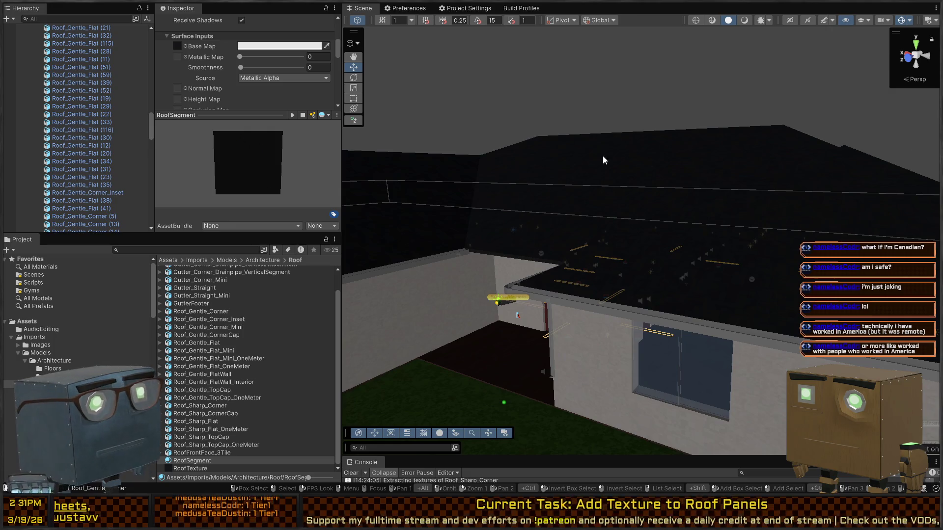
Step: Orbit the Scene view toward the red-door wall and run the game in Play mode
mouse_move(602, 155)
left_mouse_down()
mouse_move(553, 179)
mouse_move(647, 188)
left_mouse_up()
mouse_move(733, 203)
left_mouse_down()
mouse_move(781, 194)
mouse_move(731, 231)
left_mouse_up()
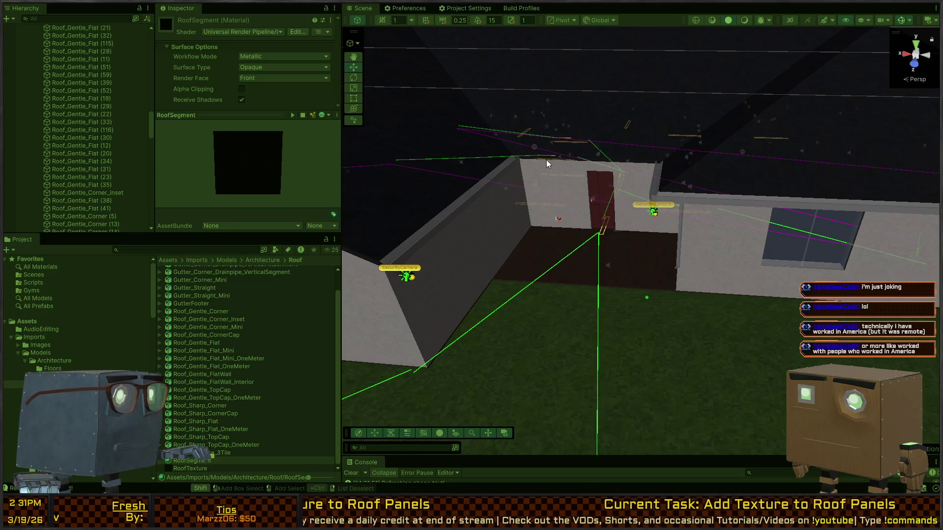
key("ctrl+p")
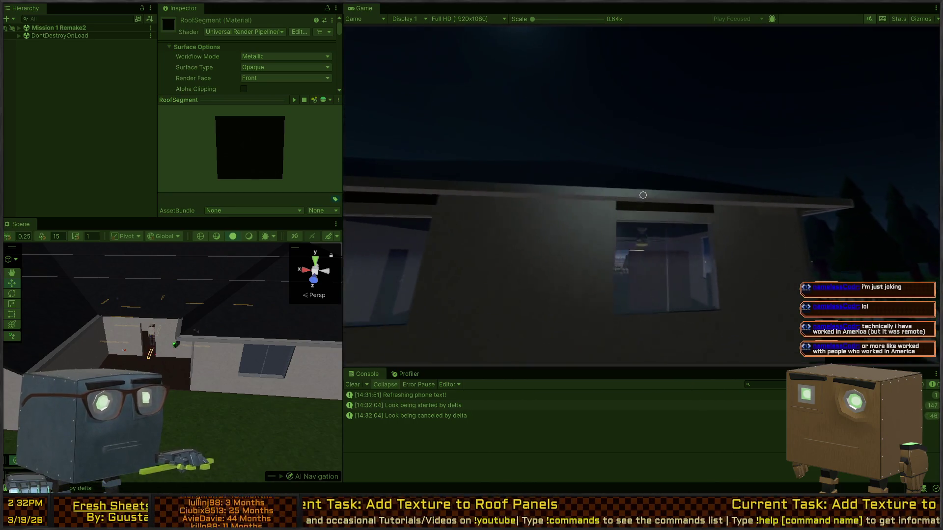
key("alt+Tab")
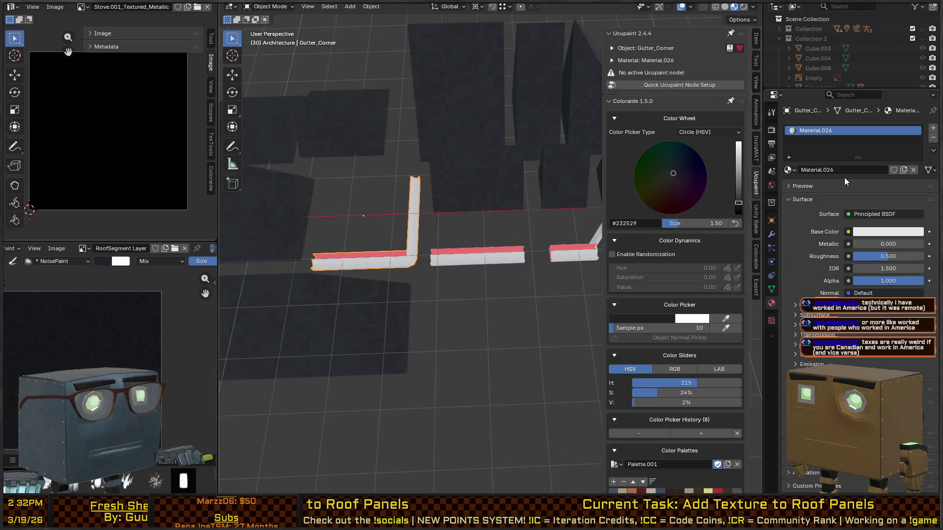
Step: Rename the corner gutter's material from Material.026 to Gutters
left_click(828, 170)
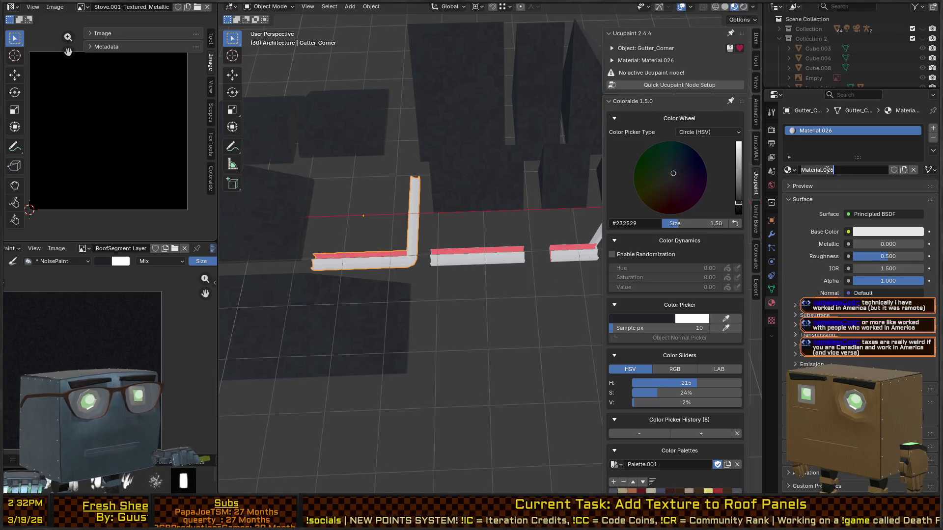
type("Gutters")
key("Return")
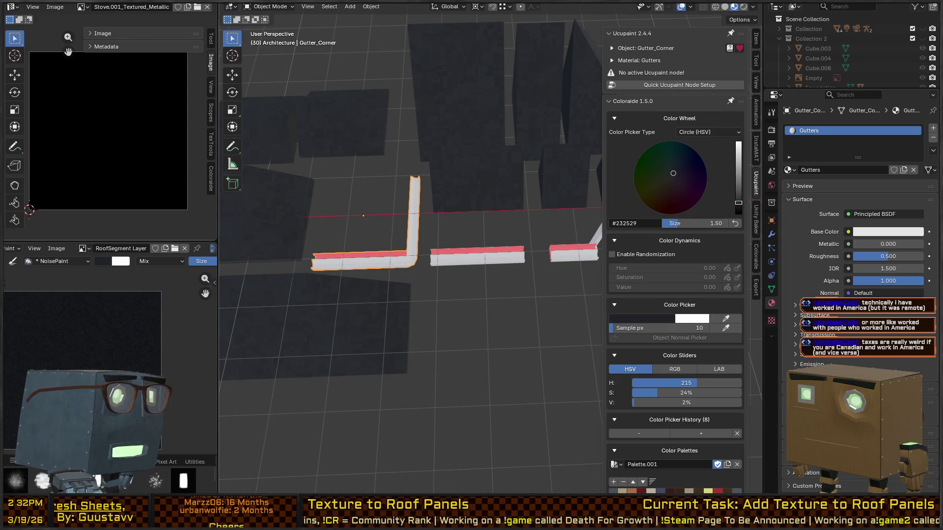
scroll(496, 206, "down", 5)
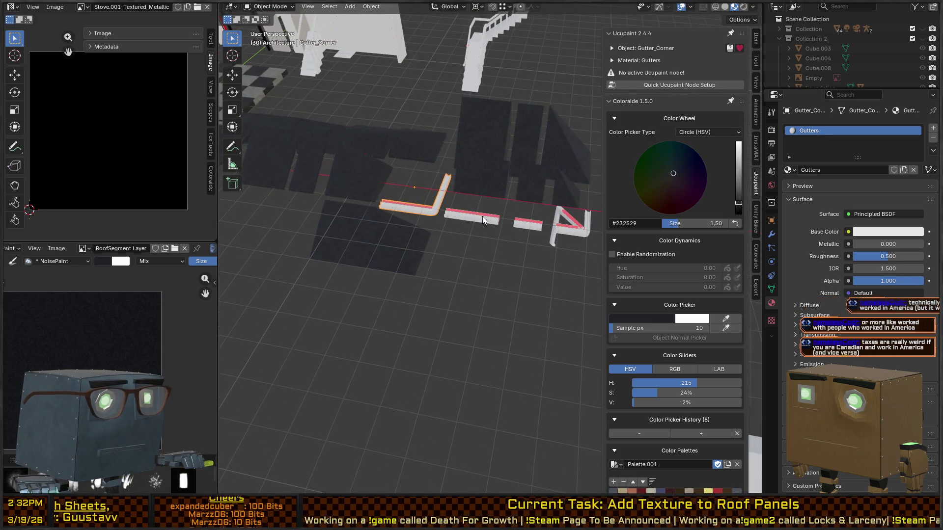
Step: Select the straight and corner gutter pieces, selecting the whole corner gutter mesh in Edit Mode
left_click(486, 224)
left_click(425, 224)
key("ctrl+Tab")
left_click(484, 211)
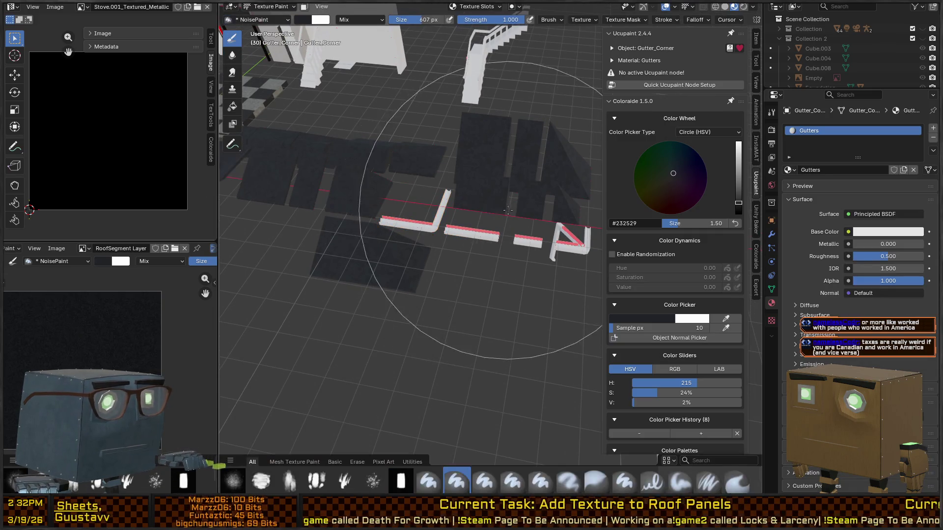
key("Tab")
key("a")
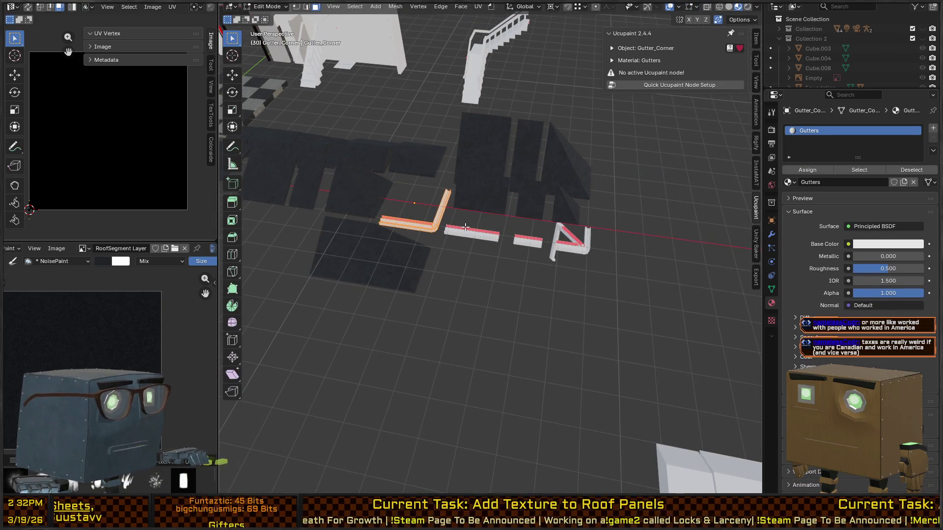
key("Tab")
Step: Add the drainpipe pieces and mini corner gutter to the selection, with the L-shaped corner gutter active
left_click(568, 242, "shift")
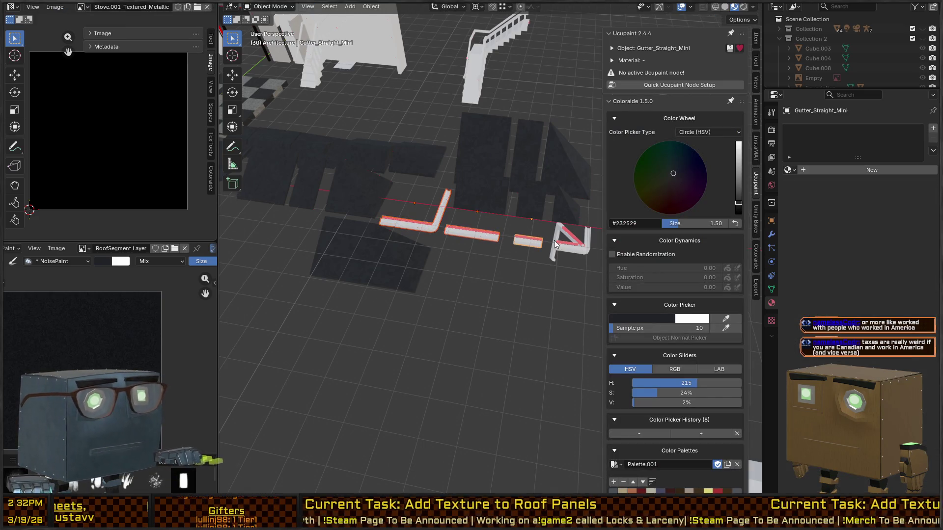
left_click(550, 256, "shift")
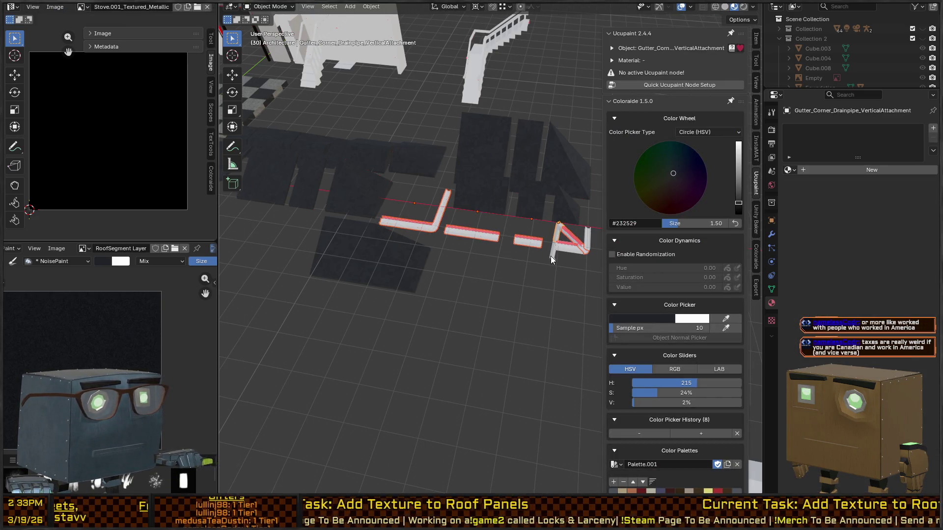
left_click(550, 256, "shift")
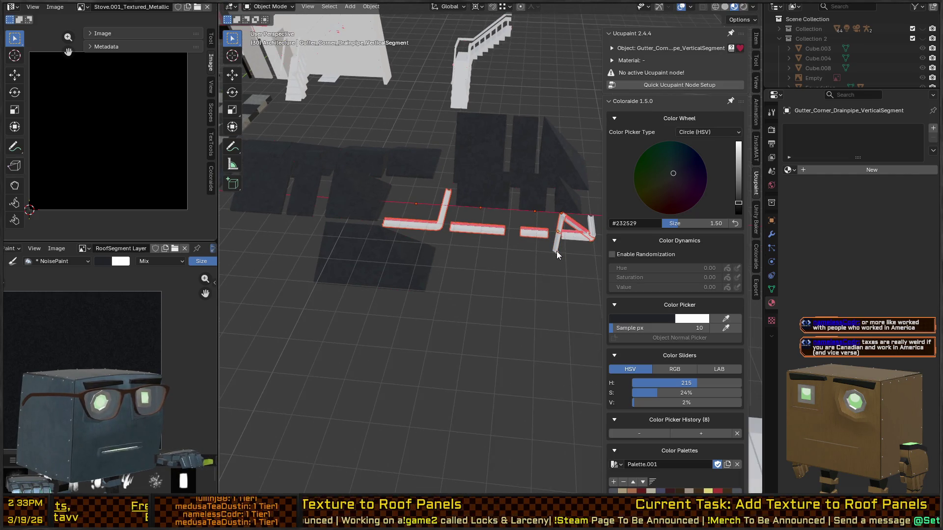
key("c")
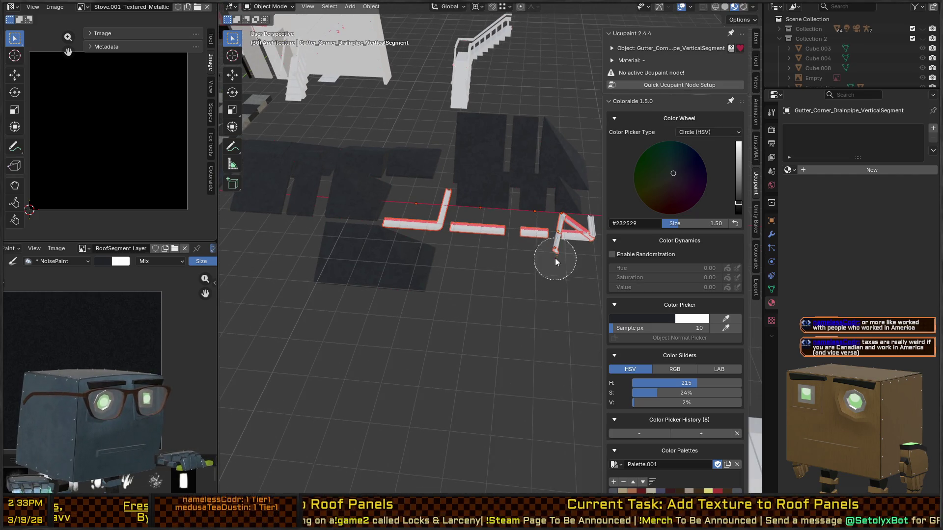
left_click_drag(588, 243, 585, 223)
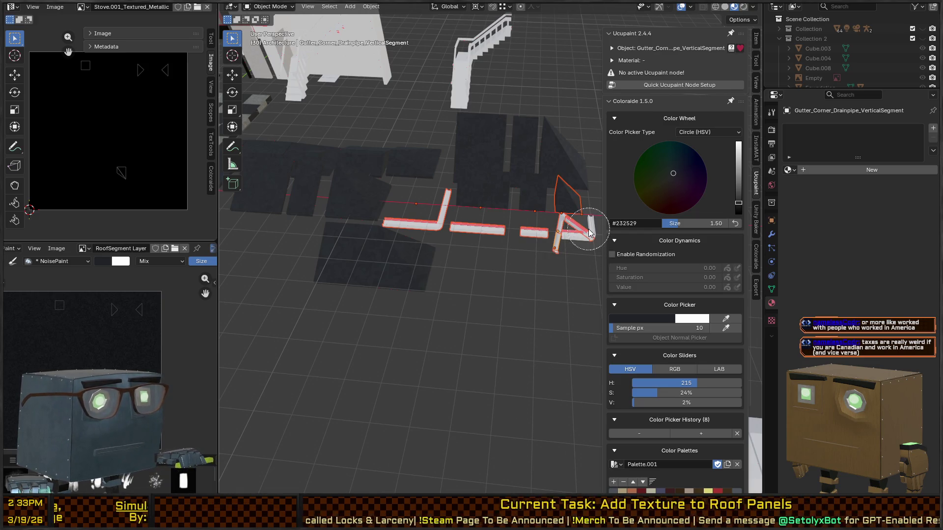
right_click(586, 218)
left_click(577, 197, "shift")
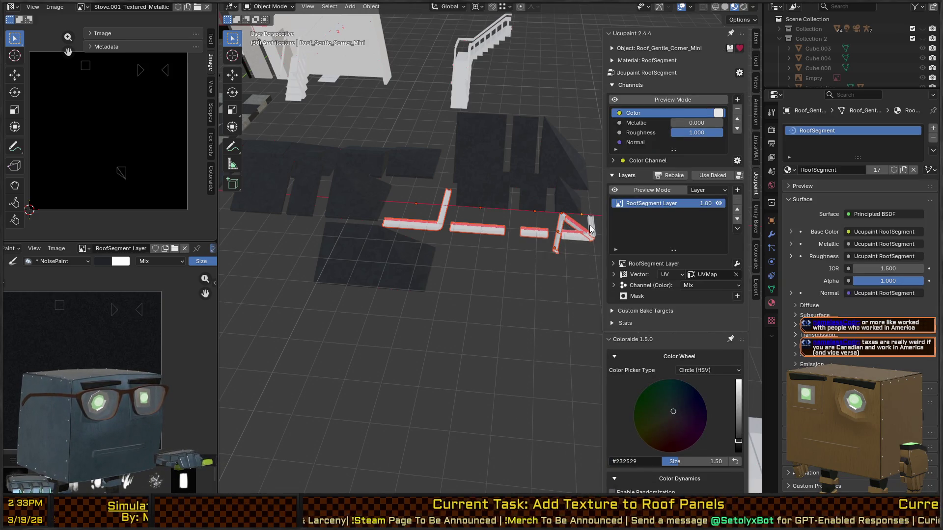
left_click(592, 227, "shift")
mouse_move(584, 199)
left_mouse_down()
mouse_move(562, 222)
mouse_move(526, 223)
left_mouse_up()
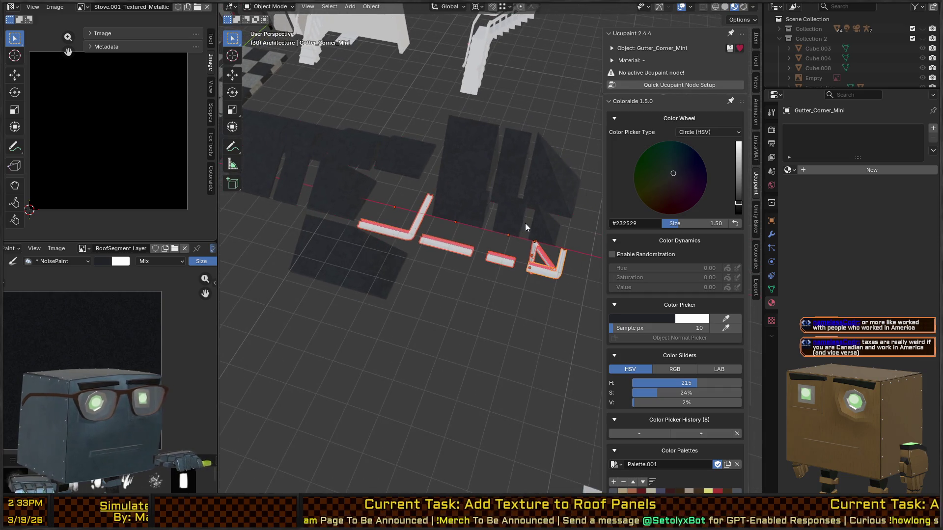
left_click(406, 232, "shift")
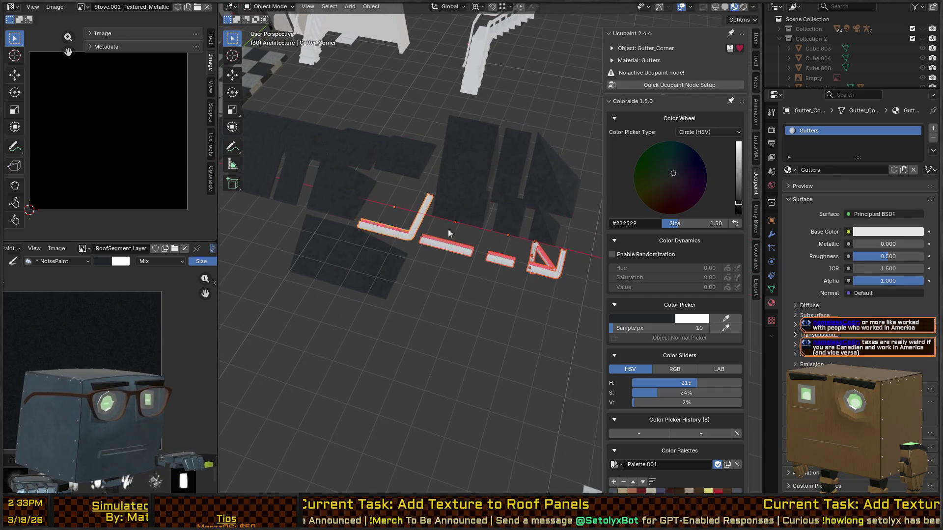
key("F3")
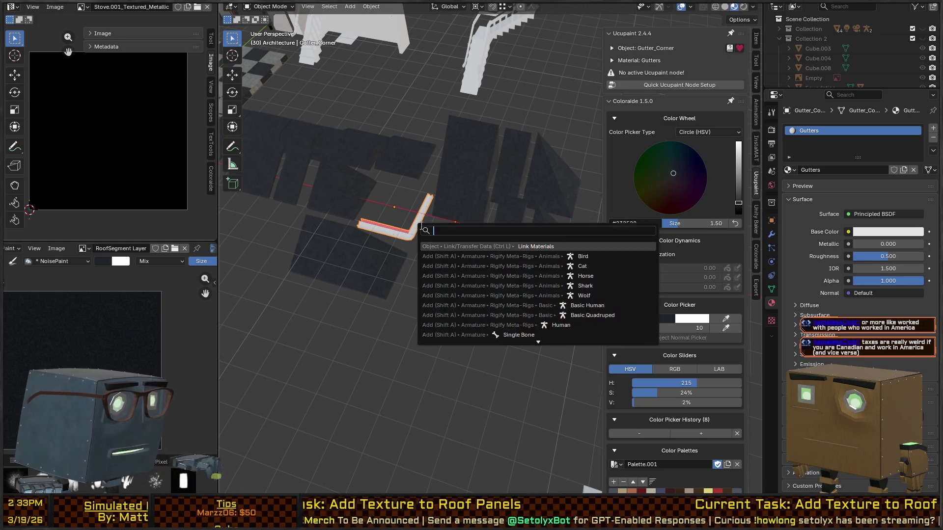
Step: Give all selected gutters the Gutters material and Smart UV Project their meshes
key("Return")
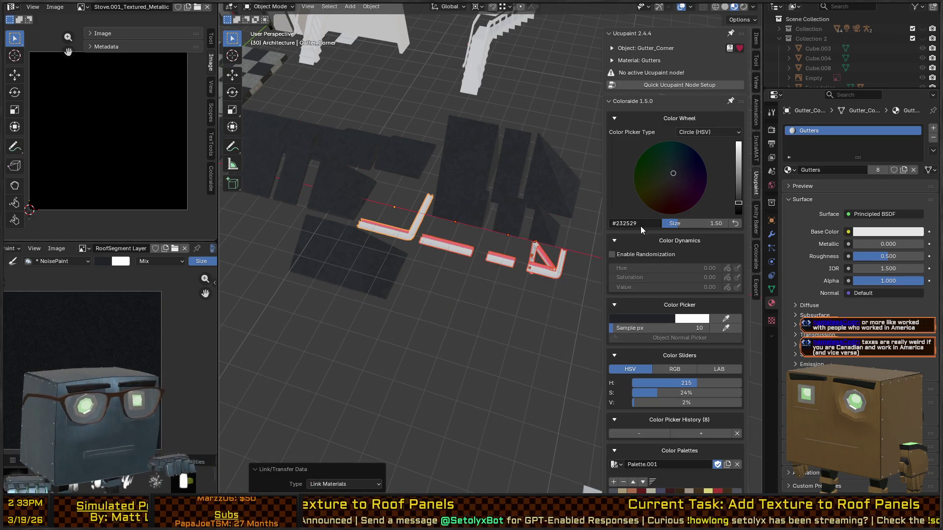
key("Tab")
key("a")
key("u")
left_click(495, 273)
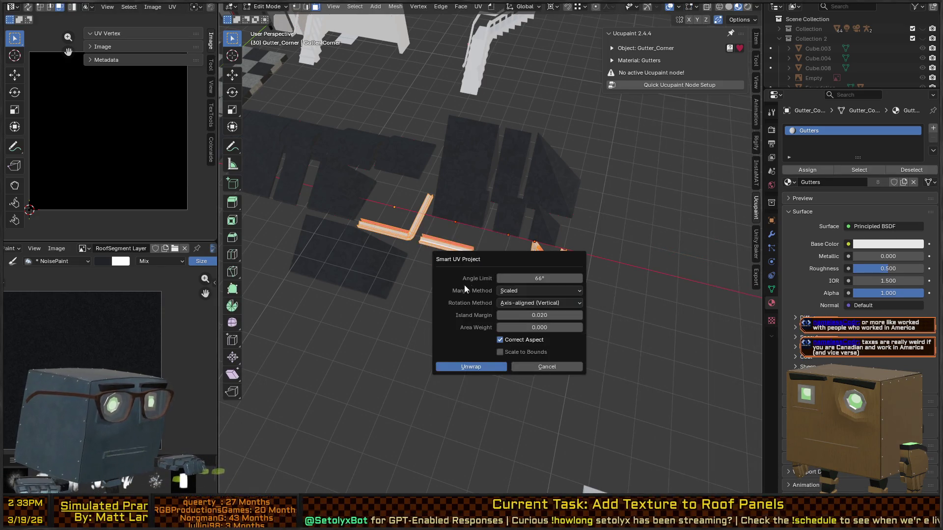
left_click(471, 367)
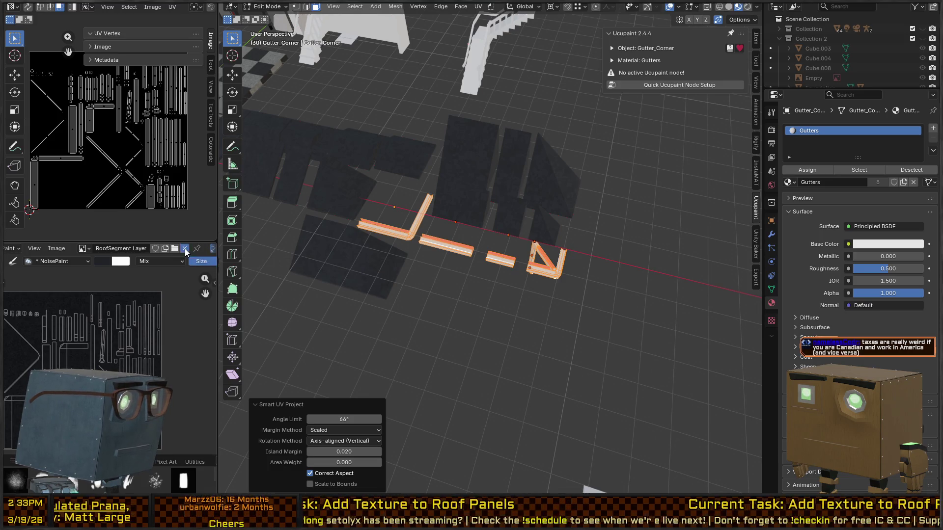
Step: Create a new 512 × 512 image named Gutters in the image editor
left_click(185, 248)
left_click(99, 247)
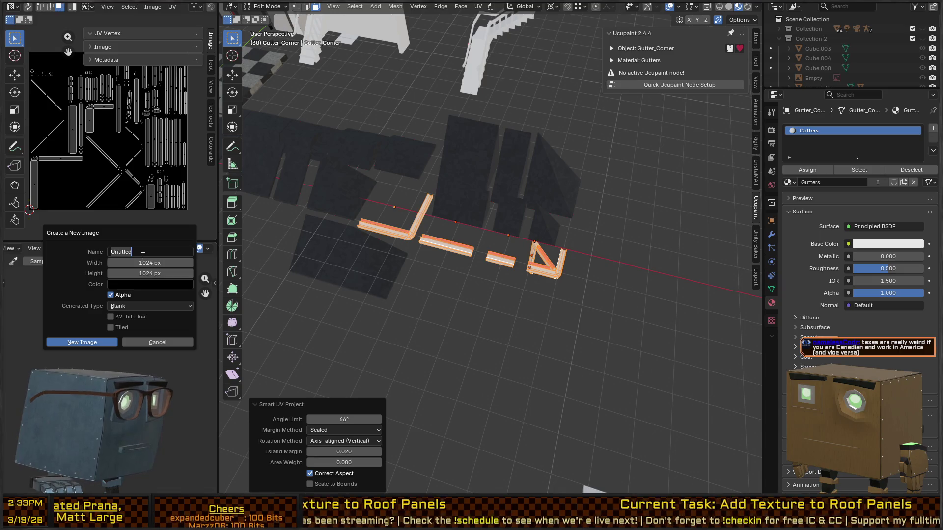
type("Gutters")
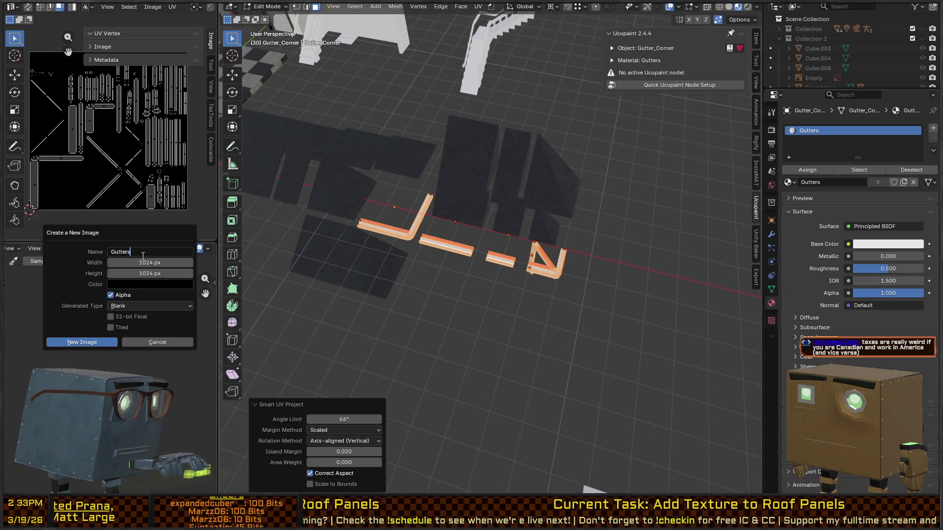
key("Tab")
type("512")
key("Tab")
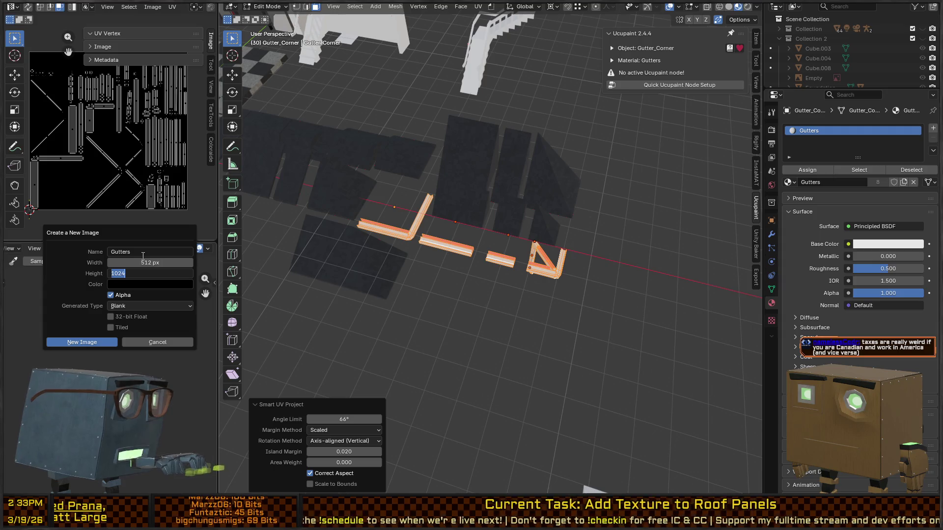
type("512")
key("Return")
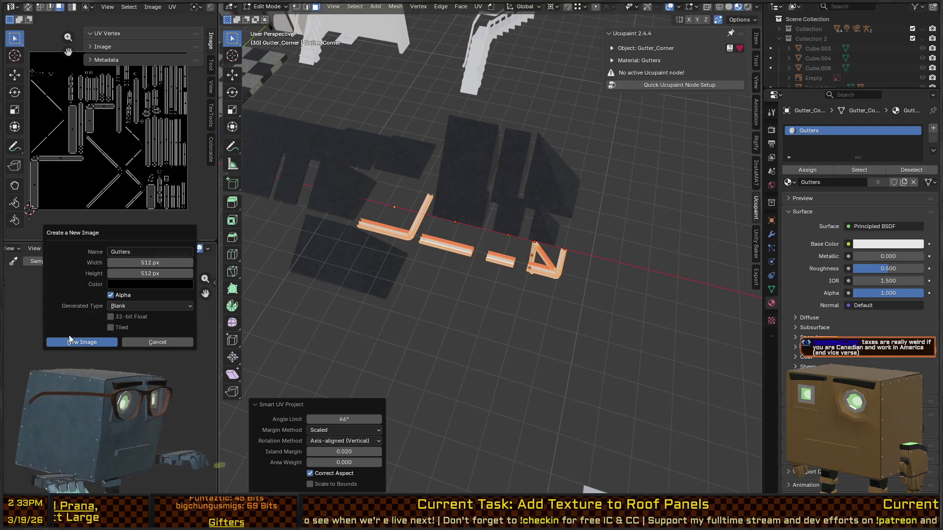
left_click(69, 340)
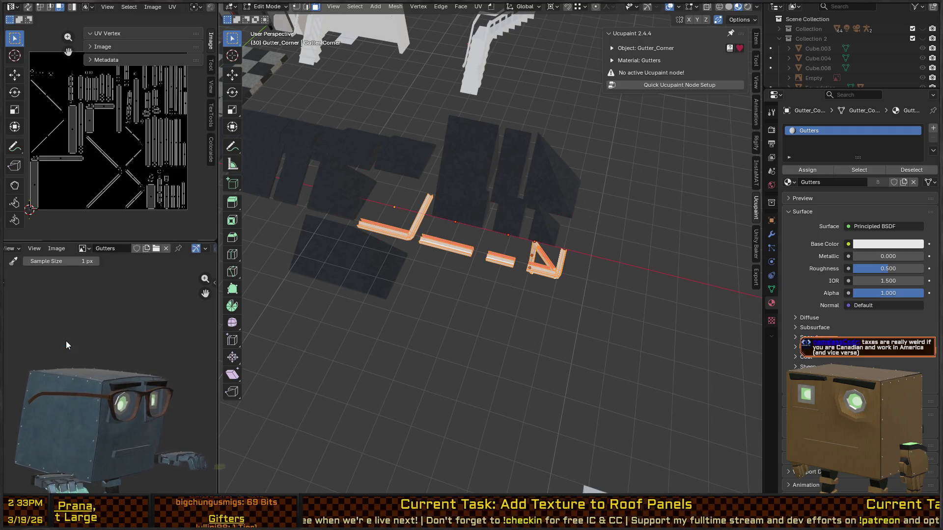
Step: Switch the image editor to Paint mode and set the brush colour to #82868B
left_click(14, 248)
left_click(22, 273)
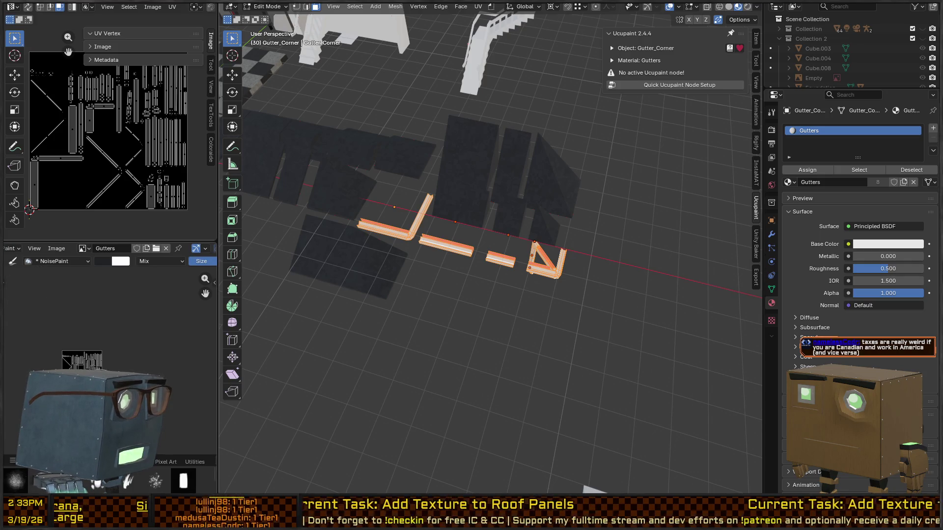
key("n")
scroll(164, 343, "down", 3)
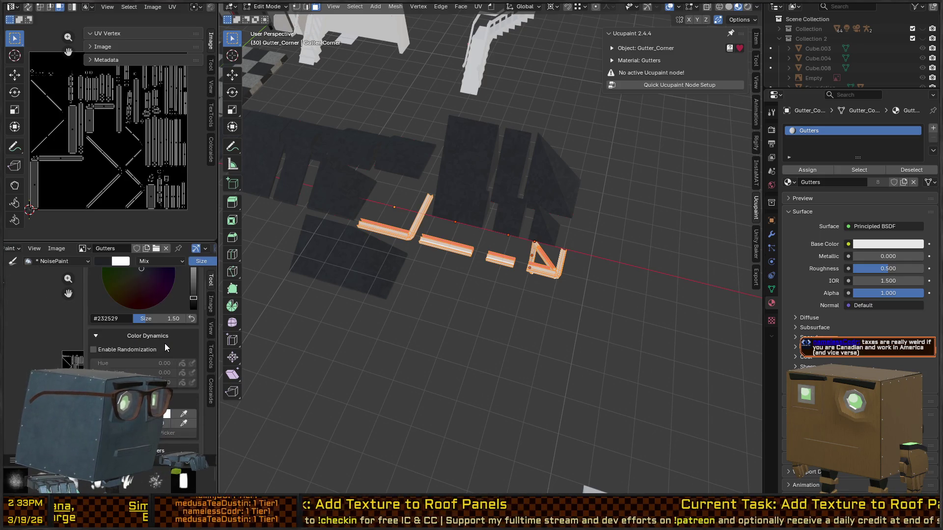
scroll(164, 343, "up", 3)
left_click(194, 301)
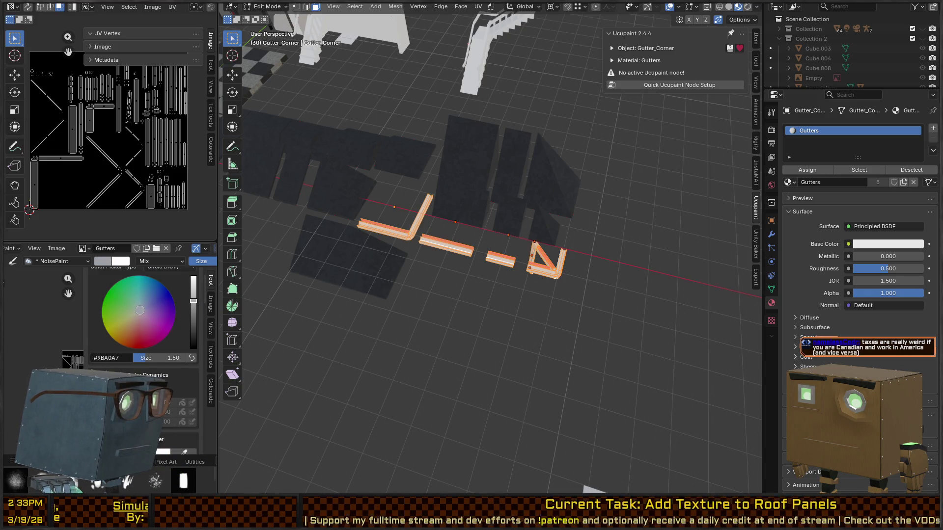
left_click(193, 308)
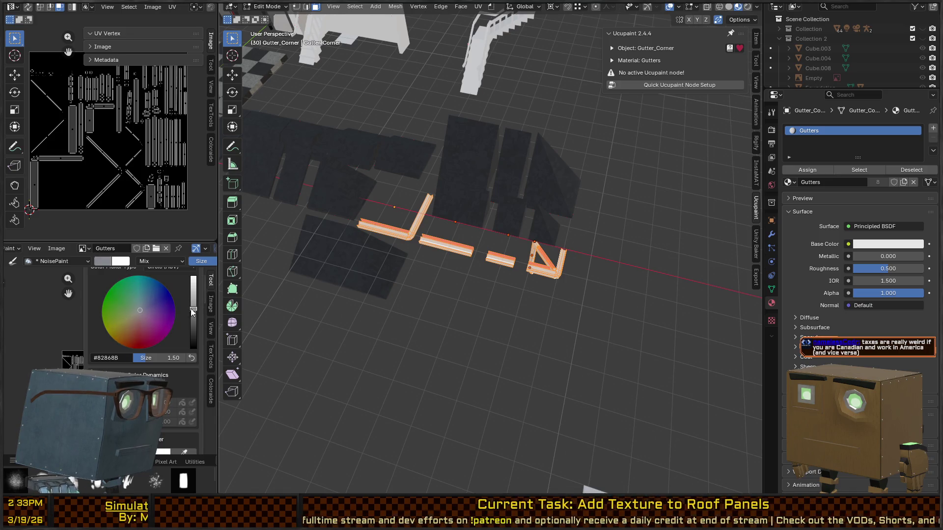
key("n")
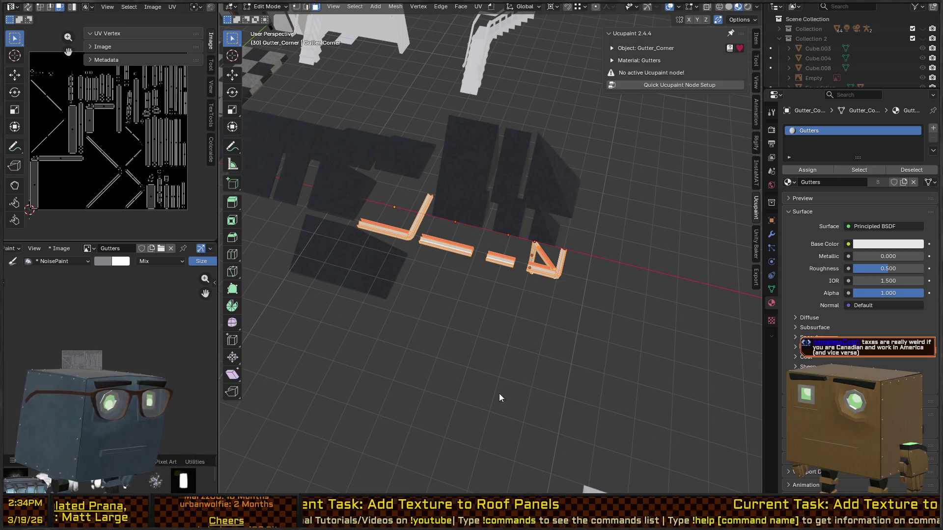
Step: Save the painted Gutters image and return the gutter pieces to Object Mode
key("ctrl+s")
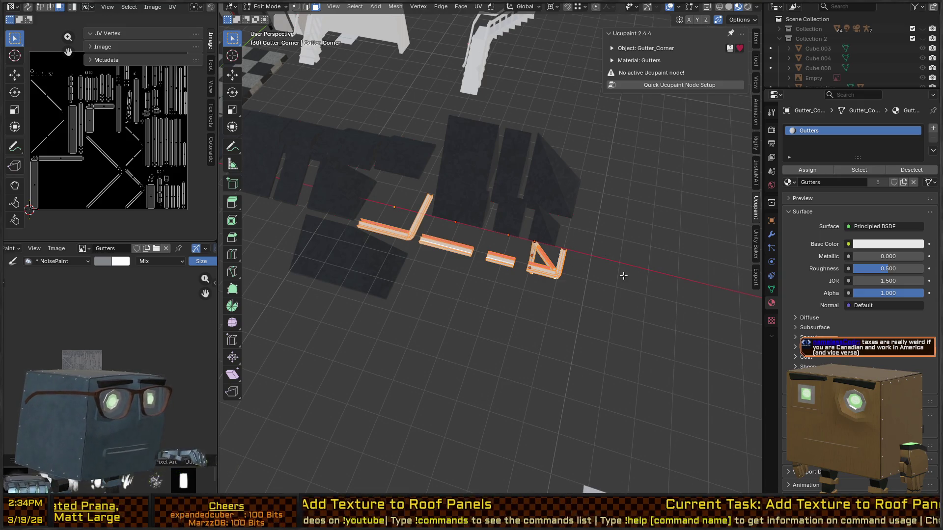
key("Tab")
key("Tab")
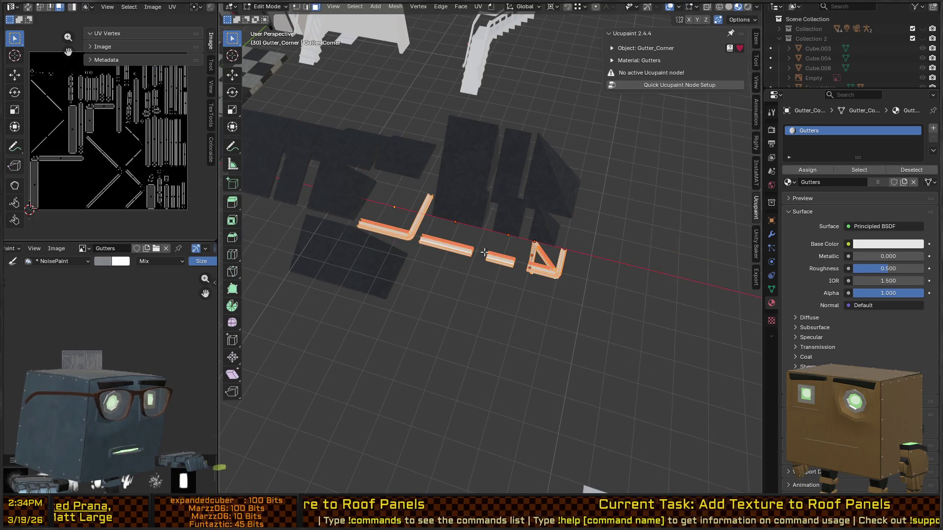
key("Tab")
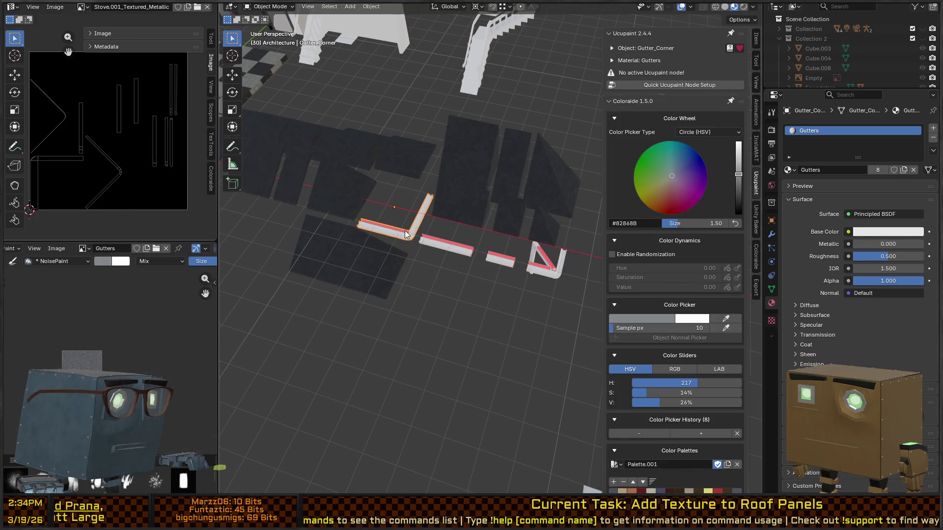
key("q")
key("Escape")
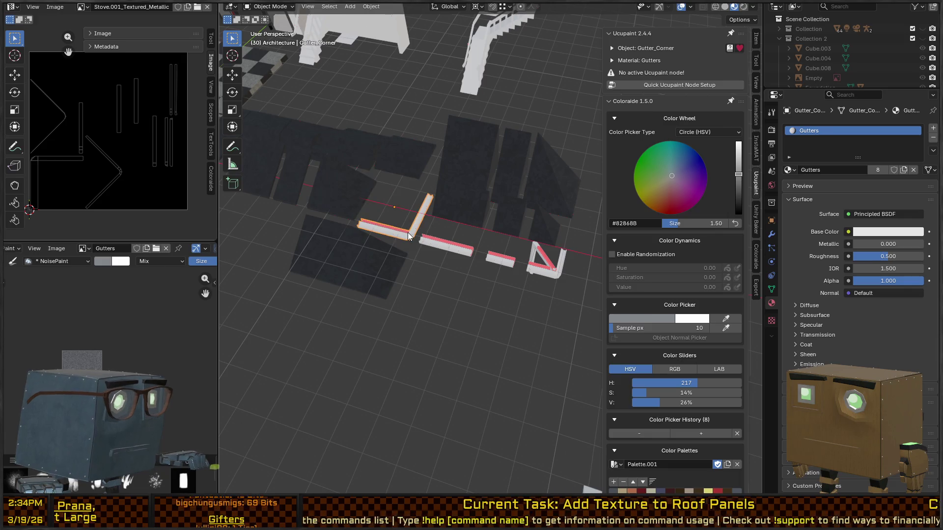
Step: Feed the Gutters material's Base Color from an Image Texture using the Gutters image
left_click(848, 232)
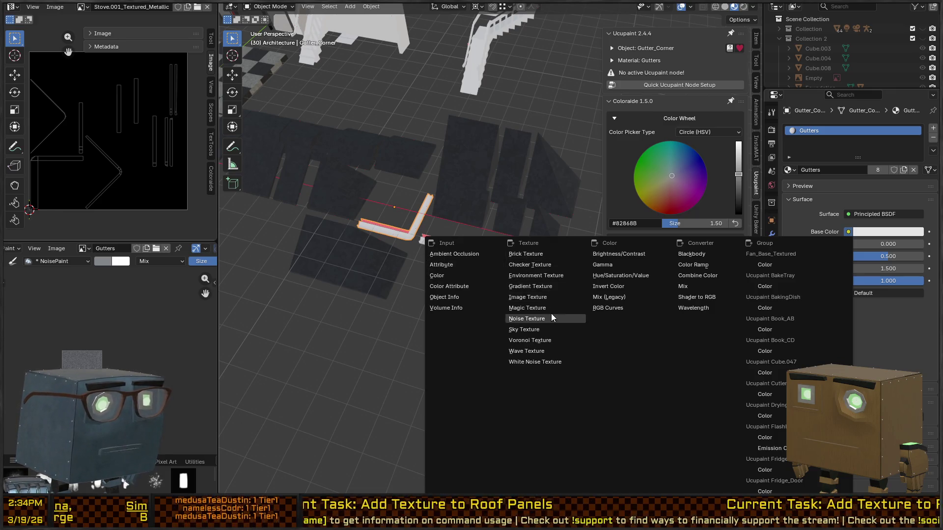
left_click(549, 297)
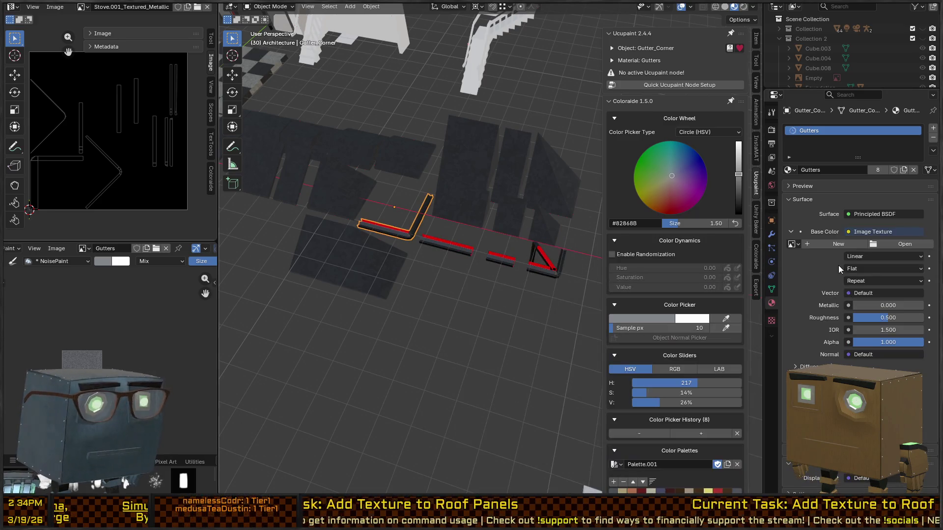
left_click(793, 245)
type("gutt")
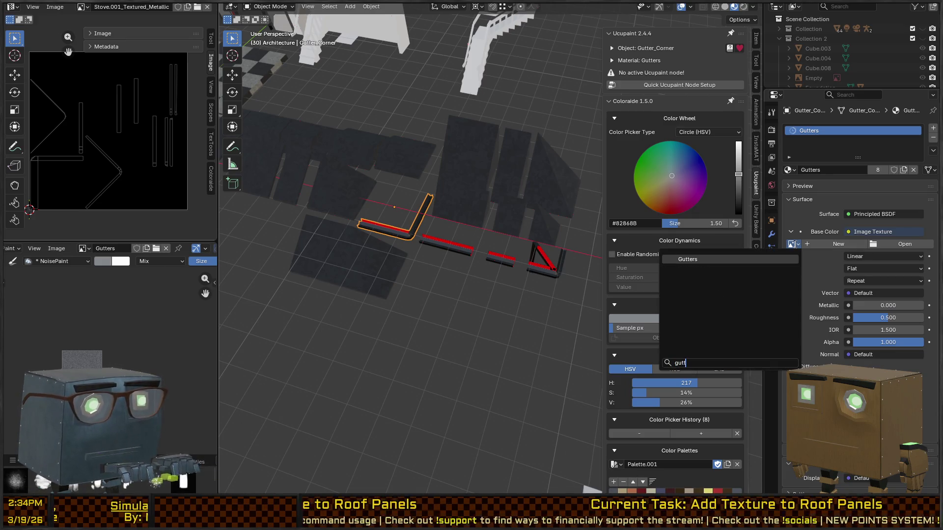
left_click(745, 259)
mouse_move(457, 244)
left_mouse_down()
mouse_move(397, 237)
mouse_move(411, 255)
mouse_move(461, 232)
mouse_move(478, 243)
mouse_move(463, 283)
mouse_move(412, 319)
left_mouse_up()
scroll(413, 249, "up", 5)
scroll(478, 242, "down", 5)
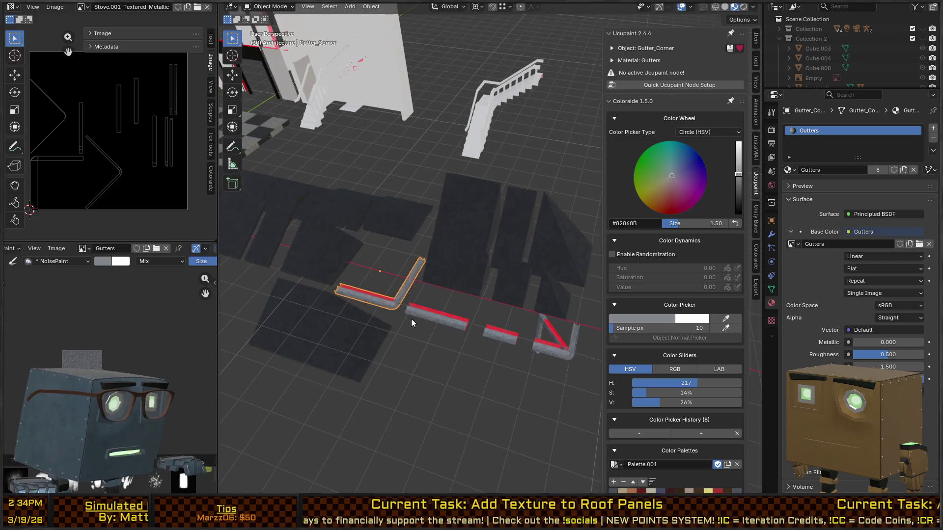
Step: Check the names of the selected gutter and the straight gutter piece
right_click(402, 289)
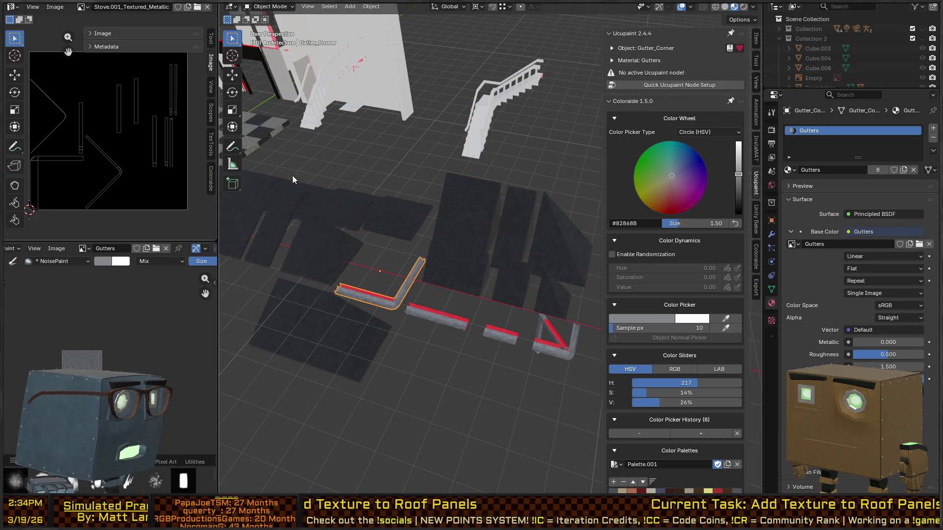
key("F2")
key("q")
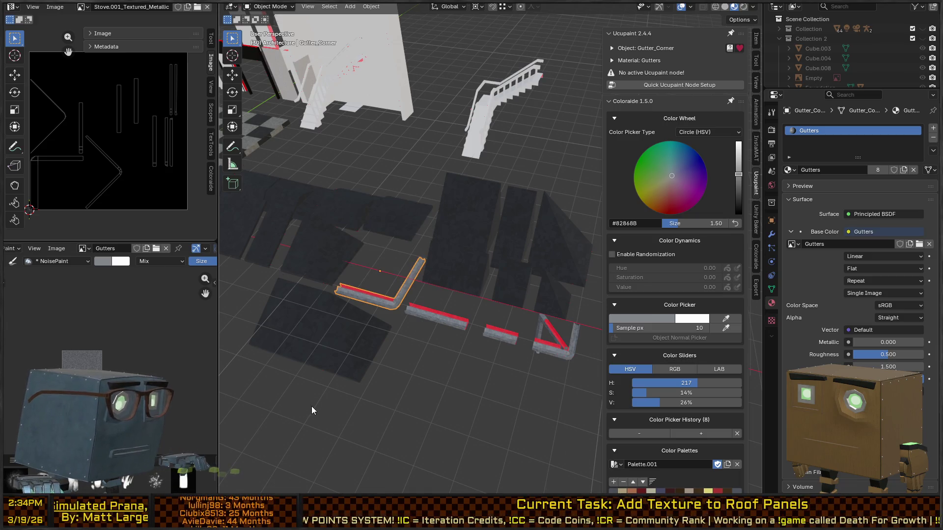
left_click(442, 317)
key("F2")
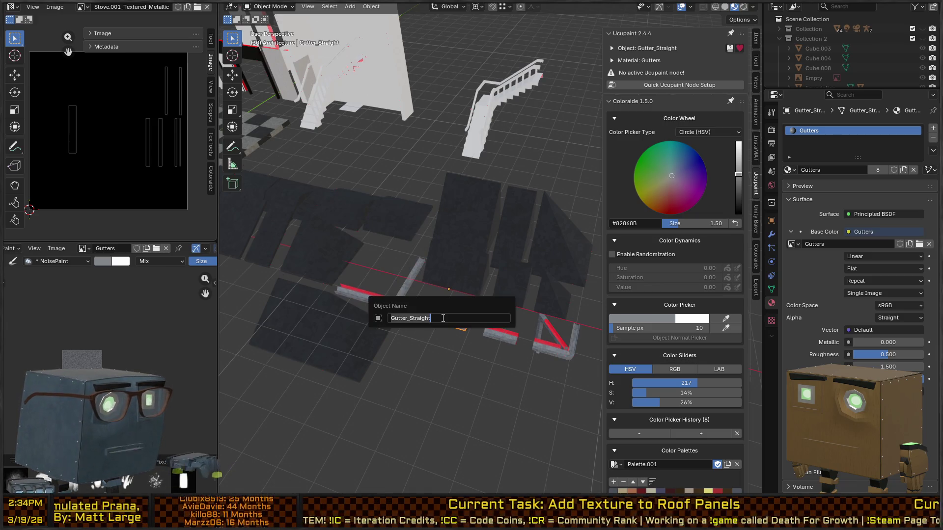
key("Escape")
key("q")
key("Escape")
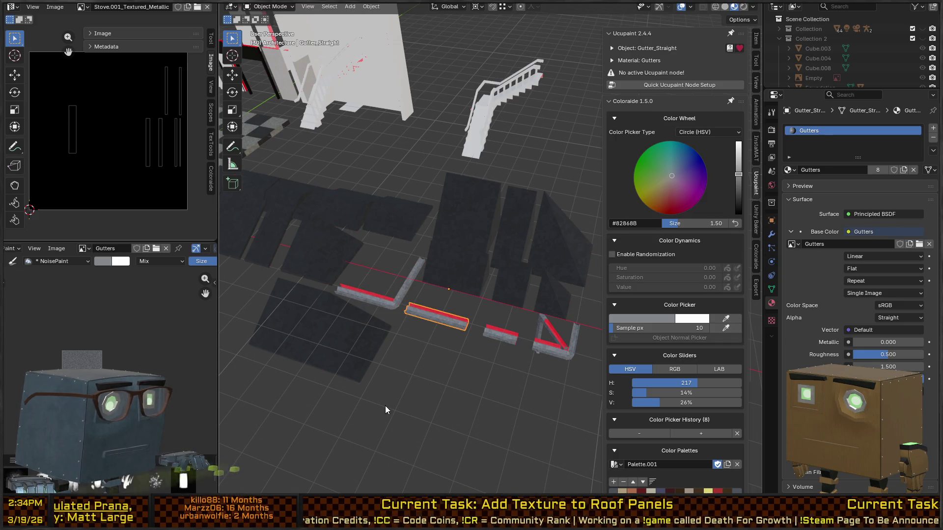
Step: Check the short straight gutter's name, then select the drainpipe segment and gutter footer
left_click(499, 338)
key("F2")
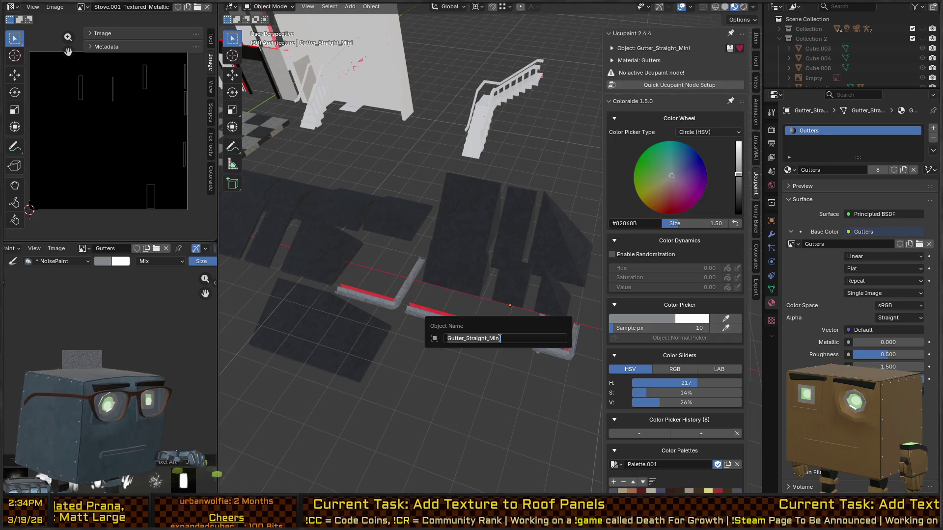
key("Escape")
key("q")
key("Escape")
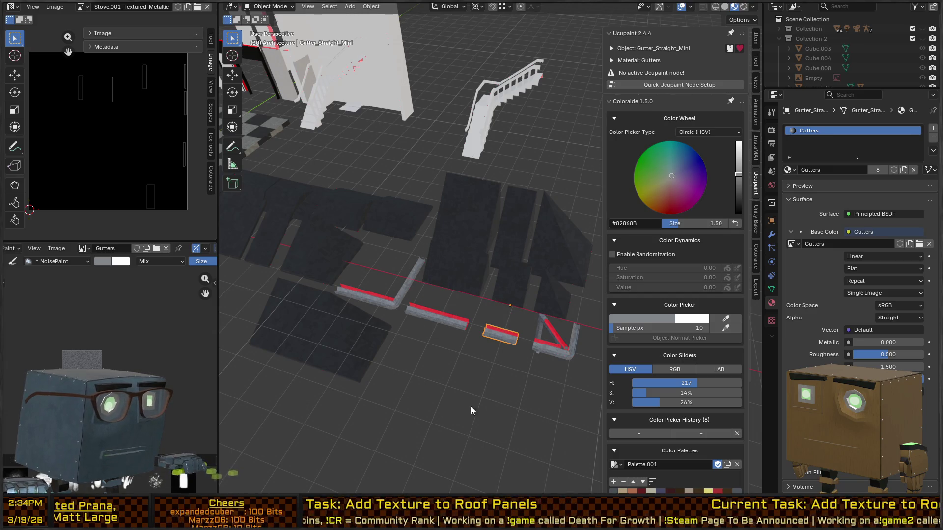
left_click(538, 353)
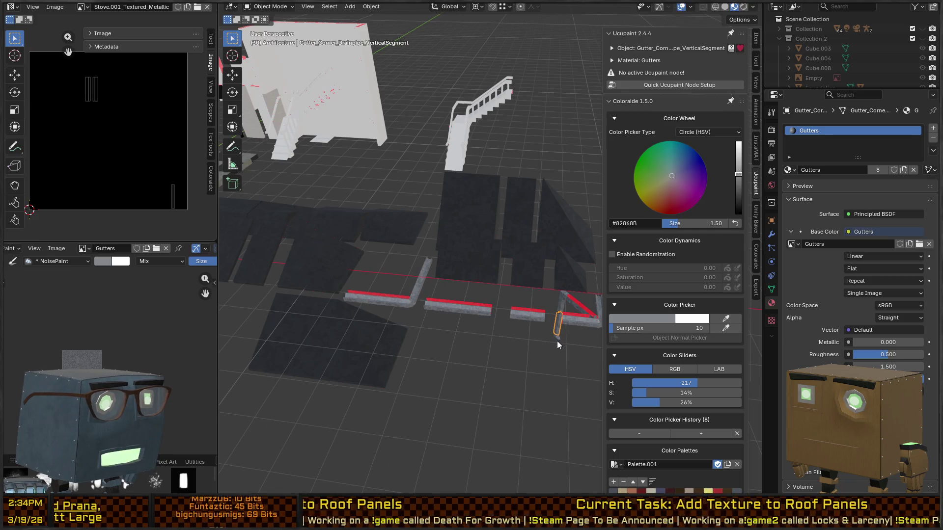
left_click_drag(557, 341, 453, 332)
left_click(454, 334)
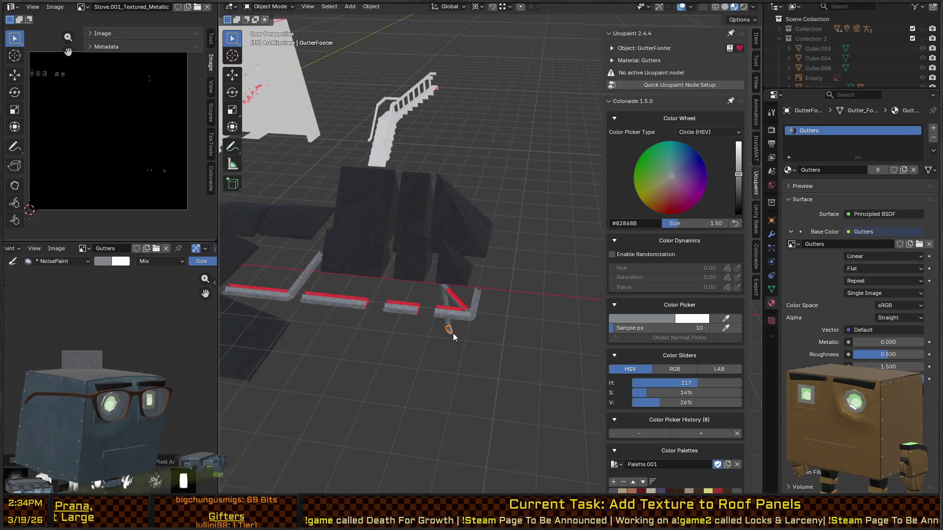
Step: Check the names of the gutter footer and the vertical drainpipe segment
key("F2")
right_click(453, 333)
key("Escape")
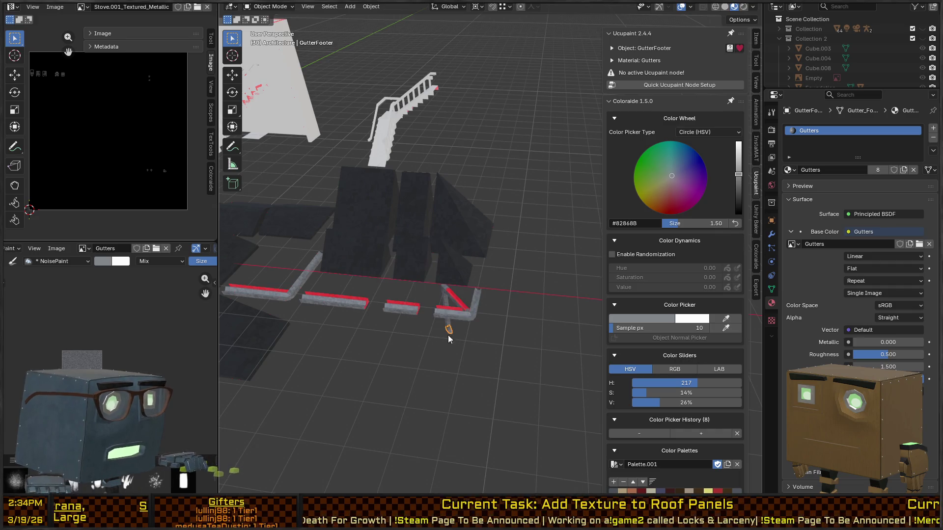
left_click(446, 305)
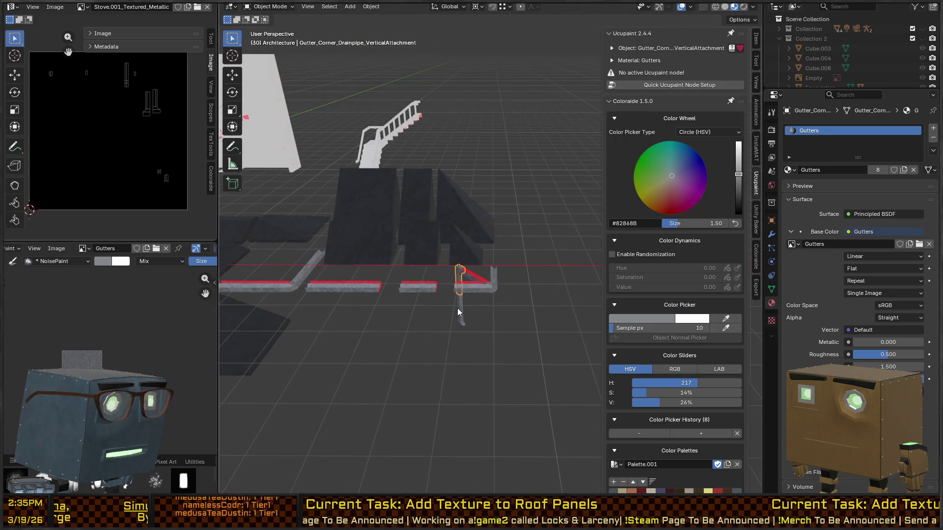
left_click(458, 308)
key("F2")
right_click(472, 312)
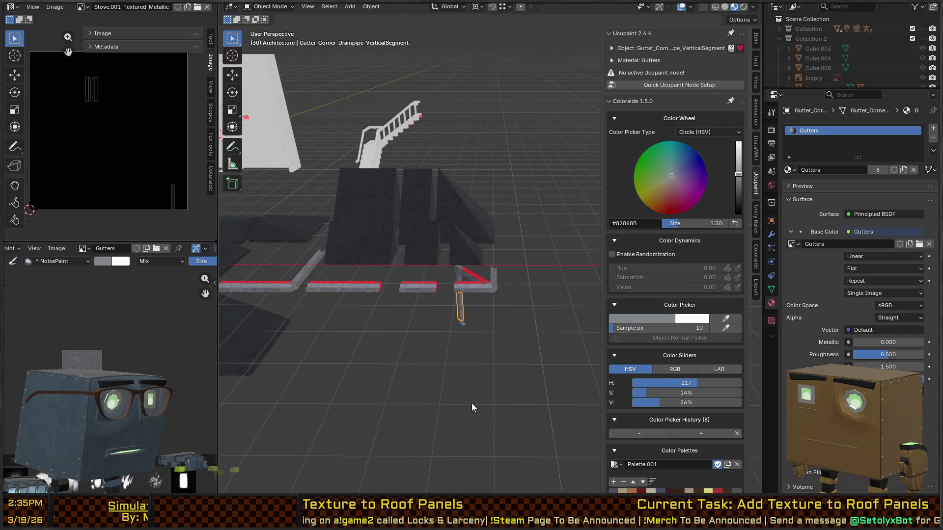
scroll(463, 312, "up", 1)
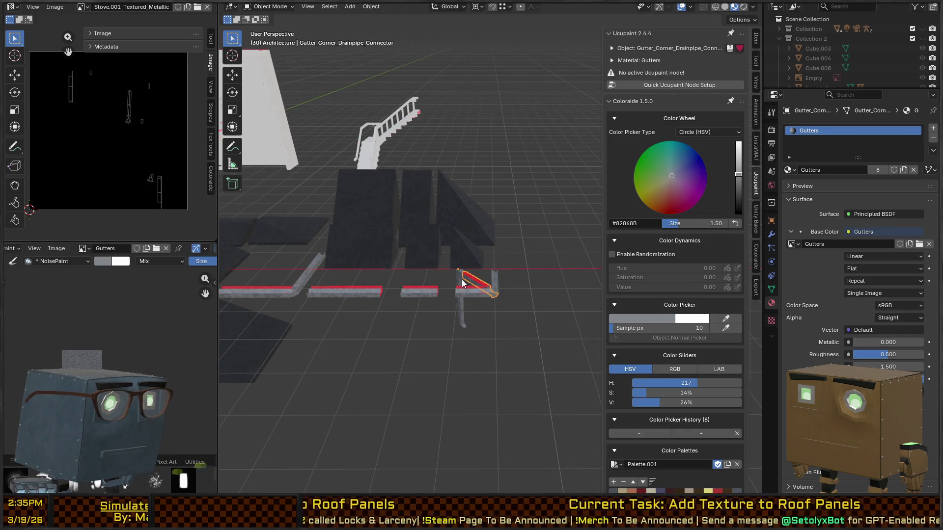
left_click_drag(457, 283, 499, 289)
Step: Check the names of the drainpipe's vertical attachment and the drainpipe connector
left_click(492, 306)
key("F2")
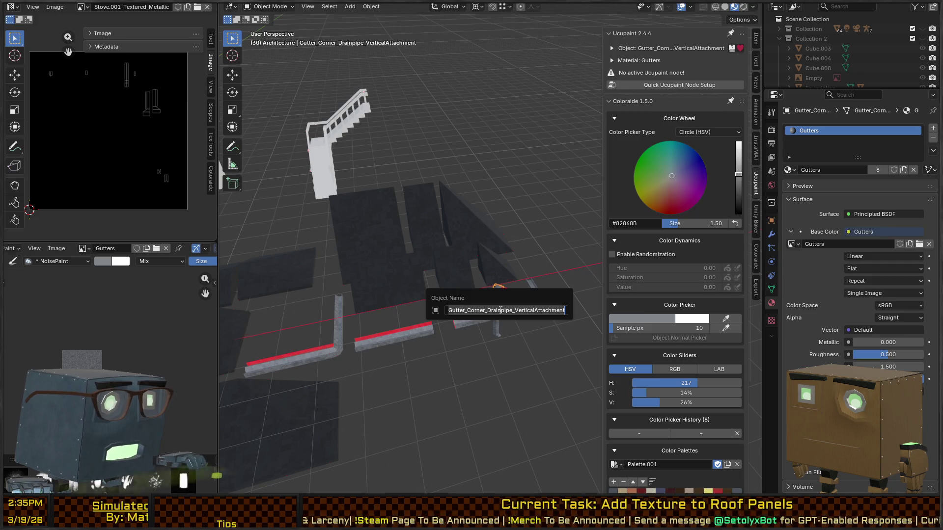
key("Escape")
right_click(500, 310)
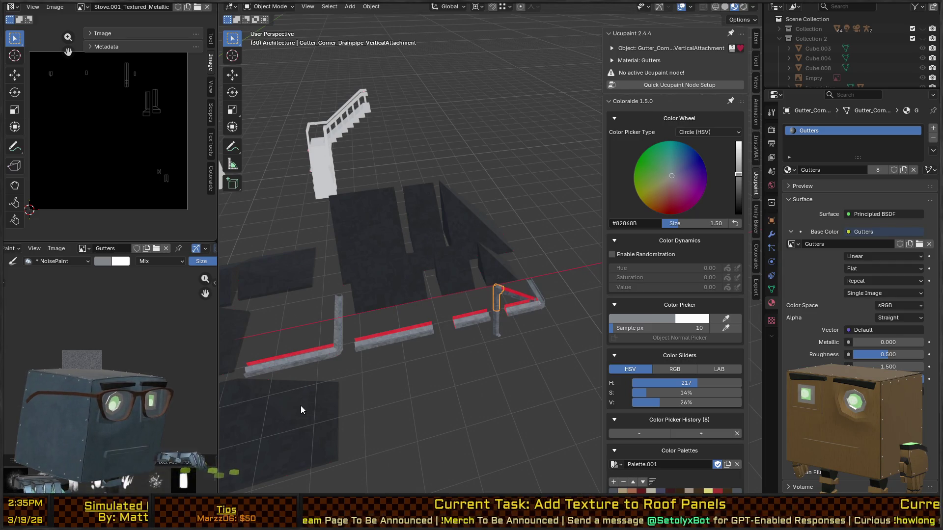
left_click_drag(453, 355, 490, 298)
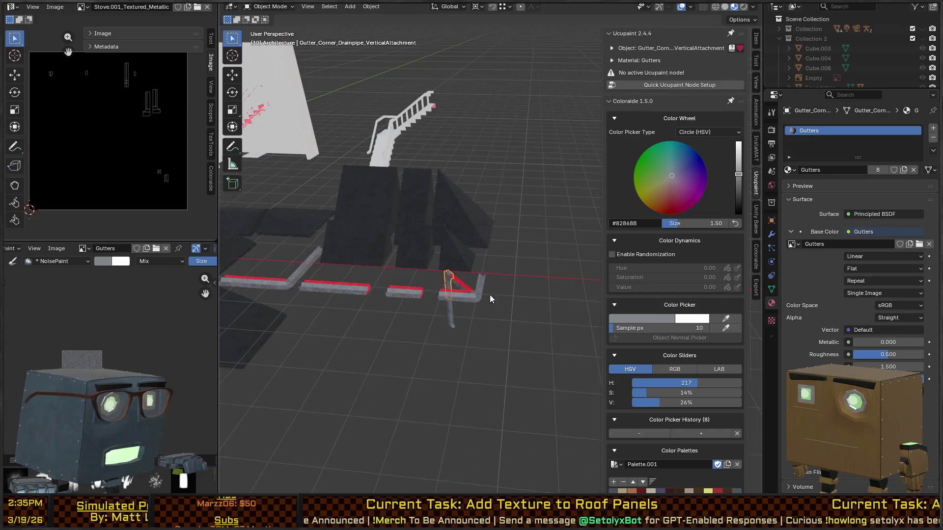
left_click(465, 289)
key("F2")
key("Escape")
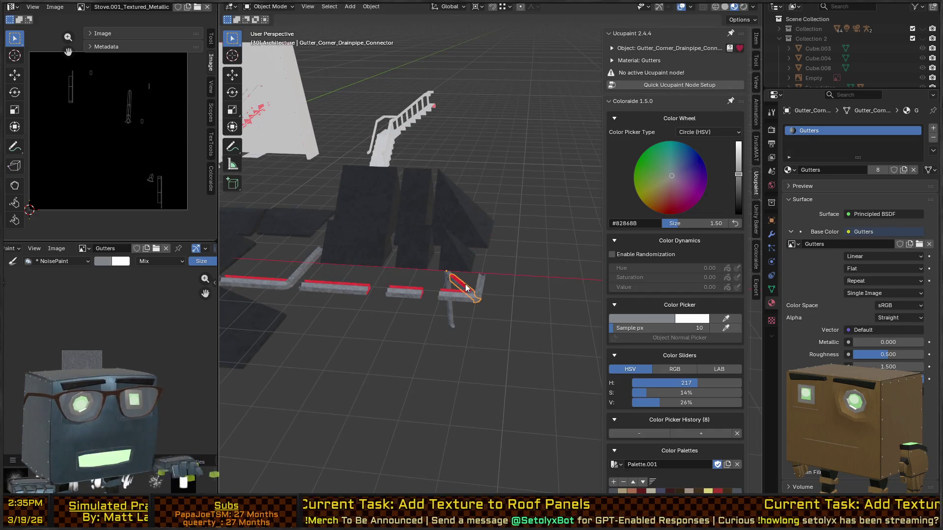
key("q")
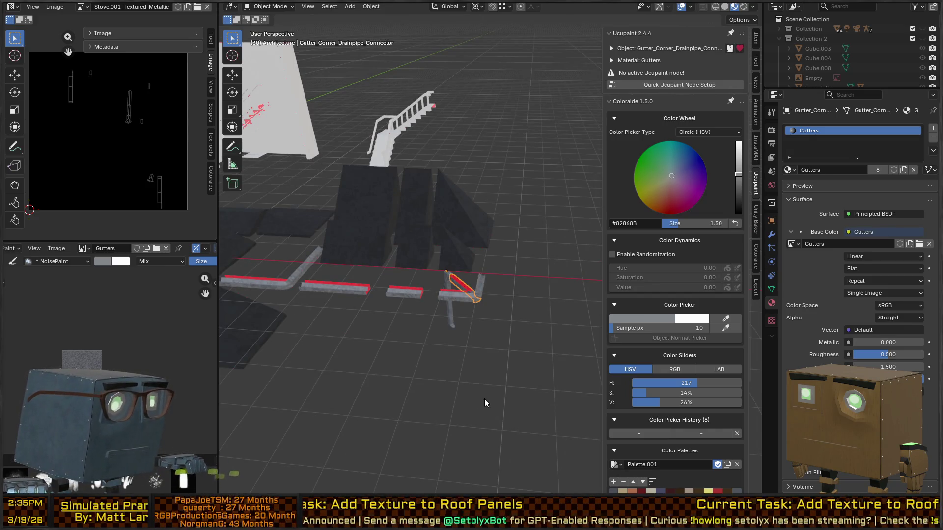
Step: Select Gutter_Corner_Mini, confirm its name, and inspect it from several angles
left_click_drag(467, 391, 500, 280)
left_click(473, 328)
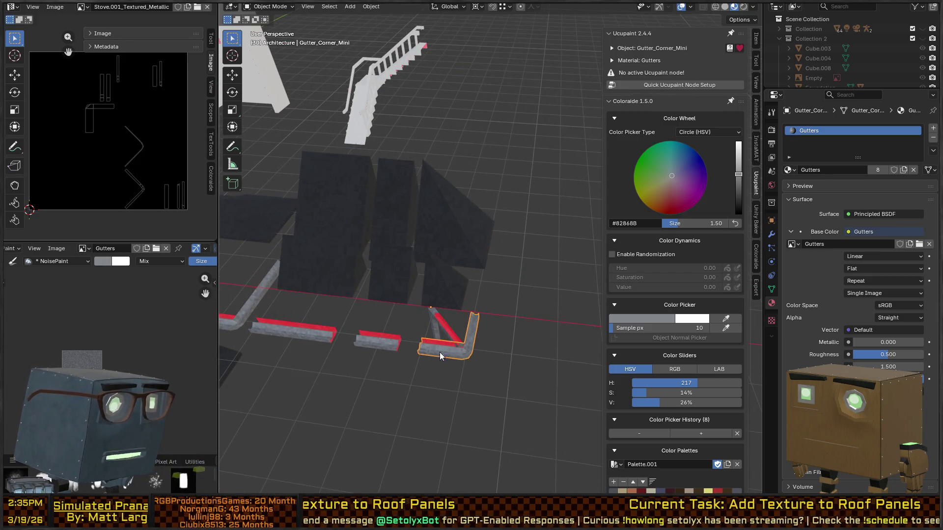
key("F2")
key("Return")
mouse_move(461, 352)
left_mouse_down()
mouse_move(490, 362)
mouse_move(502, 344)
mouse_move(485, 370)
mouse_move(484, 350)
left_mouse_up()
right_click(459, 353)
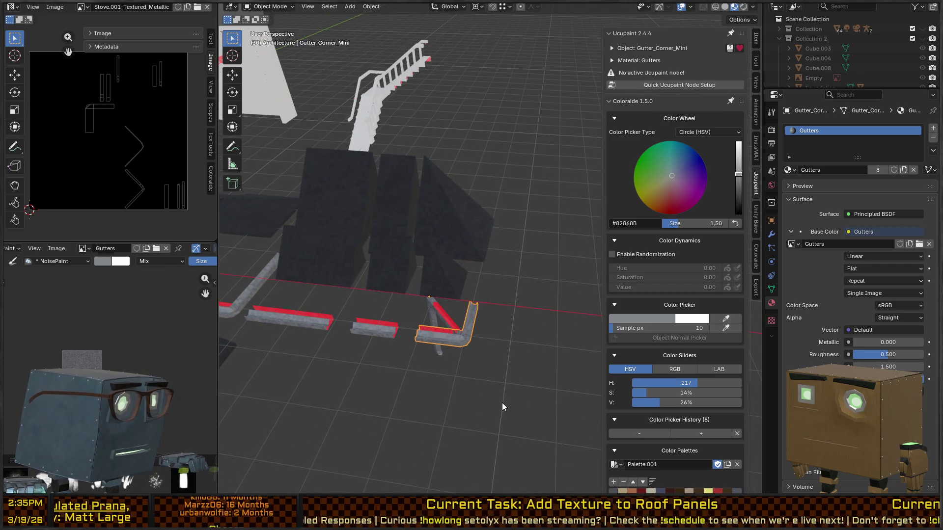
mouse_move(491, 314)
left_mouse_down()
mouse_move(479, 275)
mouse_move(468, 281)
mouse_move(500, 291)
left_mouse_up()
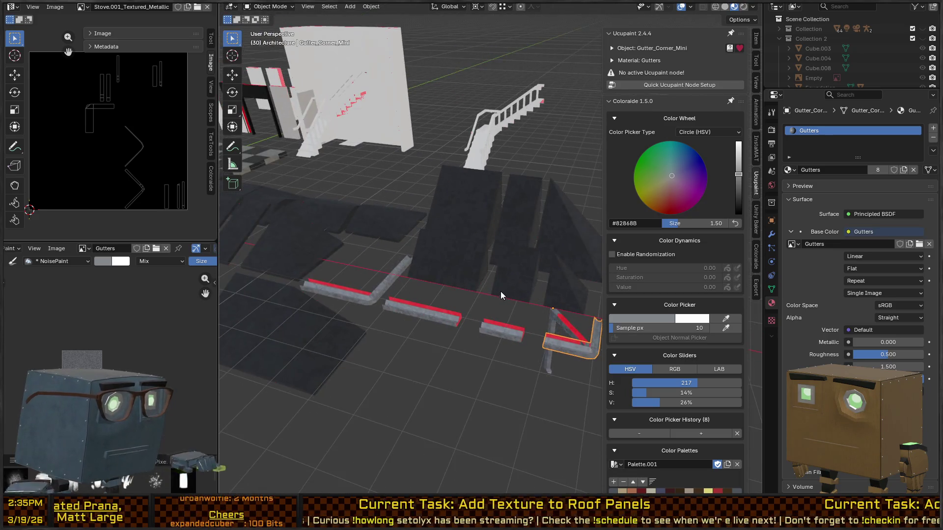
key("alt+Tab")
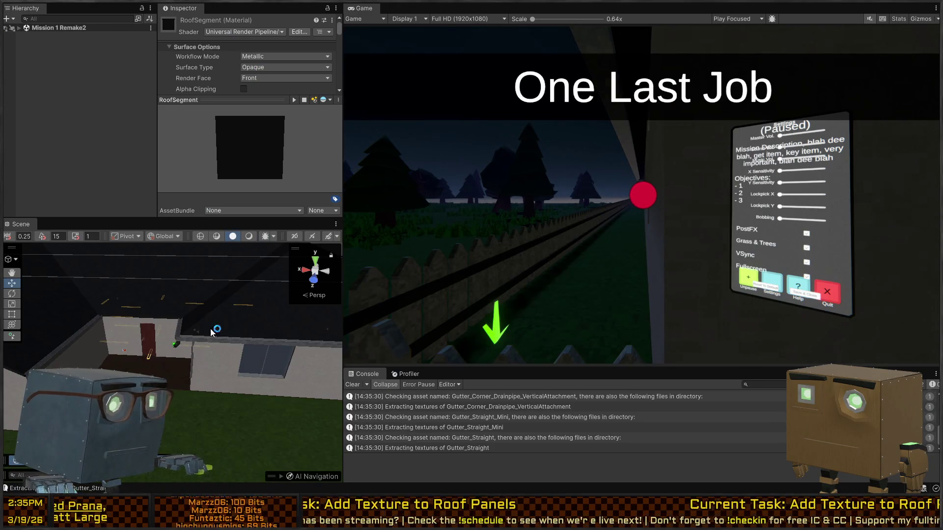
Step: Inspect the roof in Unity's Scene view, then select Exterior_Corner_Capped back in Blender
mouse_move(212, 331)
left_mouse_down()
mouse_move(87, 324)
mouse_move(682, 327)
mouse_move(548, 316)
left_mouse_up()
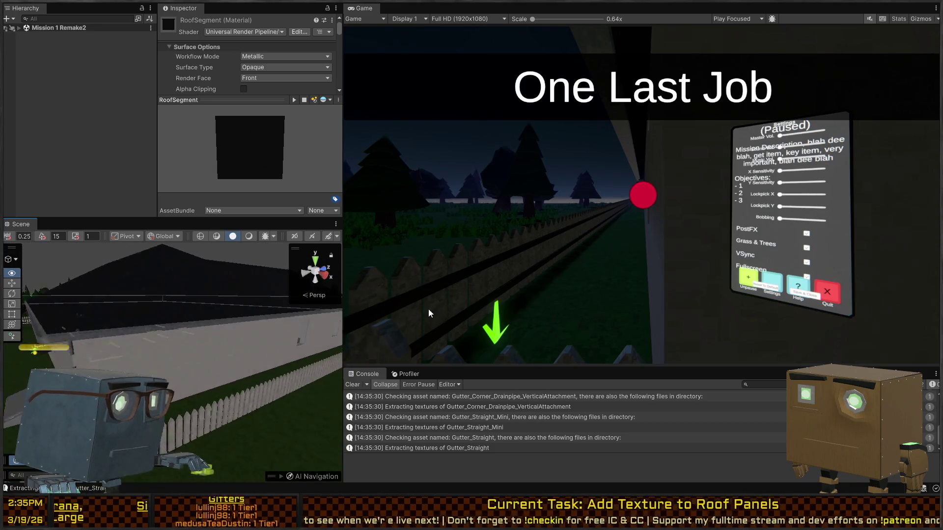
mouse_move(429, 309)
left_mouse_down()
mouse_move(337, 325)
mouse_move(223, 323)
mouse_move(907, 308)
mouse_move(148, 309)
mouse_move(61, 316)
mouse_move(60, 333)
mouse_move(228, 309)
mouse_move(201, 328)
left_mouse_up()
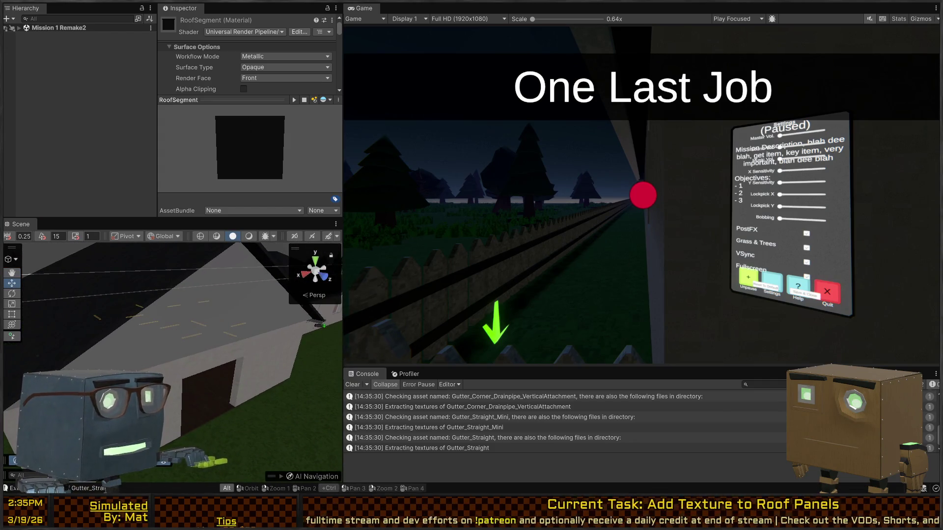
key("alt+Tab")
mouse_move(417, 180)
left_mouse_down()
mouse_move(503, 358)
mouse_move(475, 285)
mouse_move(506, 288)
mouse_move(370, 244)
mouse_move(408, 277)
mouse_move(378, 134)
mouse_move(442, 273)
mouse_move(423, 301)
left_mouse_up()
left_click(514, 281)
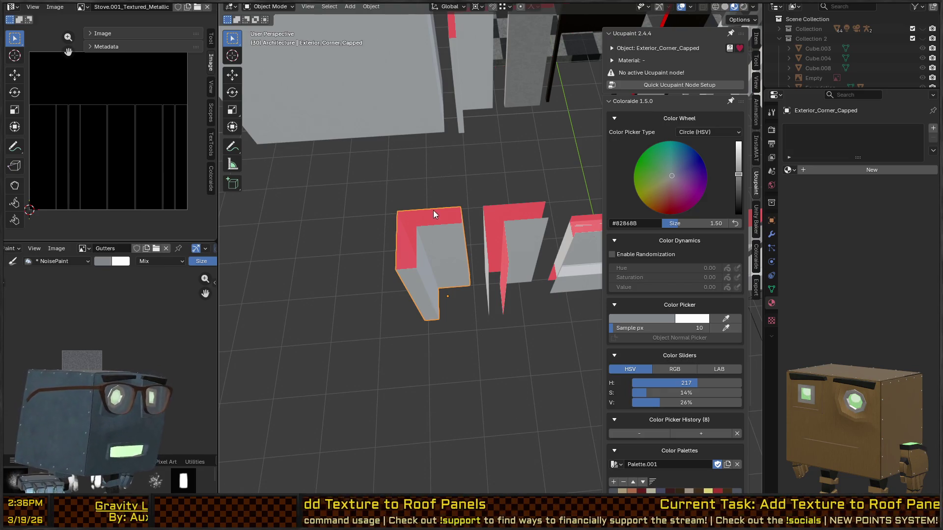
Step: Add a loop cut to the capped corner wall in Edit Mode and select its inner faces
key("Tab")
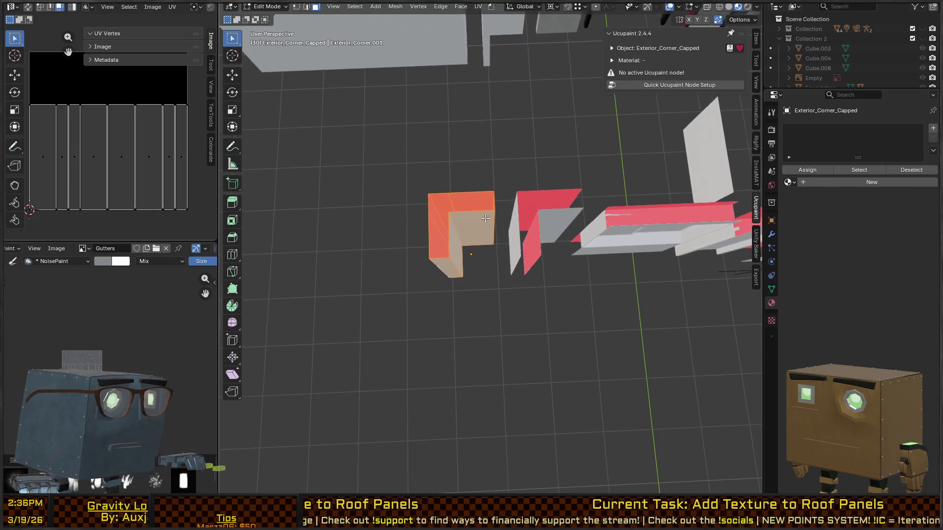
key("ctrl+r")
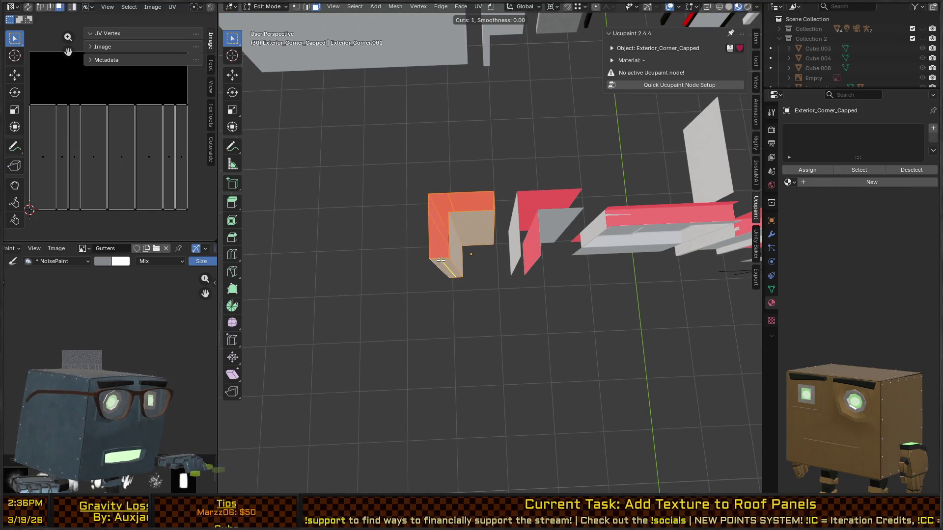
left_click(440, 261)
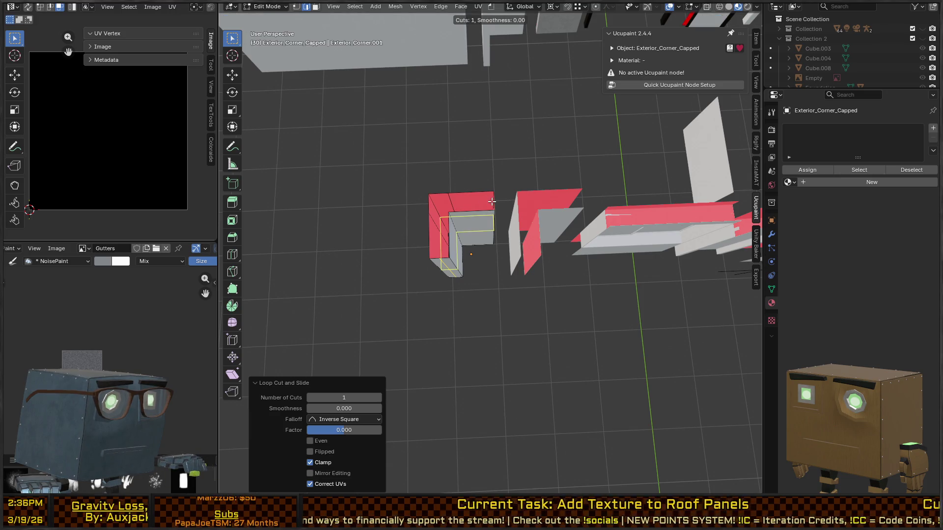
left_click_drag(492, 202, 523, 263)
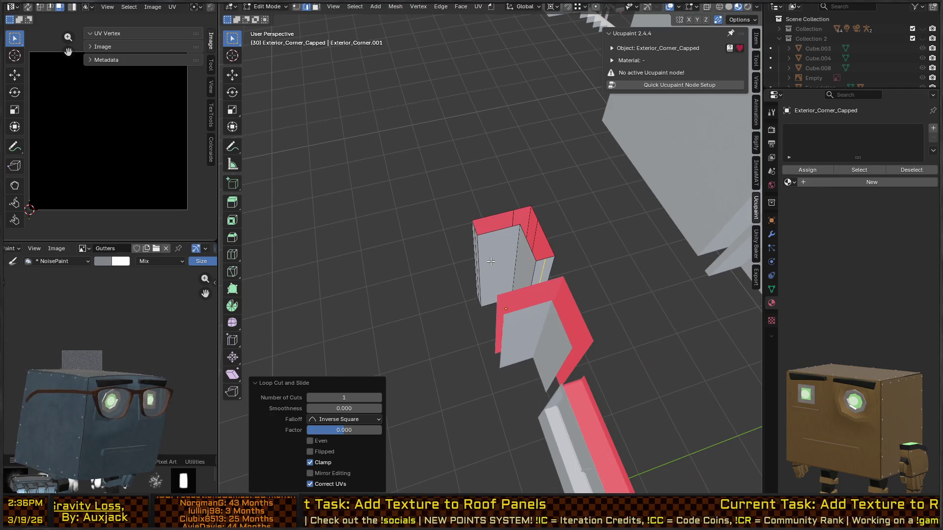
left_click_drag(469, 264, 528, 278)
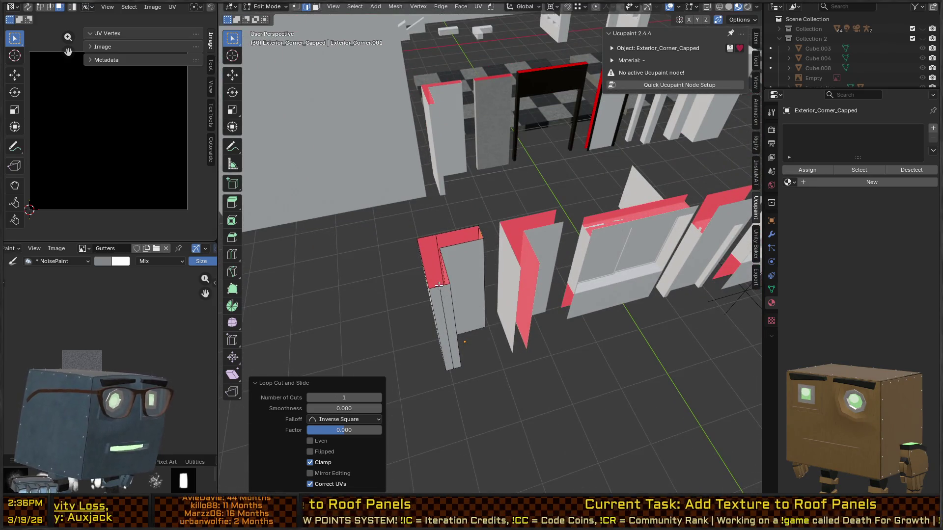
key("KP_Decimal")
key("3")
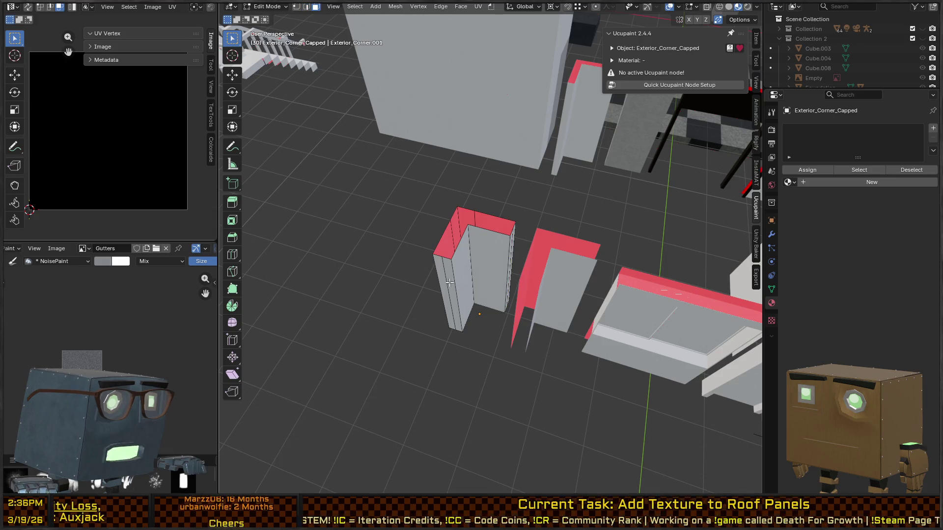
left_click(511, 247, "ctrl")
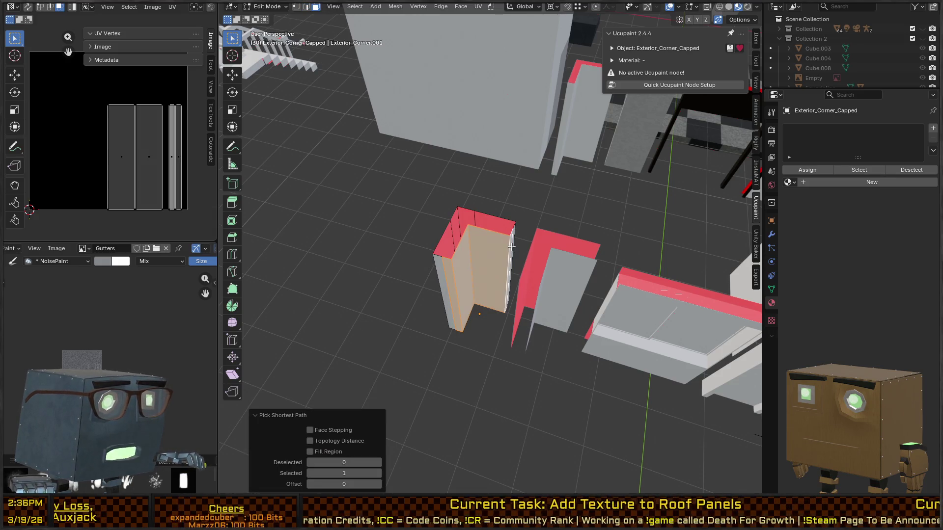
Step: Add two material slots and create Walls_Interior in the first for the inner faces
left_click(933, 129)
left_click(933, 129)
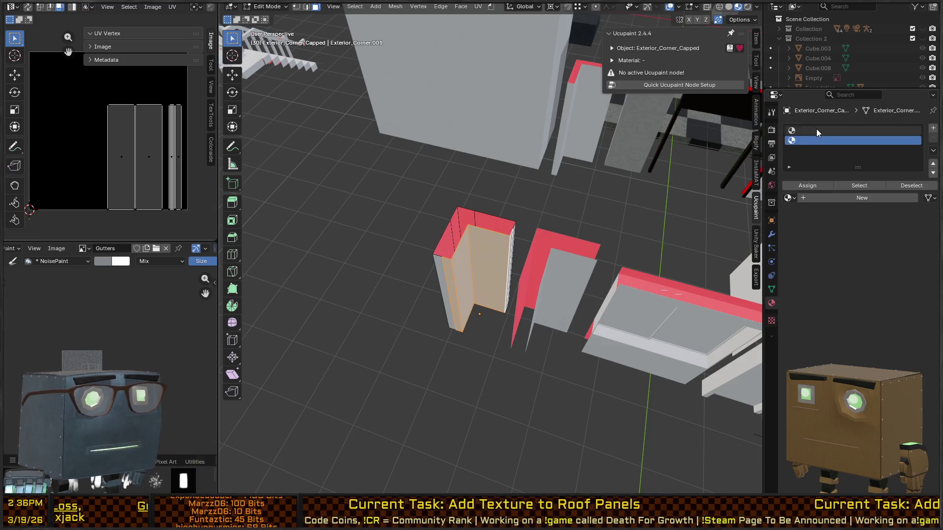
left_click(835, 199)
type("Walls_Interio")
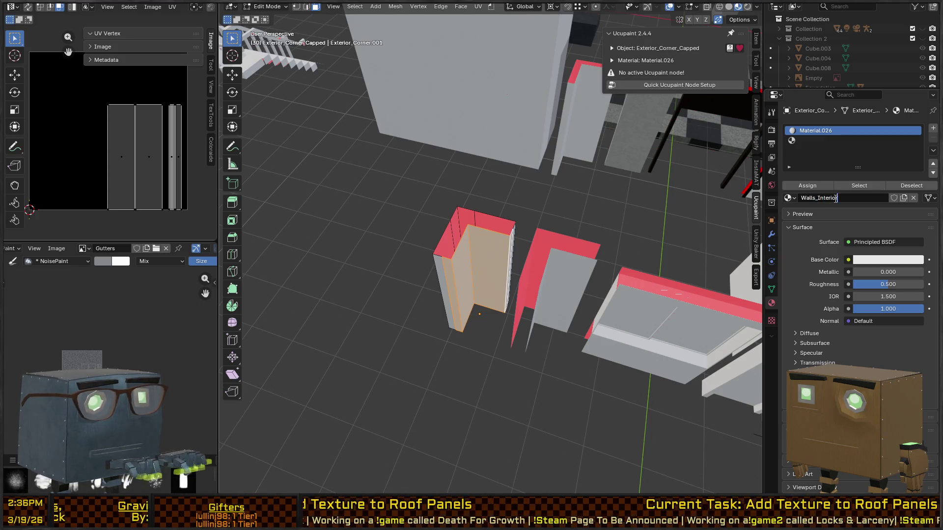
key("Return")
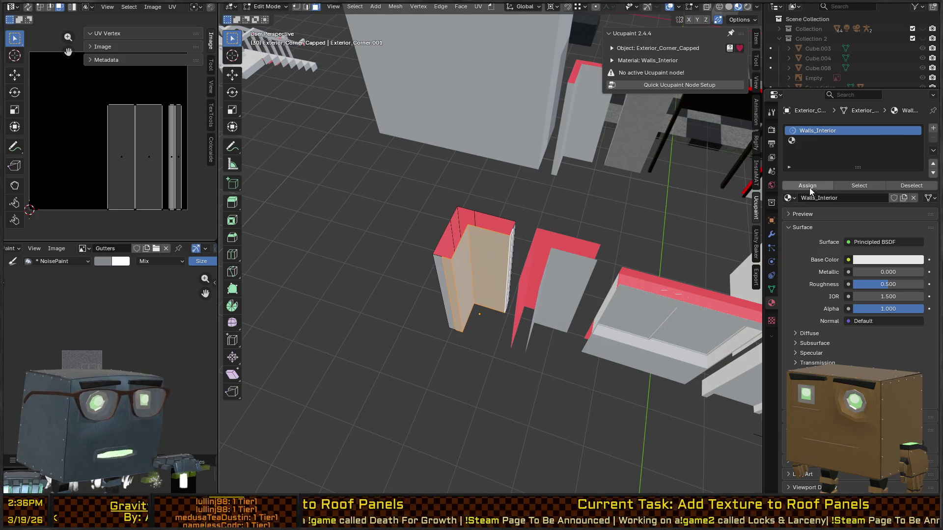
Step: Invert the face selection and give it a new darker grey Walls_Exterior material in slot 2
left_click(803, 142)
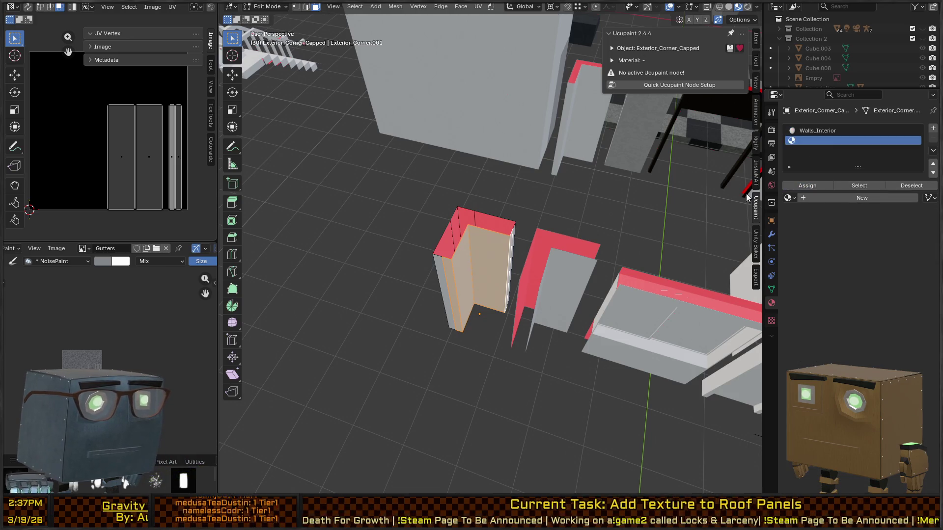
key("ctrl+i")
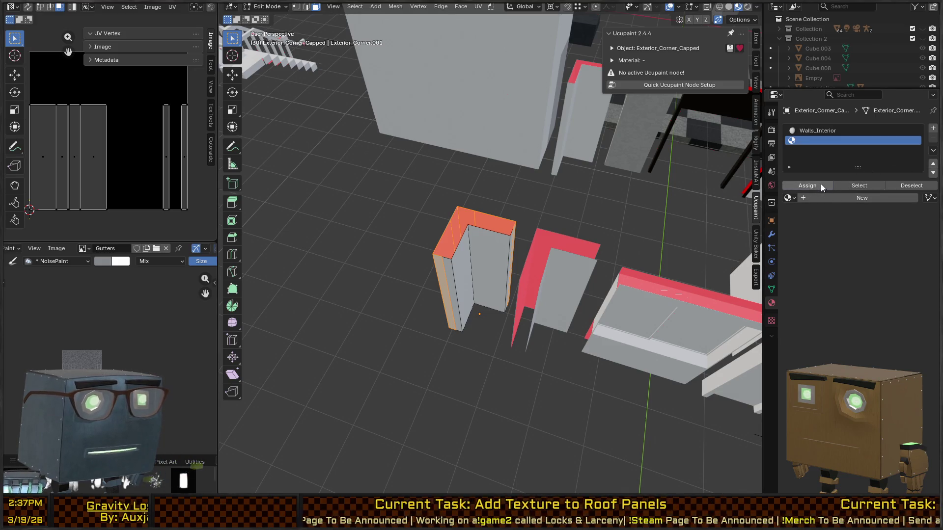
left_click(823, 199)
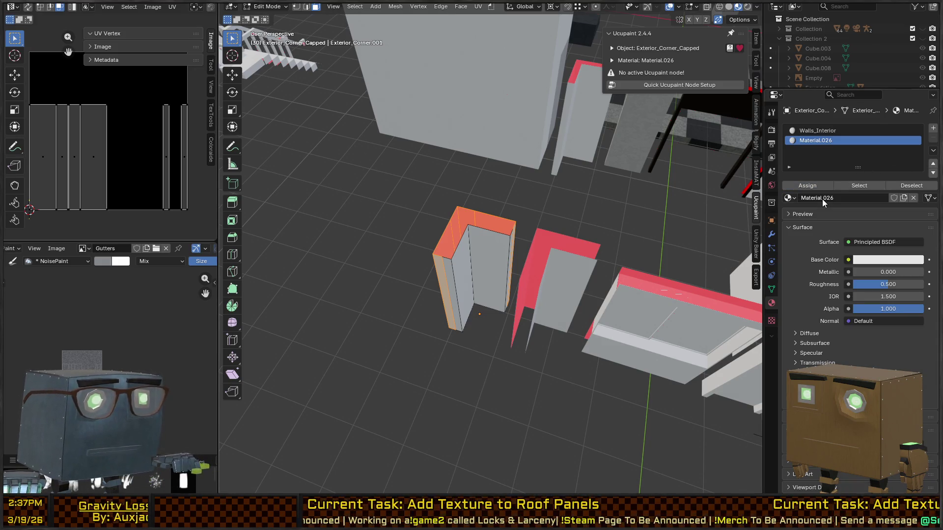
left_click(823, 199)
type("Walls_Exterior")
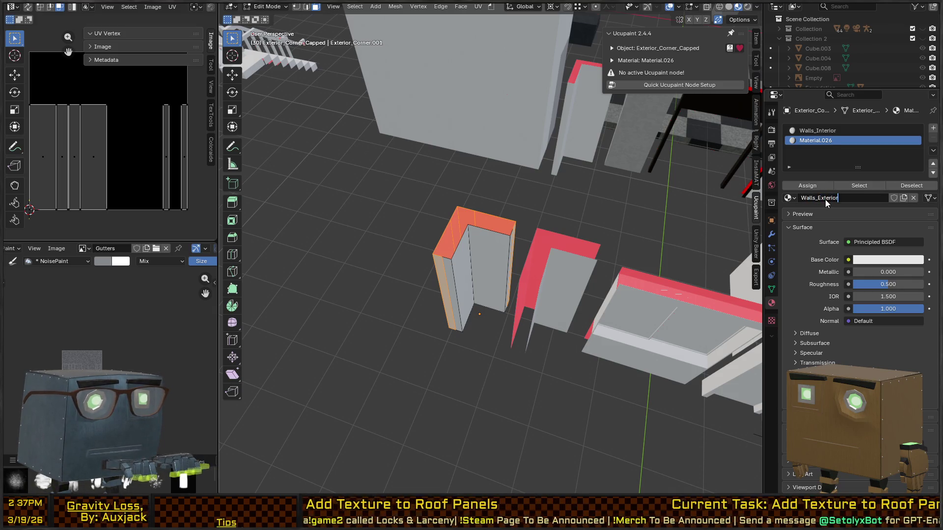
key("Return")
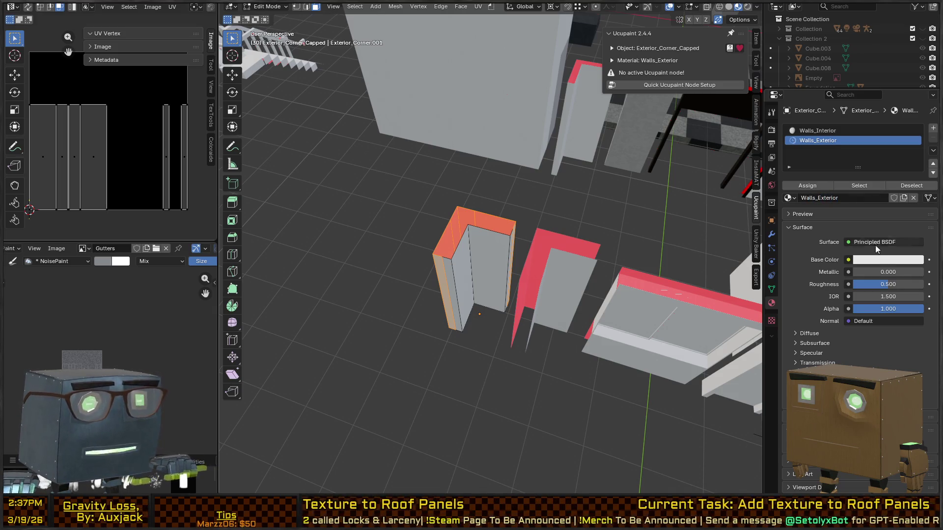
left_click(878, 261)
mouse_move(915, 122)
left_mouse_down()
mouse_move(916, 157)
mouse_move(915, 143)
left_mouse_up()
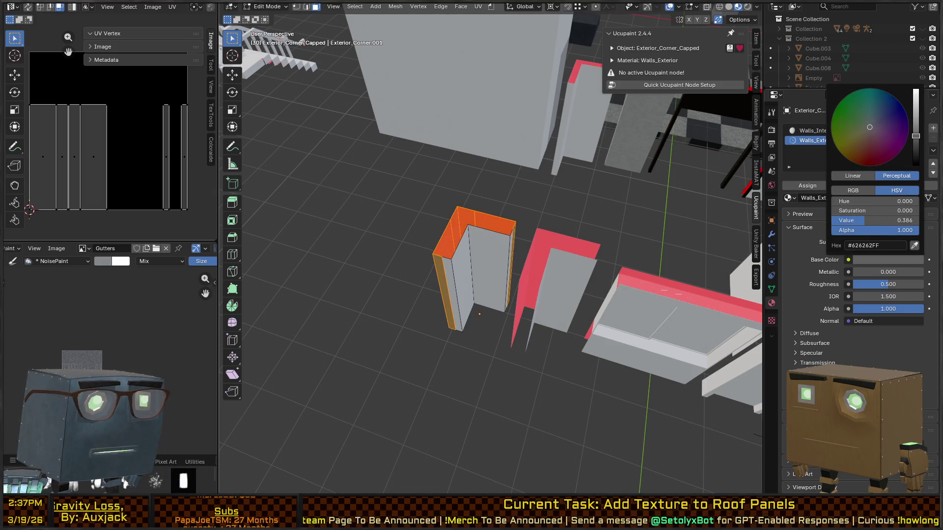
Step: Return to Object Mode and open the plain Exterior_Corner wall piece in Edit Mode
left_click_drag(610, 181, 543, 202)
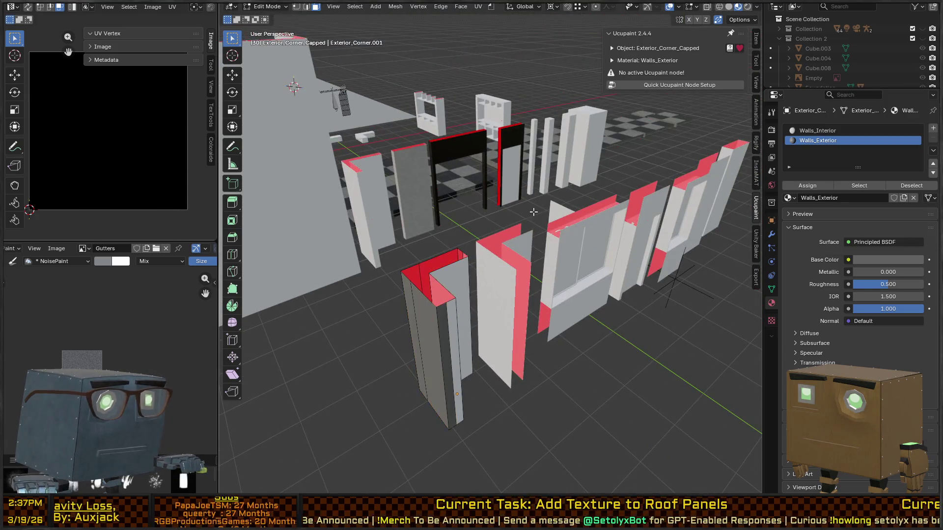
key("Tab")
key("KP_Decimal")
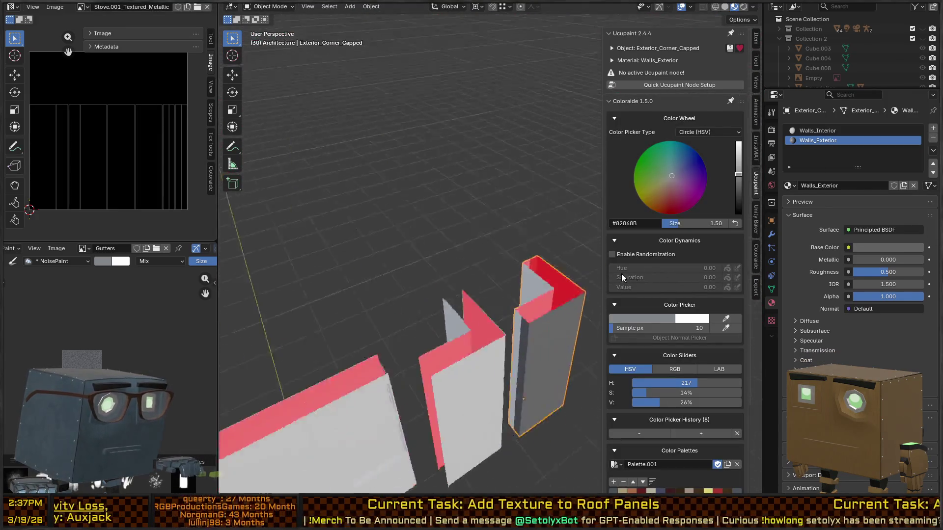
scroll(444, 275, "down", 4)
mouse_move(444, 275)
left_mouse_down()
mouse_move(390, 270)
mouse_move(517, 271)
left_mouse_up()
scroll(434, 264, "up", 3)
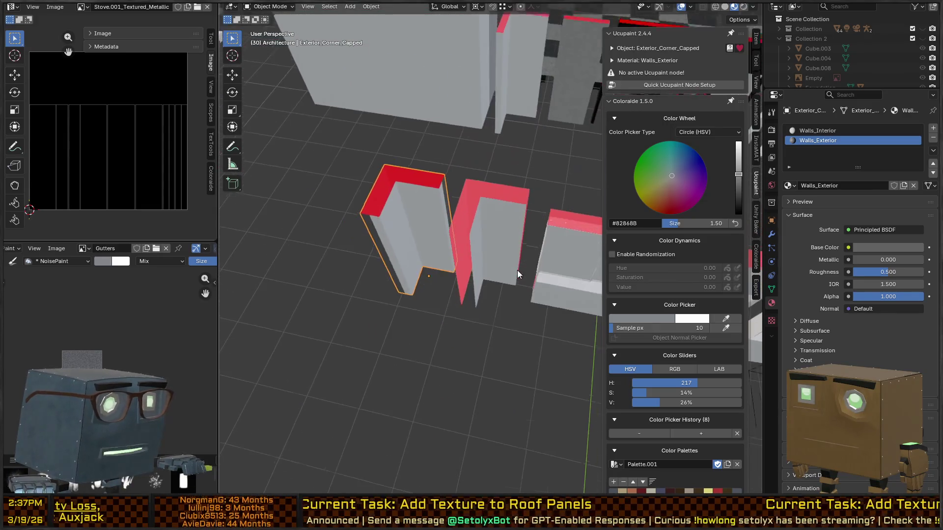
left_click(503, 252)
key("Tab")
Step: Give the corner two slots, Walls_Interior and Walls_Exterior, and assign Walls_Interior to its two inner faces
left_click(491, 245)
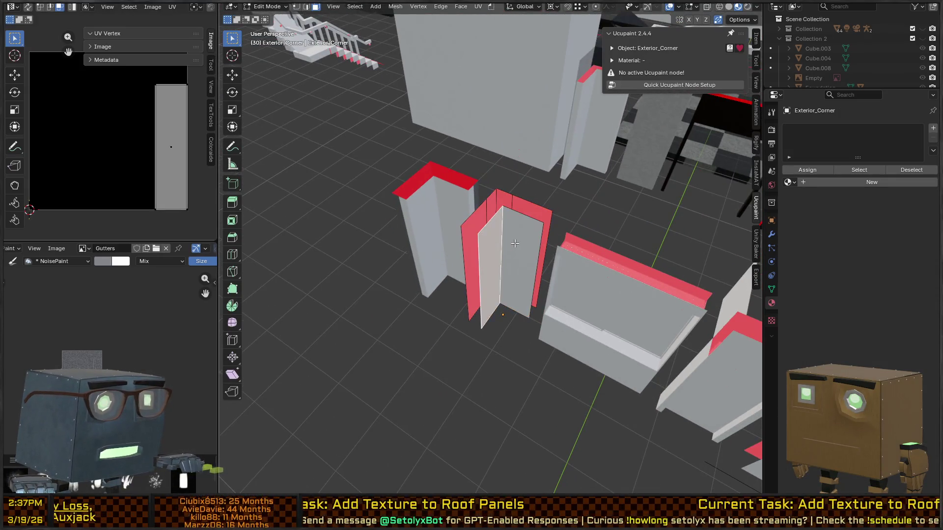
left_click(516, 244, "shift")
double_click(933, 129)
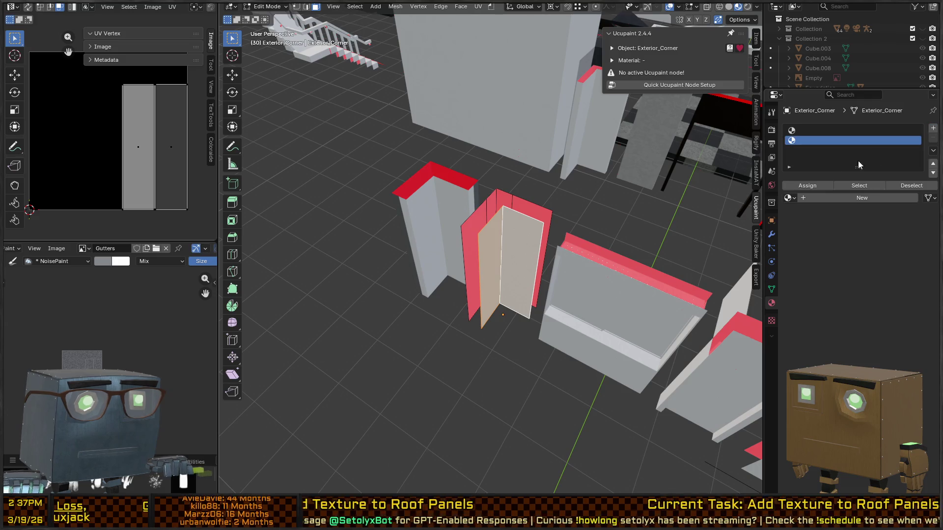
left_click(789, 198)
type("wall")
left_click(820, 215)
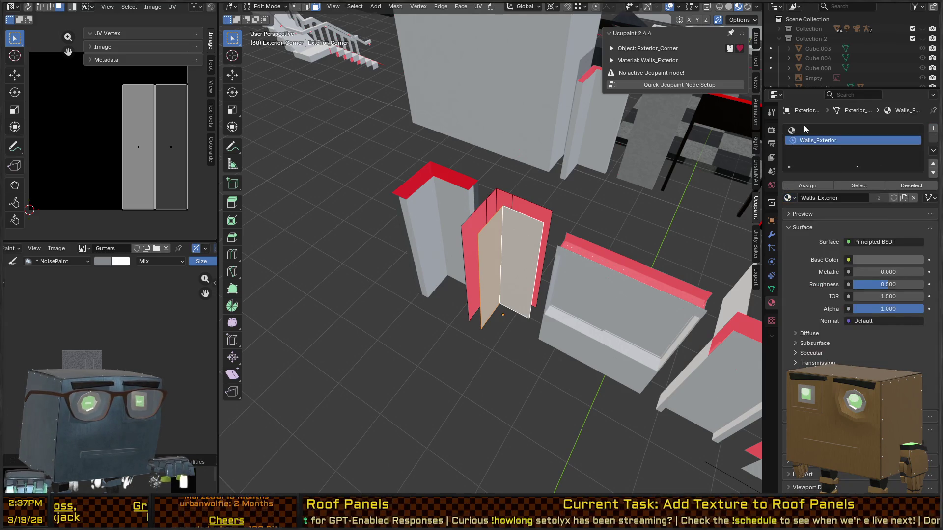
left_click(805, 129)
left_click(788, 198)
type("wa")
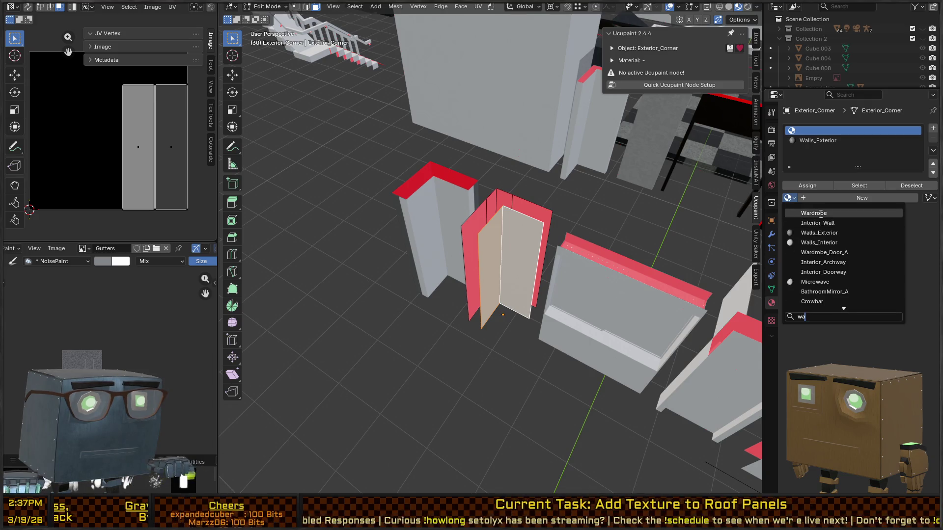
left_click(830, 243)
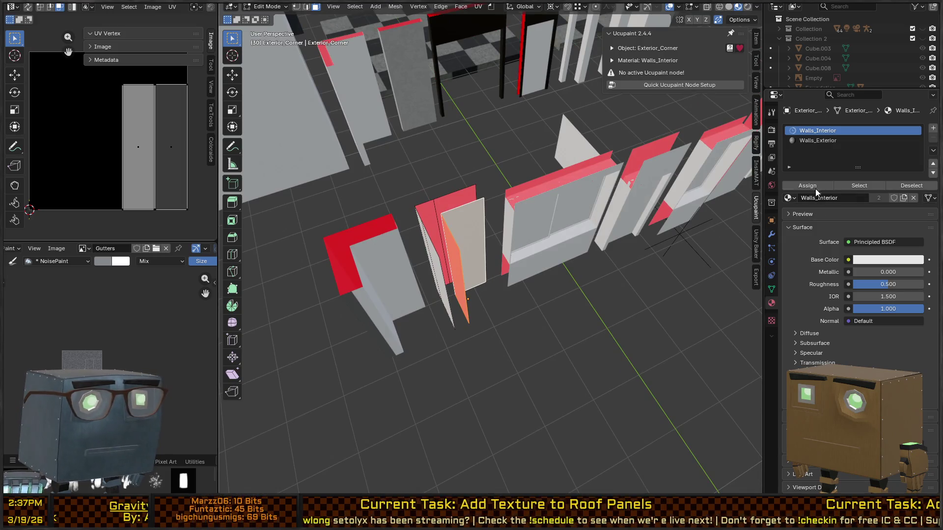
left_click(815, 187)
Step: Invert the corner's face selection and assign Walls_Exterior to the remaining faces
key("ctrl+i")
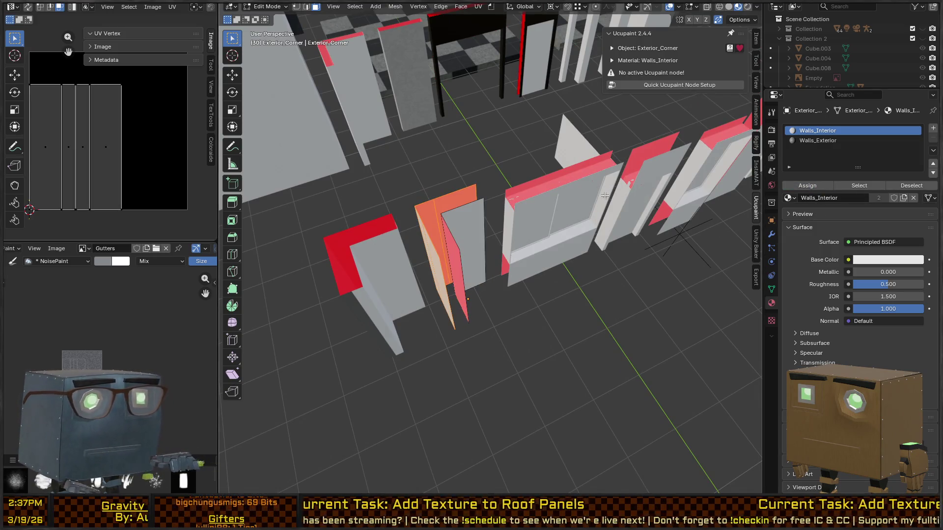
left_click(824, 140)
left_click(809, 188)
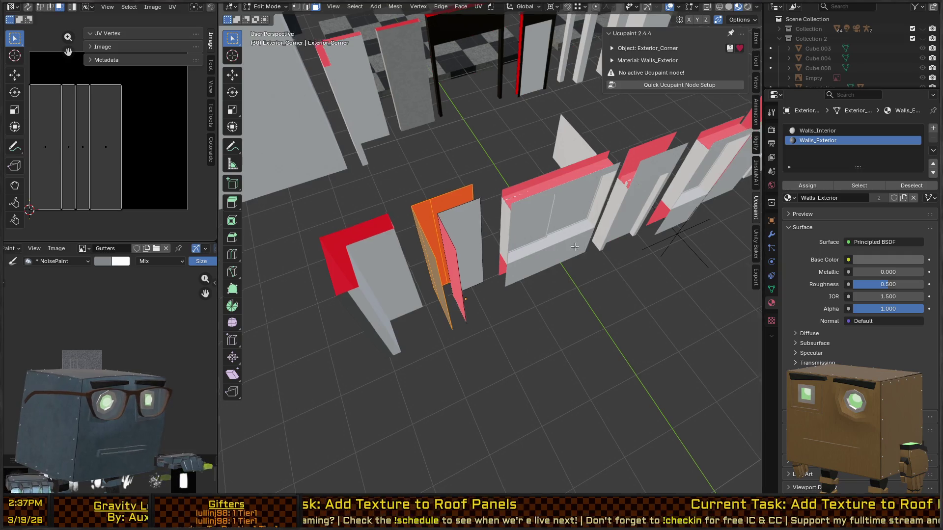
key("Tab")
scroll(486, 261, "up", 3)
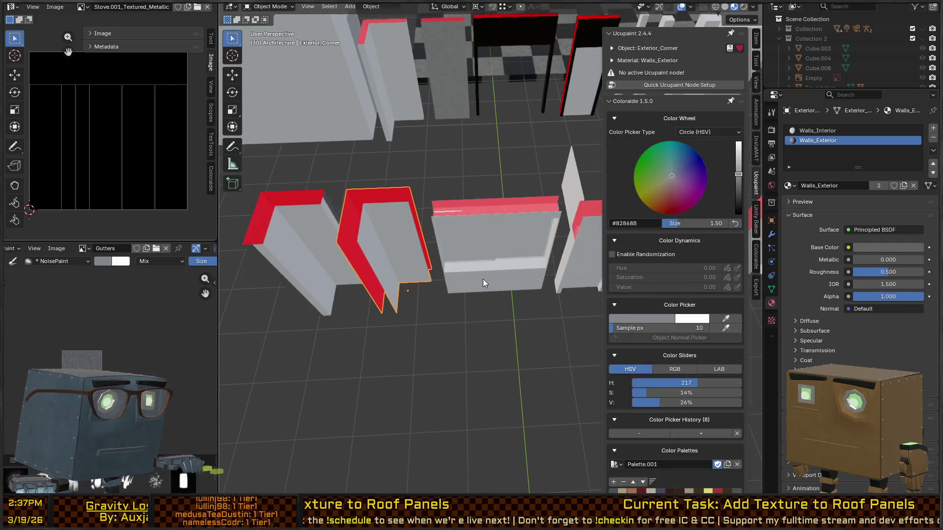
Step: Edit Exterior_Window_Double_Wall and select its two lower front faces
left_click(488, 278)
key("Tab")
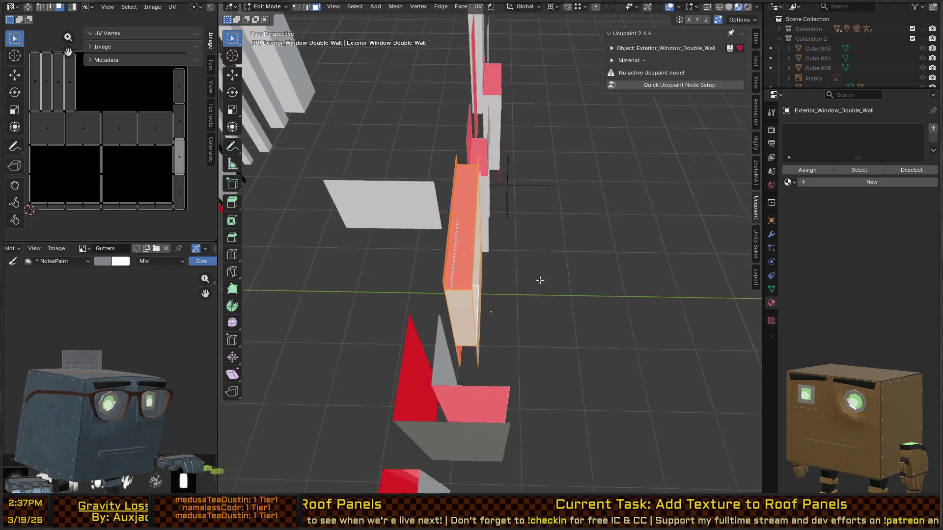
mouse_move(540, 280)
left_mouse_down()
mouse_move(497, 295)
mouse_move(429, 297)
mouse_move(570, 295)
mouse_move(529, 262)
left_mouse_up()
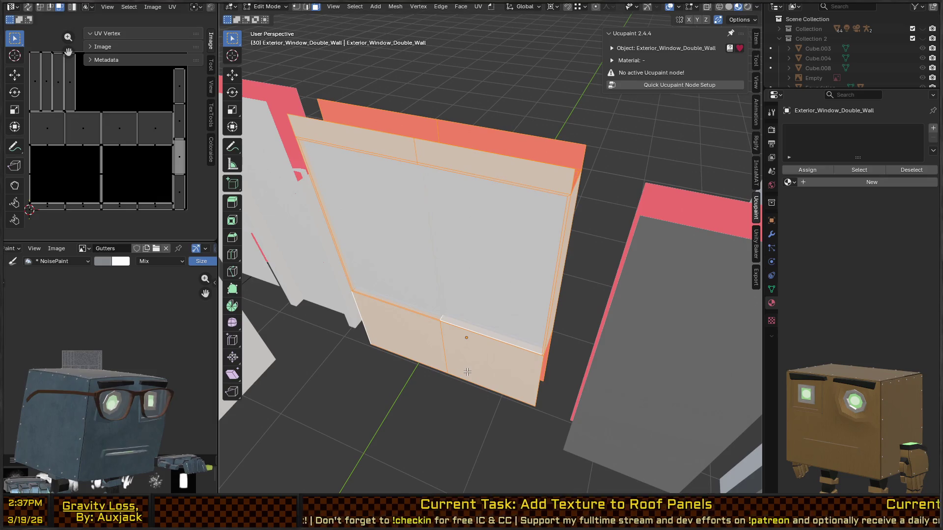
left_click(482, 364)
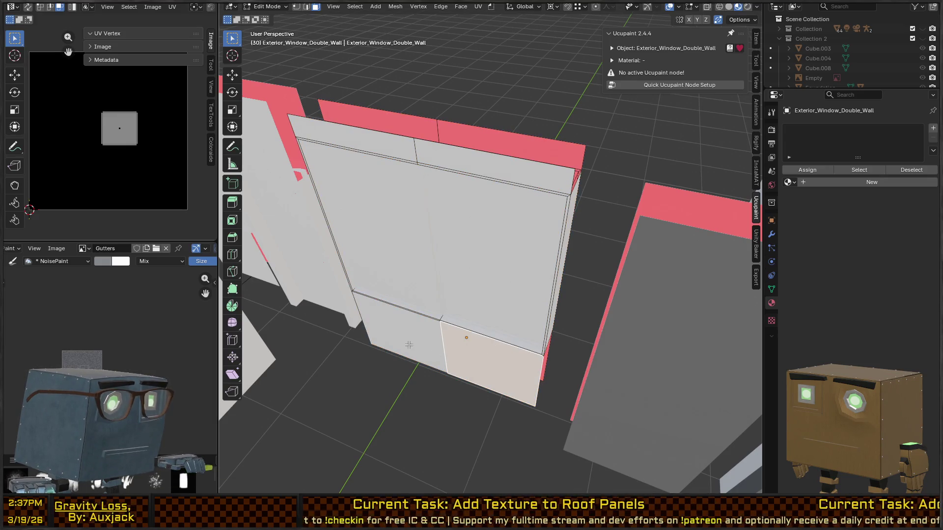
left_click(408, 345, "shift")
left_click_drag(409, 345, 463, 280)
Step: Extend the selection to all coplanar faces and check it in wireframe before returning to solid
key("shift+g")
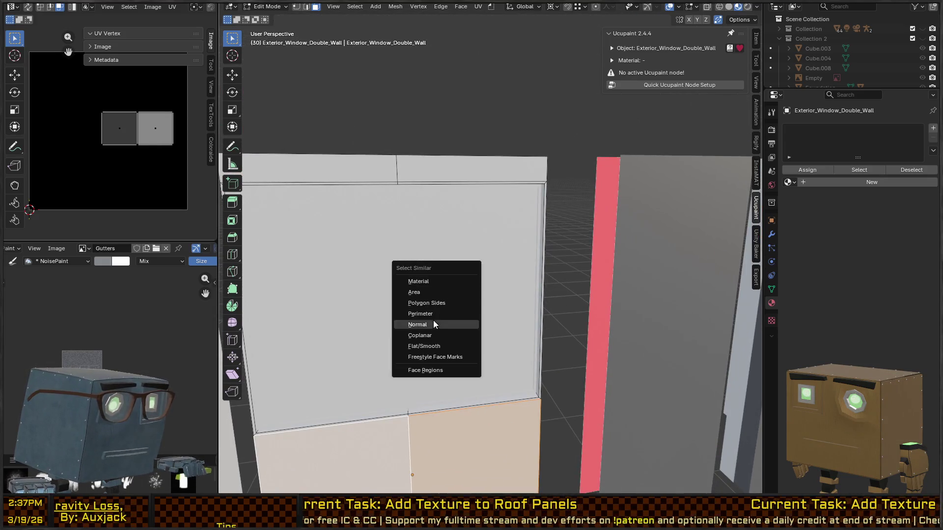
left_click(438, 347)
mouse_move(438, 343)
left_mouse_down()
mouse_move(561, 315)
mouse_move(391, 301)
mouse_move(442, 282)
mouse_move(575, 281)
left_mouse_up()
key("ctrl+z")
key("shift+g")
left_click(402, 281)
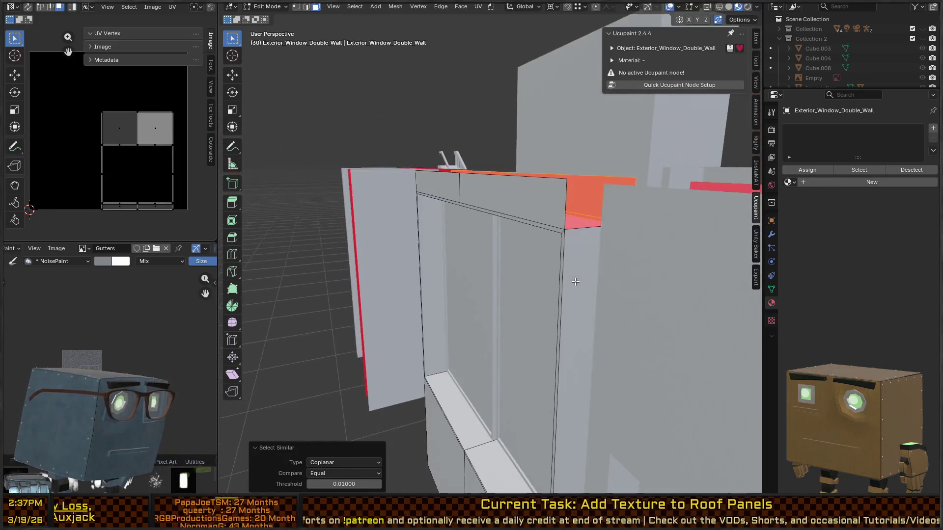
key("z")
left_click(502, 286)
left_click_drag(502, 286, 563, 301)
key("shift+z")
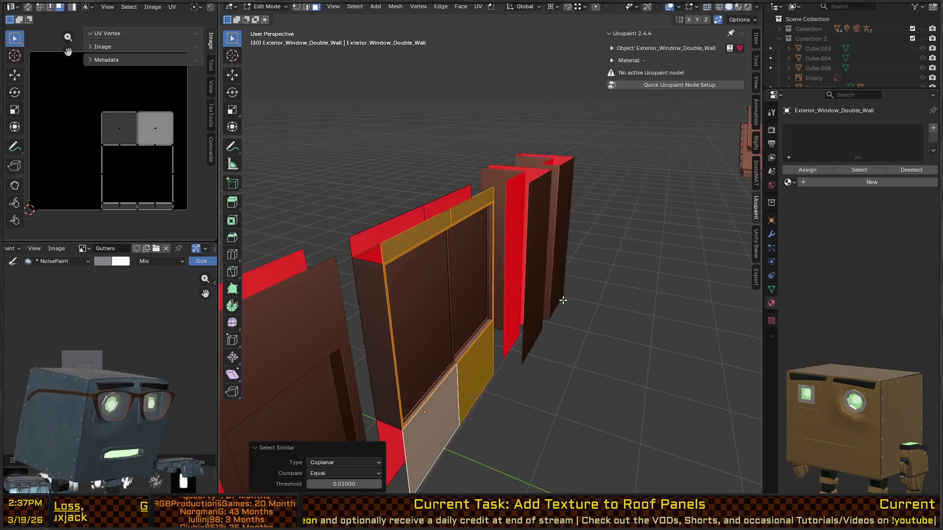
scroll(563, 300, "up", 10)
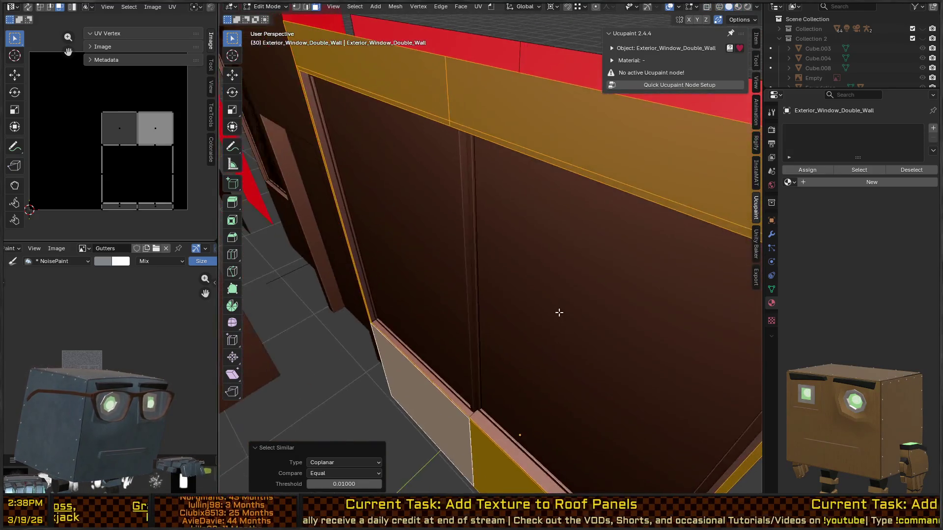
scroll(559, 312, "down", 2)
Step: Add a loop cut across the wall and slide it down near the base
key("2")
left_click(428, 361, "alt")
key("g")
key("g")
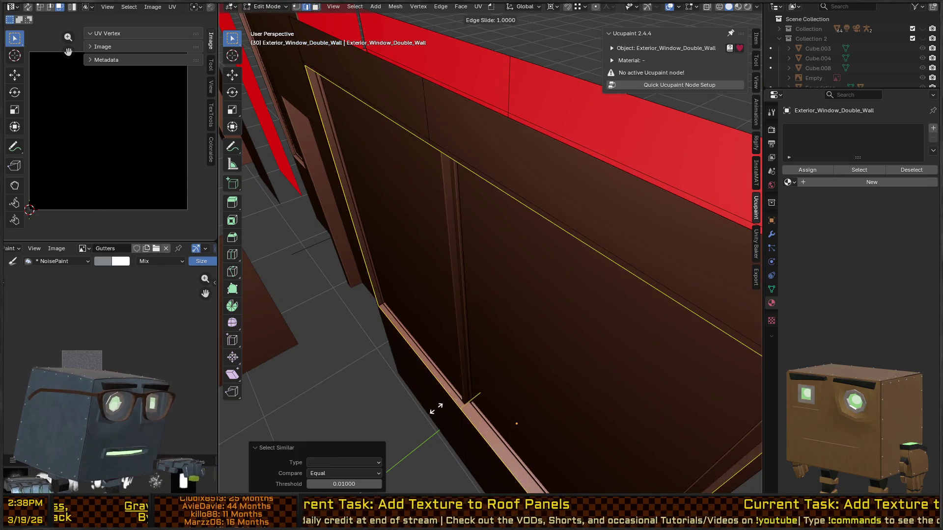
left_click(446, 402)
scroll(549, 337, "up", 5)
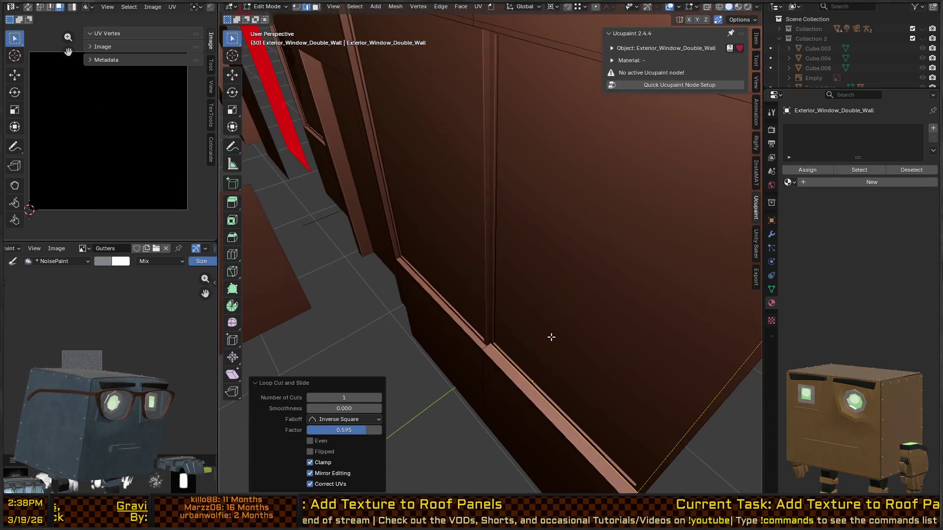
Step: Select the lower wall face with its coplanar and adjacent trim faces, checking in X-ray
left_click_drag(574, 346, 544, 346)
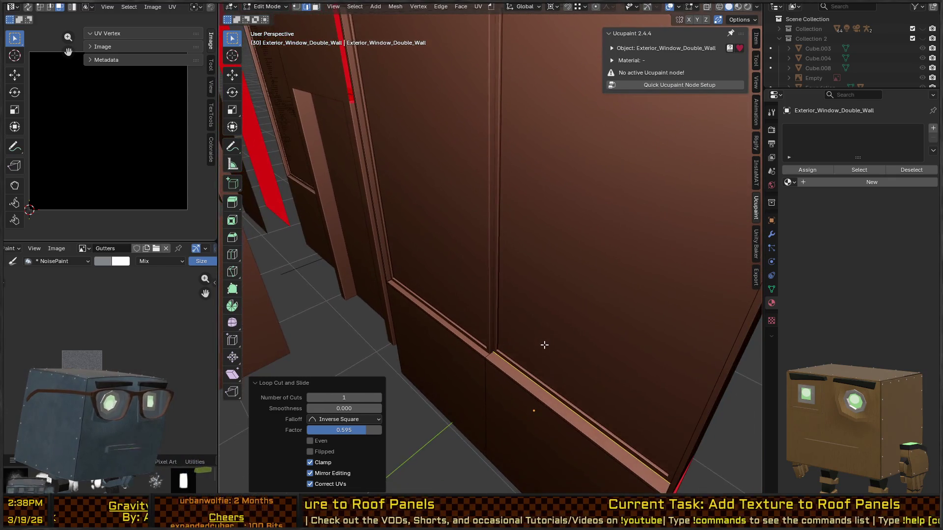
key("3")
left_click(487, 382)
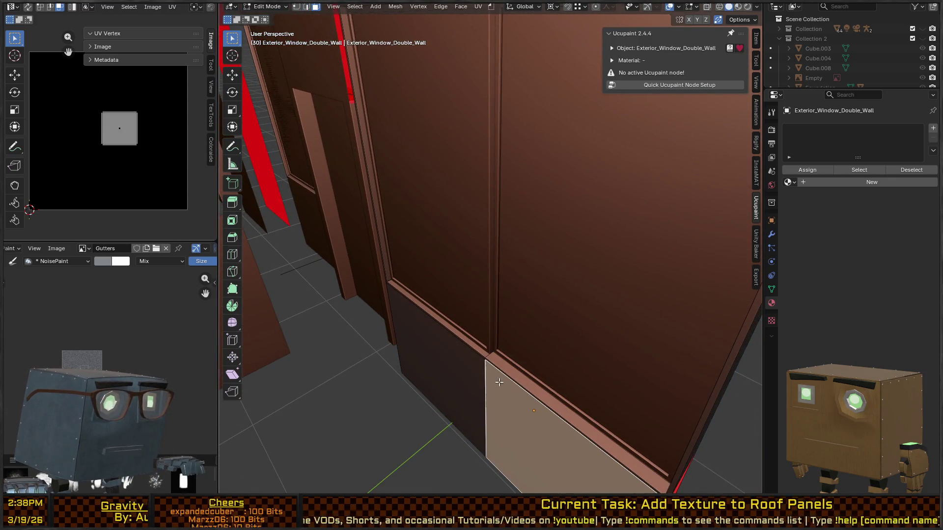
key("shift+g")
left_click(503, 384)
key("ctrl+KP_Add")
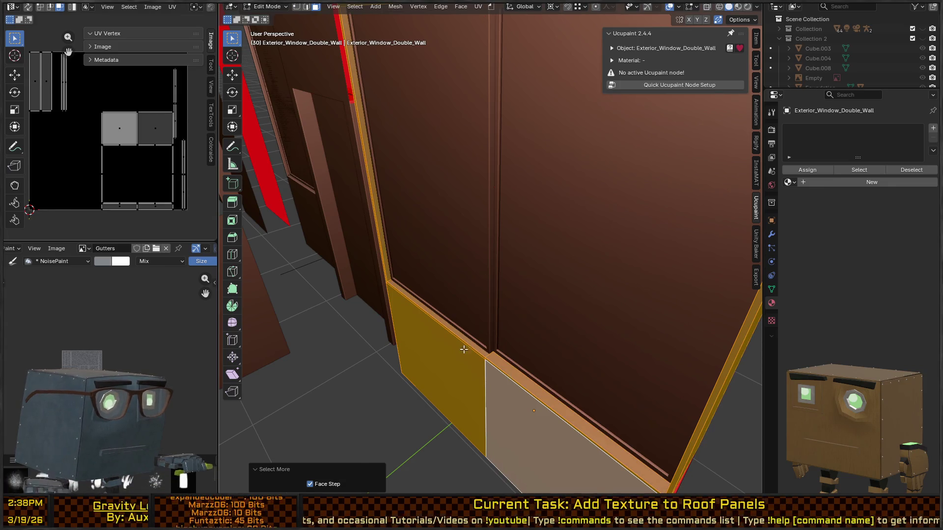
scroll(463, 349, "down", 4)
mouse_move(398, 273)
left_mouse_down()
mouse_move(351, 294)
mouse_move(480, 238)
mouse_move(581, 236)
mouse_move(514, 162)
mouse_move(524, 352)
left_mouse_up()
key("alt+z")
key("c")
key("Escape")
key("alt+z")
mouse_move(525, 289)
left_mouse_down()
mouse_move(606, 270)
mouse_move(506, 276)
mouse_move(517, 302)
mouse_move(456, 251)
mouse_move(446, 254)
mouse_move(444, 216)
mouse_move(433, 213)
mouse_move(503, 253)
mouse_move(558, 269)
mouse_move(505, 264)
mouse_move(506, 280)
mouse_move(480, 270)
mouse_move(612, 267)
mouse_move(534, 225)
left_mouse_up()
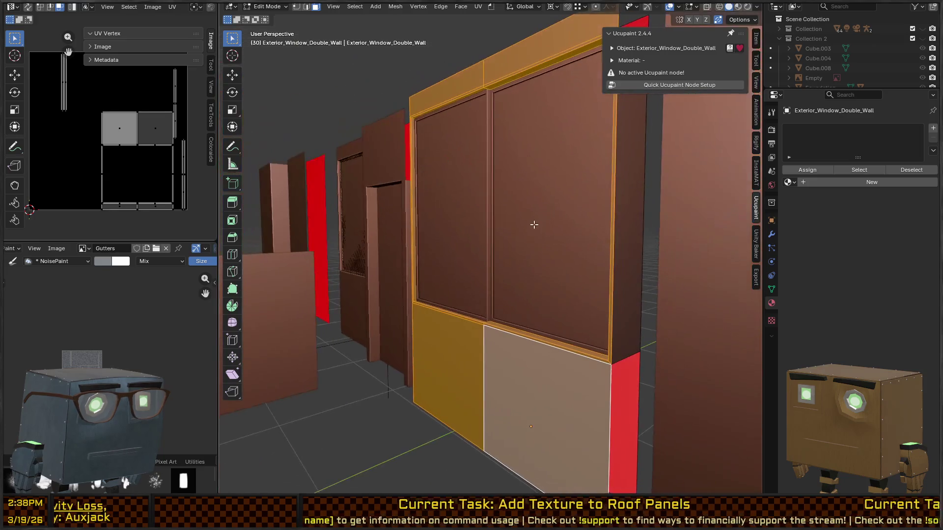
Step: Delete the wall's right and left side strip faces
left_click(633, 230)
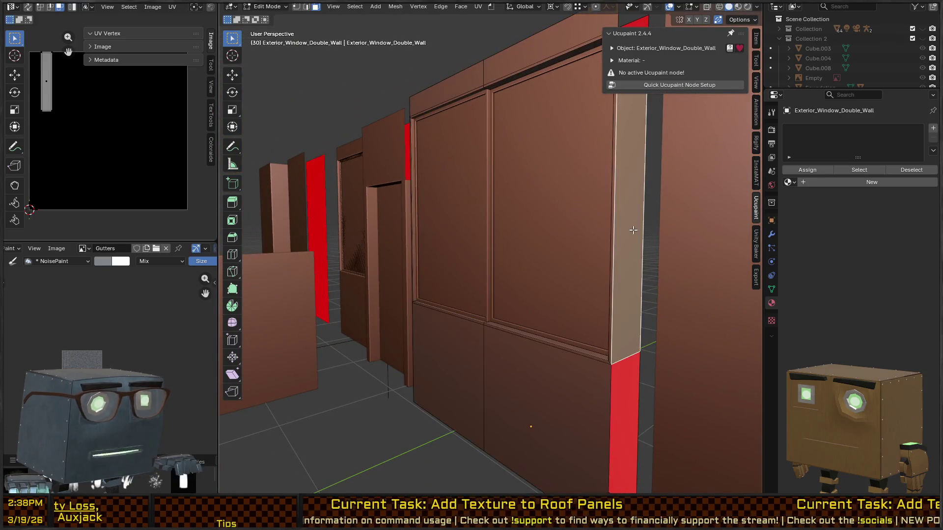
key("x")
left_click(612, 257)
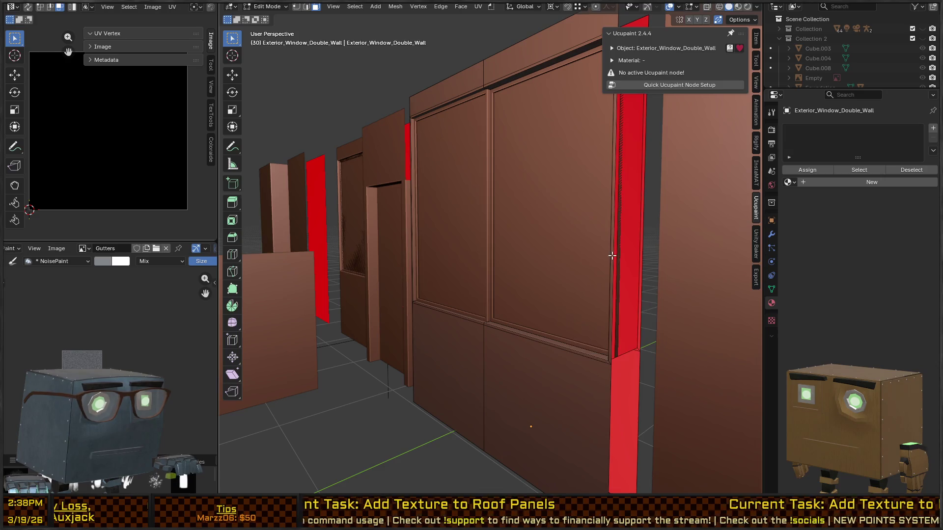
mouse_move(549, 230)
left_mouse_down()
mouse_move(532, 252)
mouse_move(545, 288)
mouse_move(533, 289)
mouse_move(657, 266)
left_mouse_up()
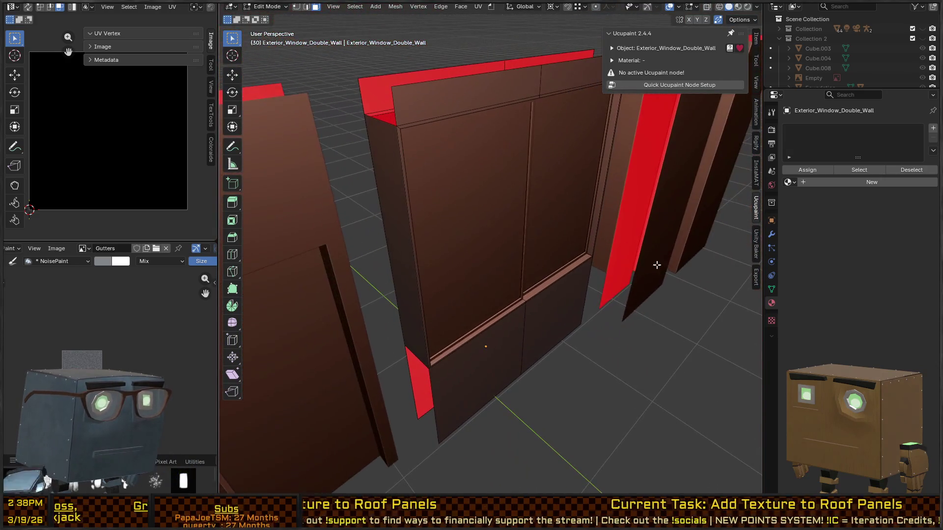
left_click(392, 210)
key("x")
left_click(391, 210)
Step: Select the lower panel face together with all its coplanar faces
mouse_move(425, 226)
left_mouse_down()
mouse_move(528, 225)
mouse_move(498, 228)
mouse_move(573, 246)
mouse_move(609, 163)
mouse_move(570, 229)
mouse_move(610, 231)
mouse_move(564, 252)
mouse_move(579, 253)
mouse_move(550, 295)
mouse_move(562, 337)
mouse_move(600, 311)
mouse_move(655, 308)
mouse_move(621, 277)
mouse_move(599, 314)
mouse_move(516, 363)
mouse_move(575, 285)
mouse_move(537, 296)
mouse_move(613, 286)
mouse_move(569, 294)
left_mouse_up()
left_click(527, 374)
key("shift+g")
left_click(526, 373)
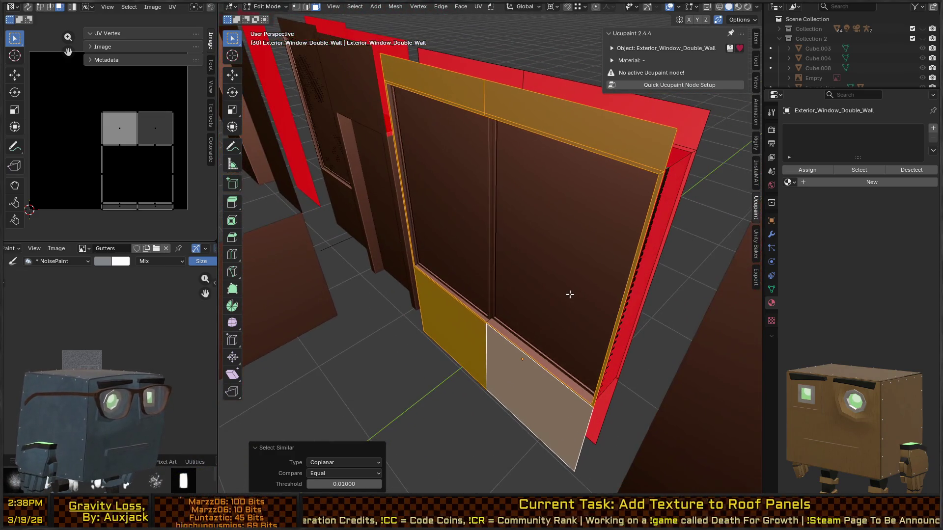
Step: Add two material slots to the window wall and put Walls_Exterior in the active one
double_click(933, 129)
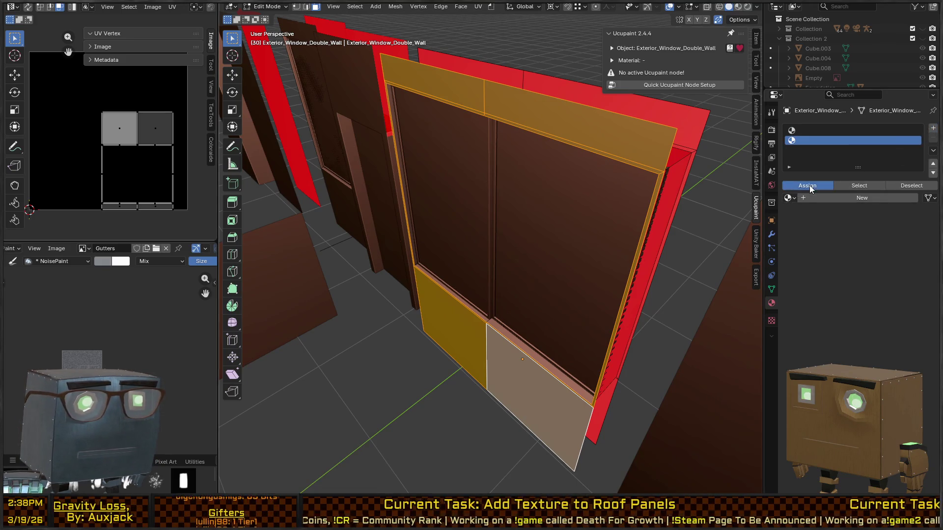
left_click(788, 198)
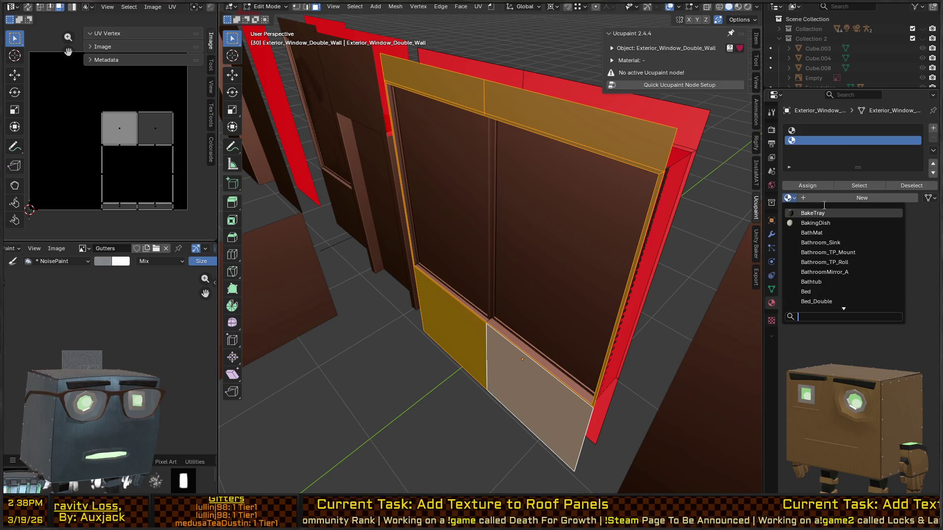
type("ext")
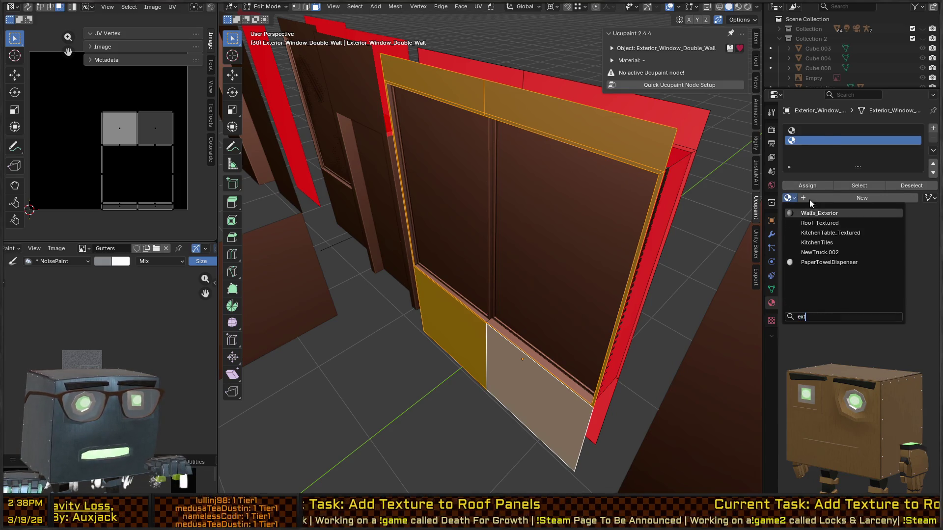
key("Return")
Step: Reselect Exterior_Window_Double_Wall, frame it, and go back into Edit Mode
mouse_move(565, 184)
left_mouse_down()
mouse_move(644, 200)
mouse_move(643, 219)
left_mouse_up()
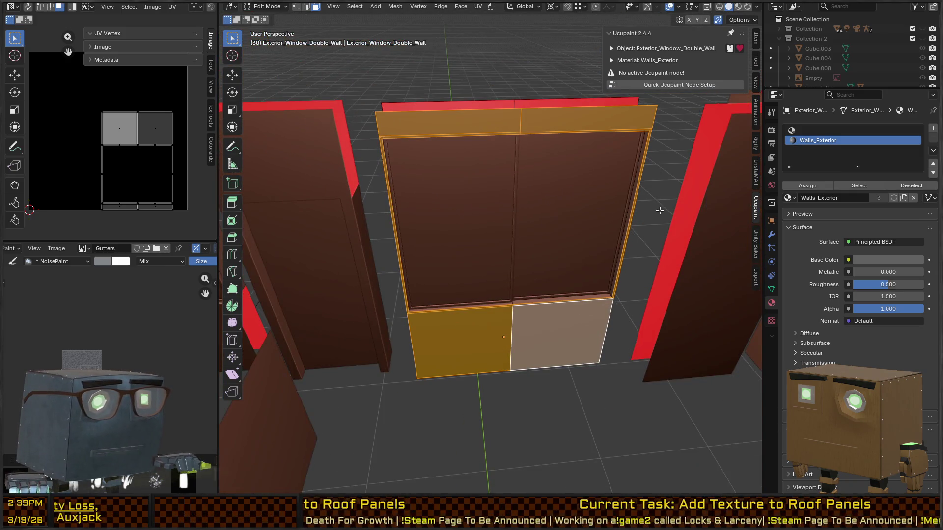
key("Tab")
left_click(567, 229)
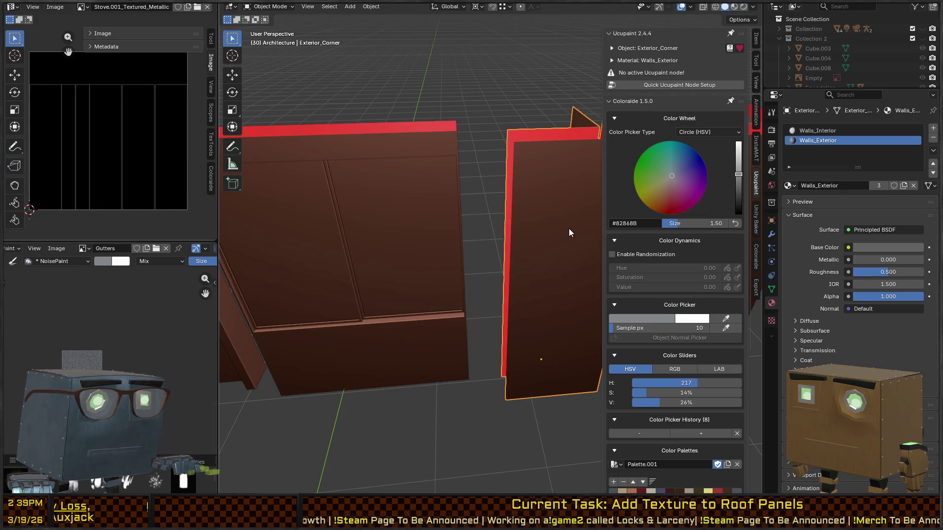
left_click(422, 244)
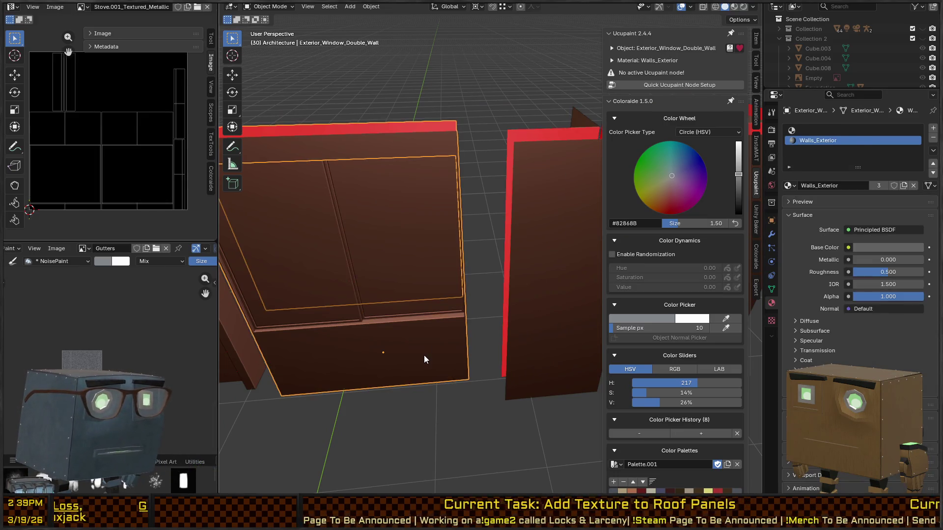
key("KP_Decimal")
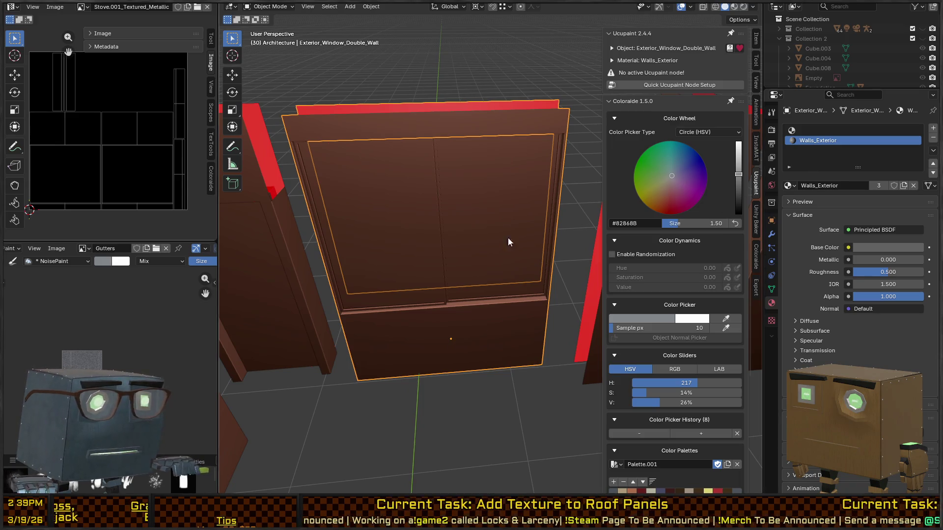
key("ctrl+Tab")
key("Tab")
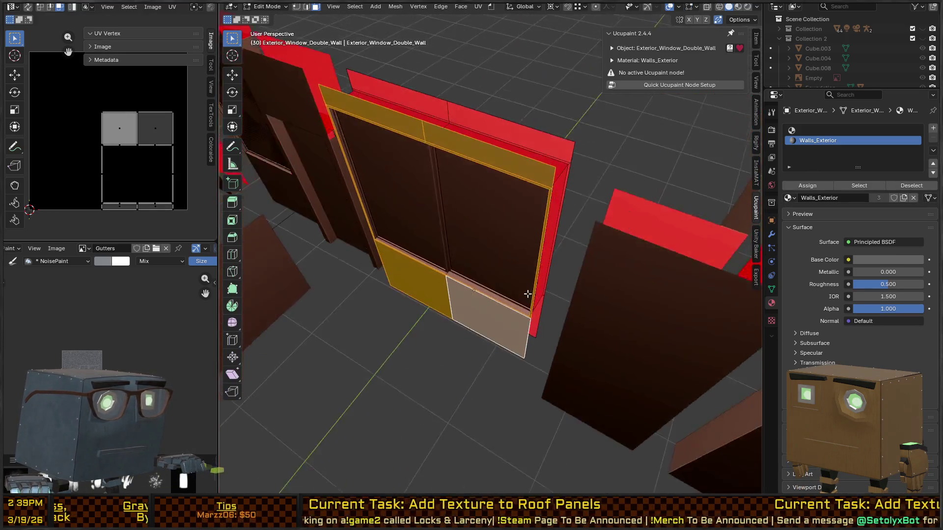
Step: Put Walls_Interior in the top slot, clear the selection, and return to Object Mode in solid shading
left_click(818, 130)
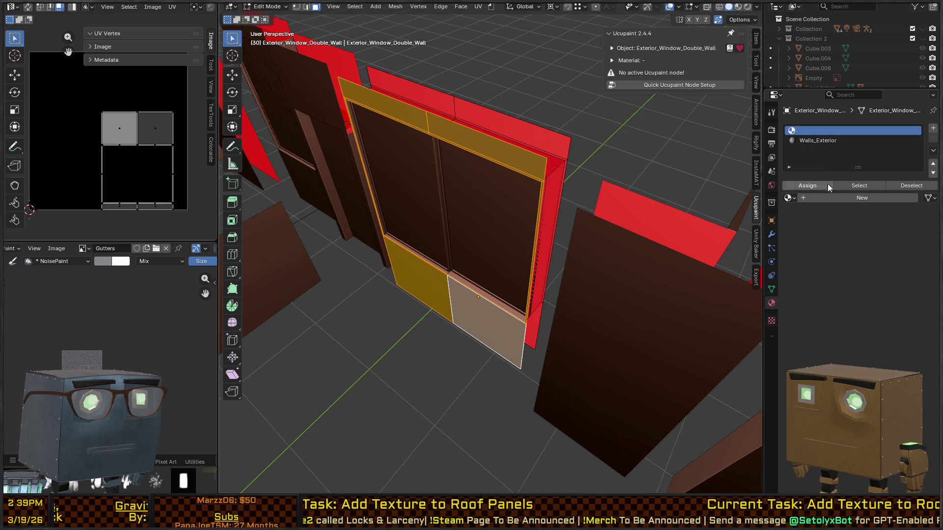
left_click(789, 197)
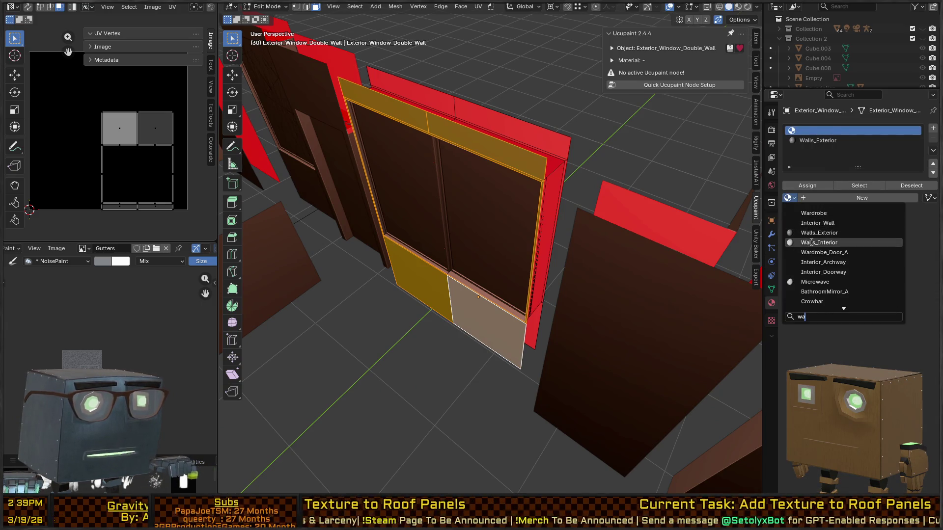
left_click(812, 243)
key("alt+a")
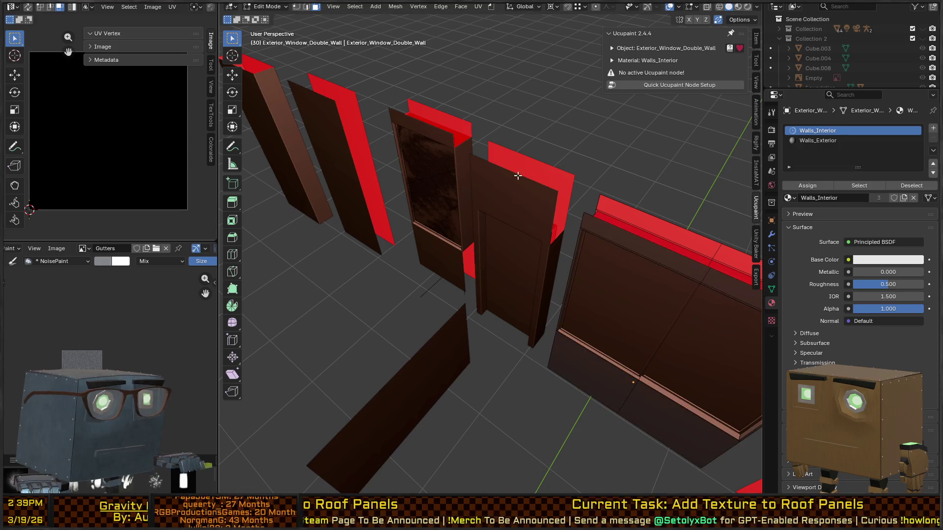
key("z")
key("ctrl+Tab")
left_click(471, 246)
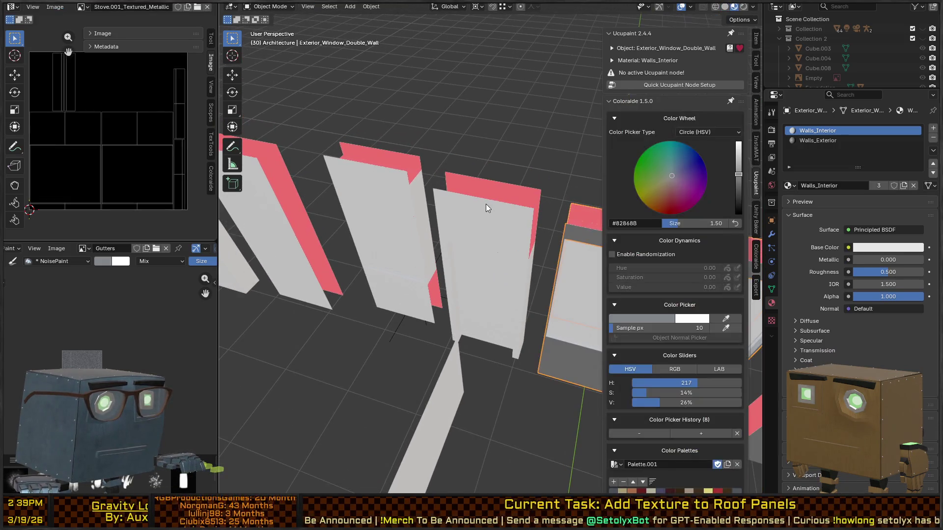
Step: Pick Exterior_Window_Double_Wall and enter Edit Mode on it
left_click(488, 216)
scroll(533, 237, "up", 5)
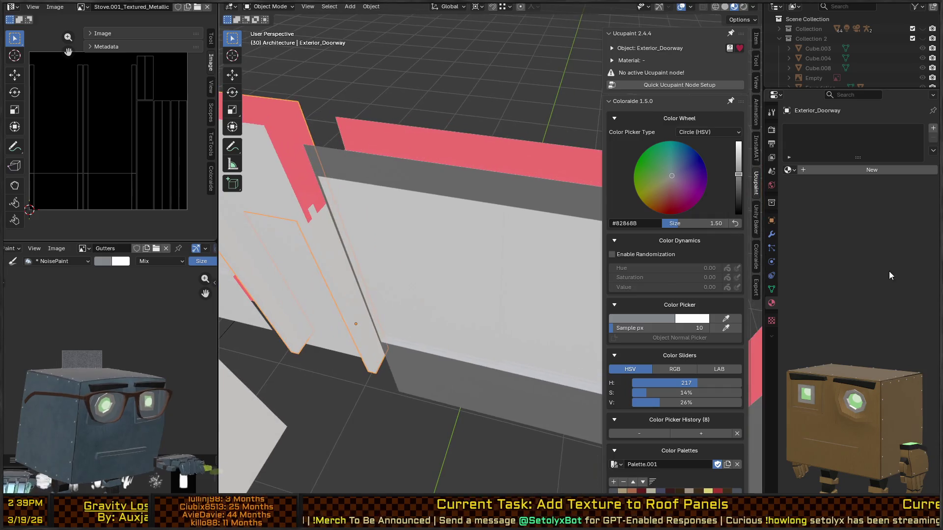
mouse_move(526, 307)
left_mouse_down()
mouse_move(409, 311)
mouse_move(413, 267)
mouse_move(497, 402)
left_mouse_up()
left_click(491, 423)
key("Tab")
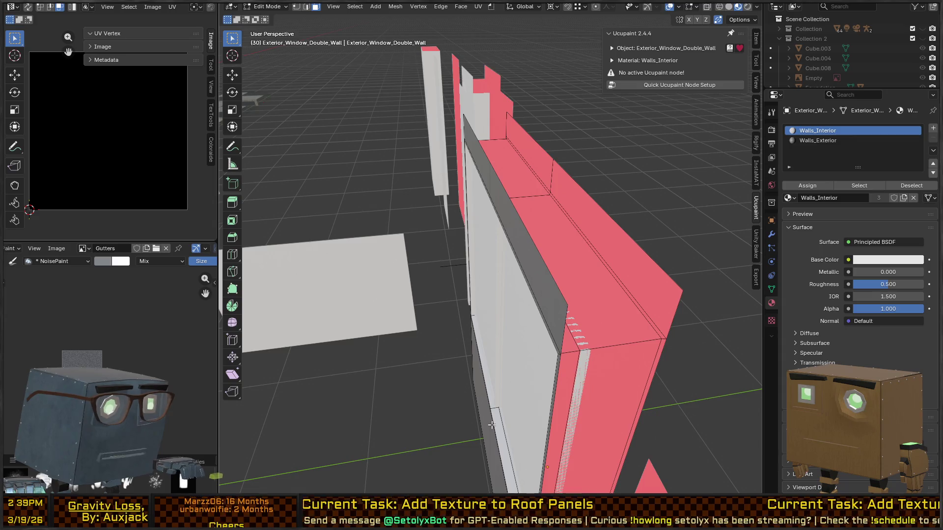
Step: Select a border face's coplanar faces, grow one step, and assign Walls_Exterior
left_click(491, 425)
key("shift+g")
left_click(492, 426)
key("ctrl+KP_Add")
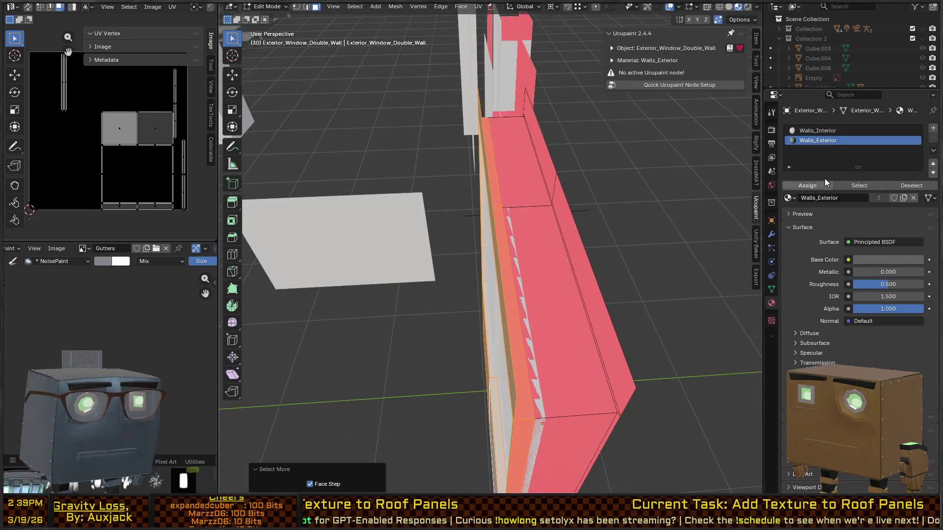
left_click(808, 186)
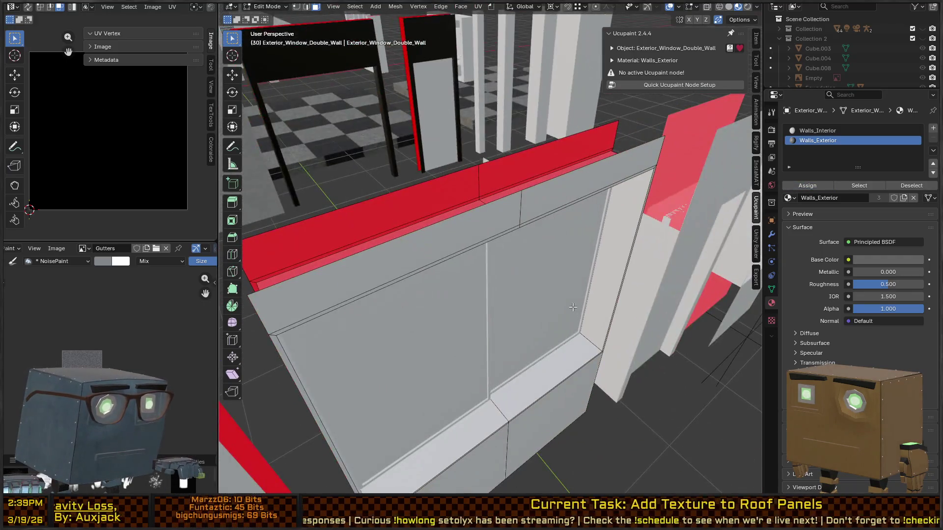
mouse_move(573, 307)
left_mouse_down()
mouse_move(726, 309)
mouse_move(672, 296)
mouse_move(477, 324)
mouse_move(617, 327)
mouse_move(666, 307)
mouse_move(431, 285)
mouse_move(541, 265)
mouse_move(626, 272)
mouse_move(565, 280)
mouse_move(575, 275)
mouse_move(555, 300)
left_mouse_up()
key("alt+q")
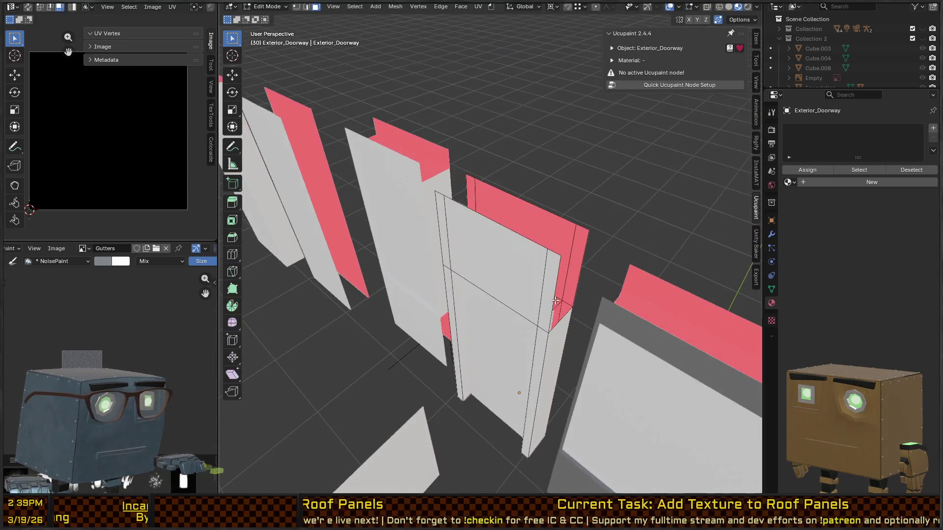
Step: Delete the narrow side face of Exterior_Doorway
left_click(556, 339)
left_click_drag(557, 339, 444, 310)
key("x")
left_click(435, 312)
mouse_move(642, 312)
left_mouse_down()
mouse_move(560, 358)
mouse_move(483, 350)
mouse_move(453, 292)
mouse_move(554, 273)
mouse_move(568, 311)
mouse_move(617, 319)
mouse_move(491, 251)
left_mouse_up()
key("Tab")
key("Tab")
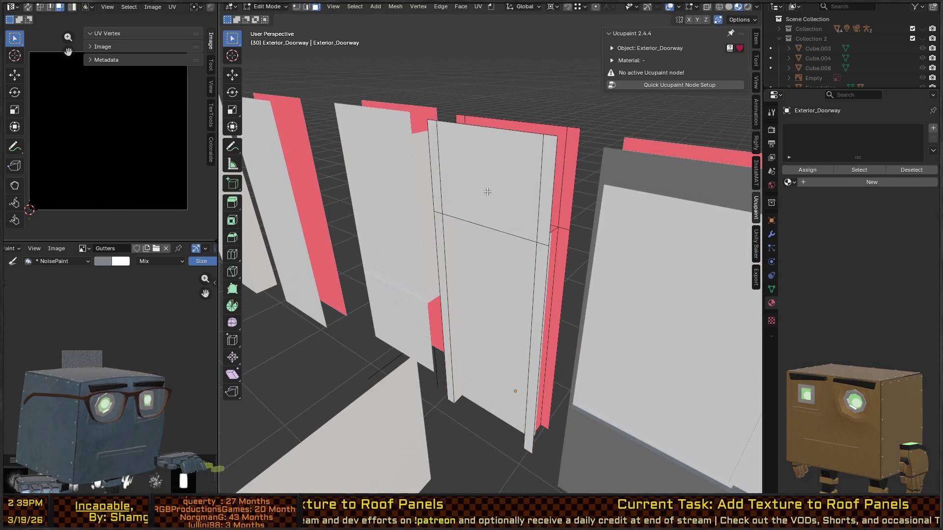
Step: Add a horizontal loop cut across the doorway above the door opening
left_click(487, 192)
mouse_move(487, 192)
left_mouse_down()
mouse_move(612, 217)
mouse_move(444, 196)
mouse_move(471, 206)
left_mouse_up()
key("shift+g")
left_click(612, 217)
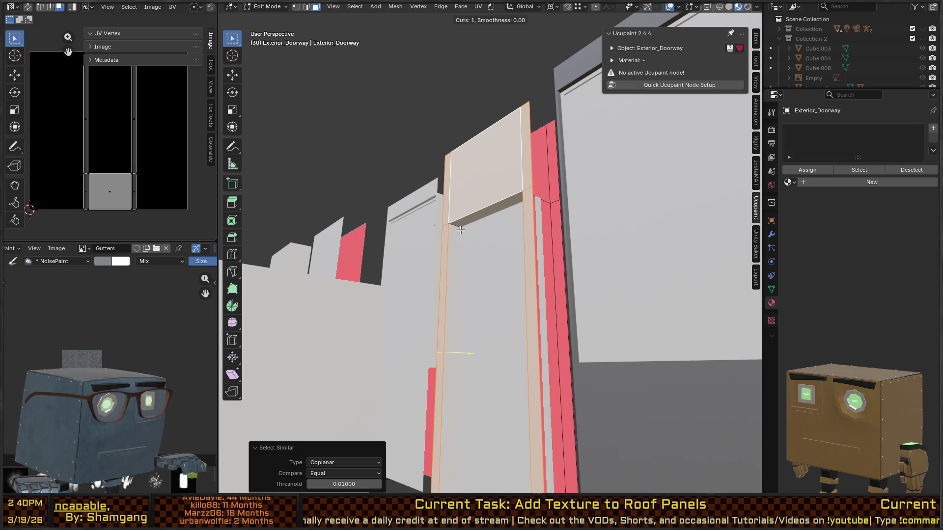
left_click(457, 225)
Step: Select the panel above the door plus its coplanar and adjacent frame faces
left_click_drag(458, 226, 559, 197)
left_click(532, 204)
key("shift+g")
left_click(536, 204)
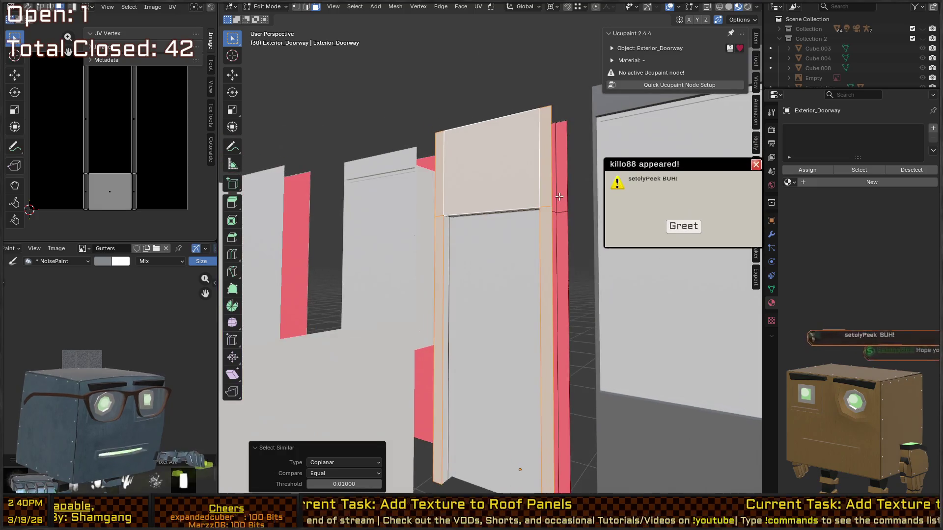
key("ctrl+KP_Add")
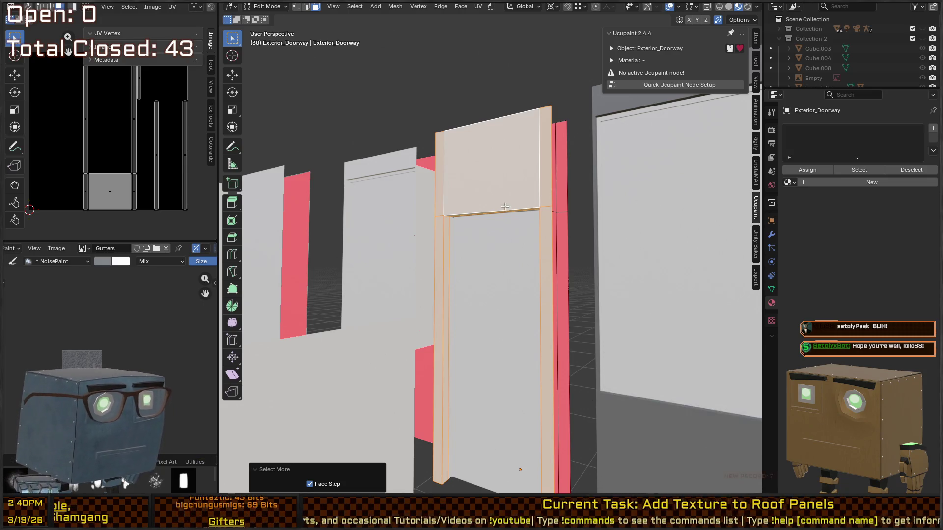
key("KP_Decimal")
mouse_move(496, 226)
left_mouse_down()
mouse_move(469, 187)
mouse_move(640, 174)
left_mouse_up()
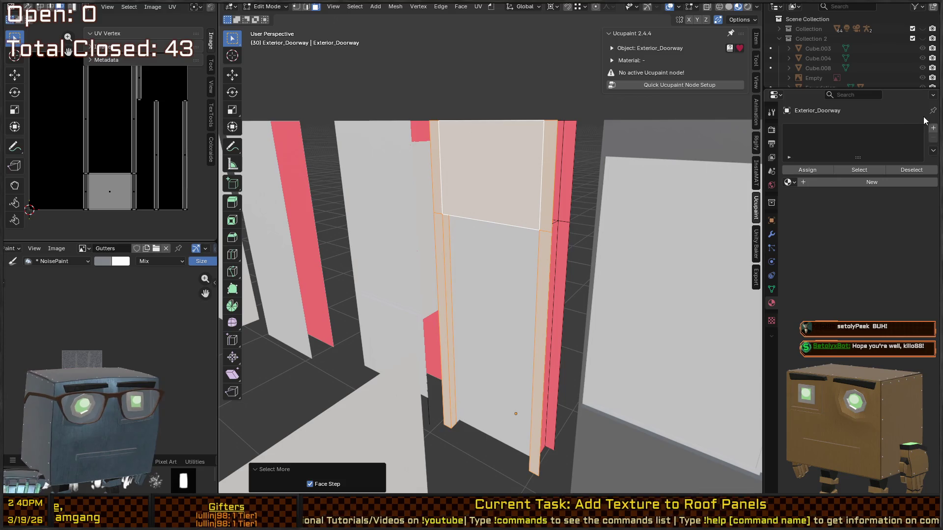
Step: Add two material slots to Exterior_Doorway and put Walls_Exterior in the second
left_click(933, 128)
left_click(933, 128)
left_click(791, 198)
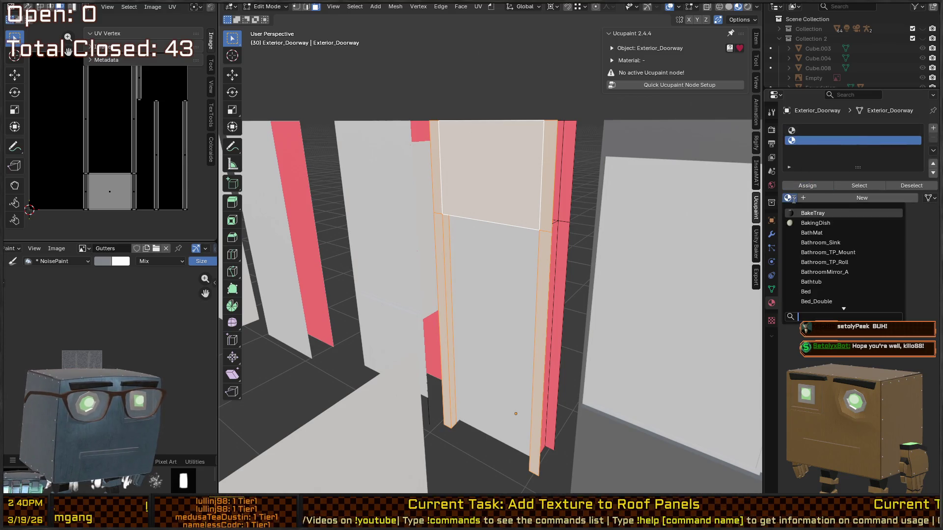
type("exter")
left_click(823, 213)
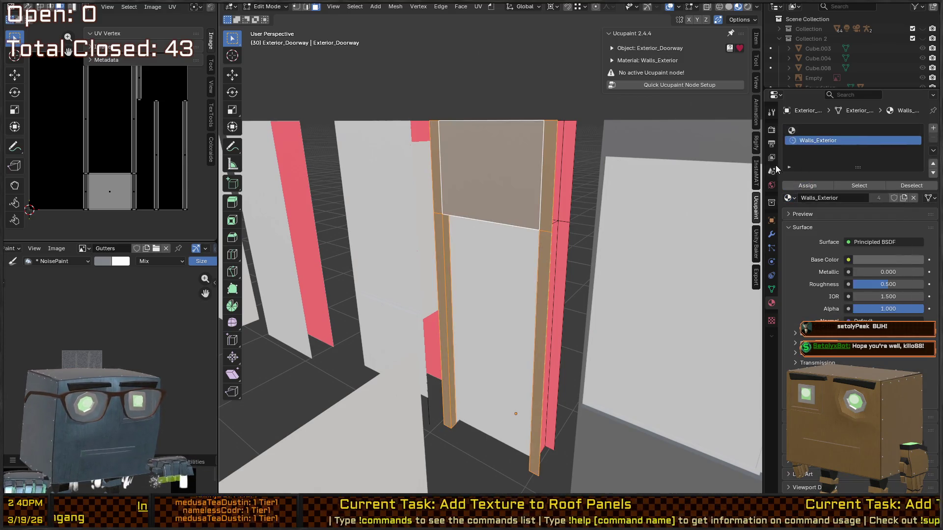
Step: Set the first slot to Walls_Interior, replacing Interior_Wall, and return to Object Mode
left_click(854, 130)
left_click(790, 198)
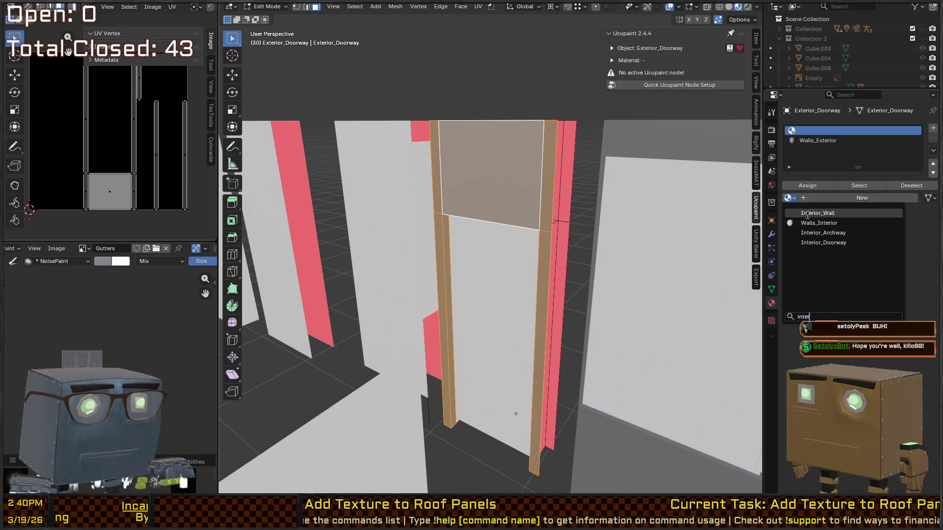
left_click(816, 213)
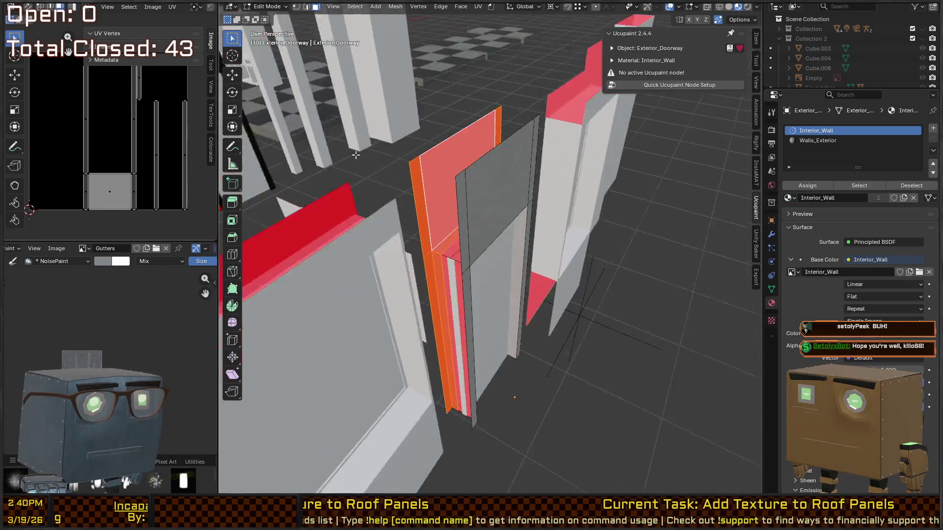
left_click_drag(304, 146, 778, 187)
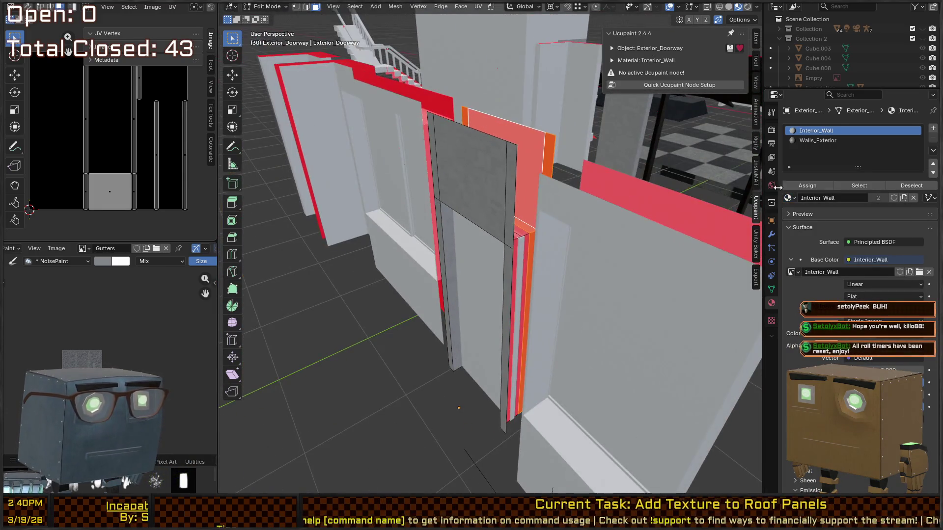
left_click(790, 198)
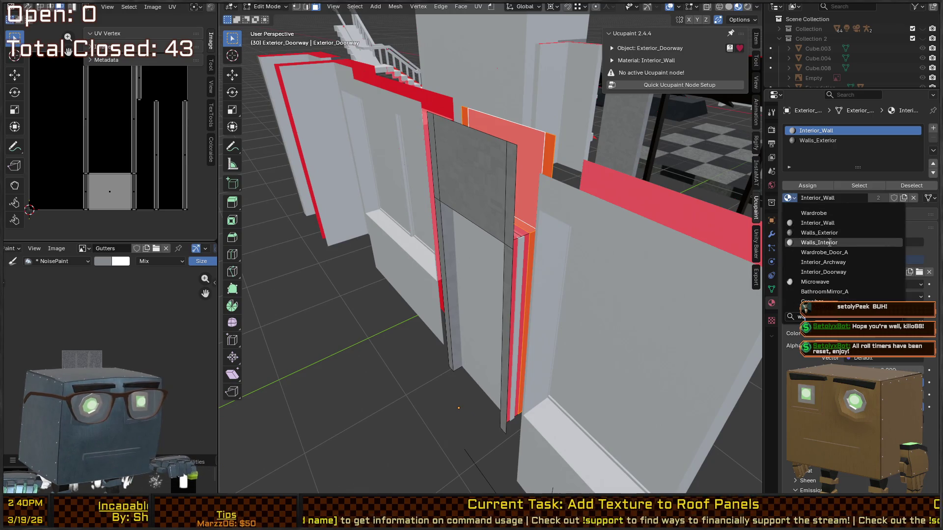
left_click(829, 243)
mouse_move(565, 221)
left_mouse_down()
mouse_move(609, 204)
mouse_move(602, 199)
left_mouse_up()
key("ctrl+Tab")
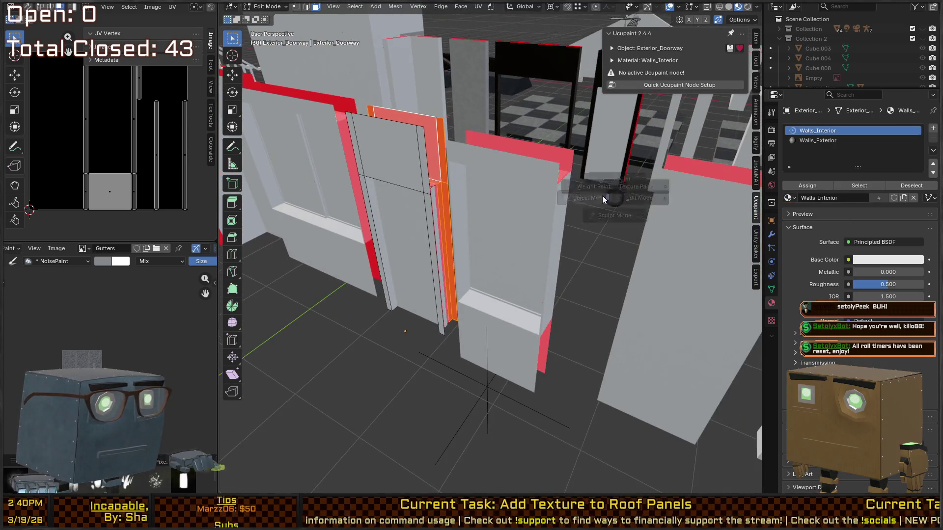
left_click(602, 198)
Step: Hide the sidebar, select Exterior_Window_Single_Wall, and enter Edit Mode on it
left_click_drag(511, 173, 451, 170)
key("n")
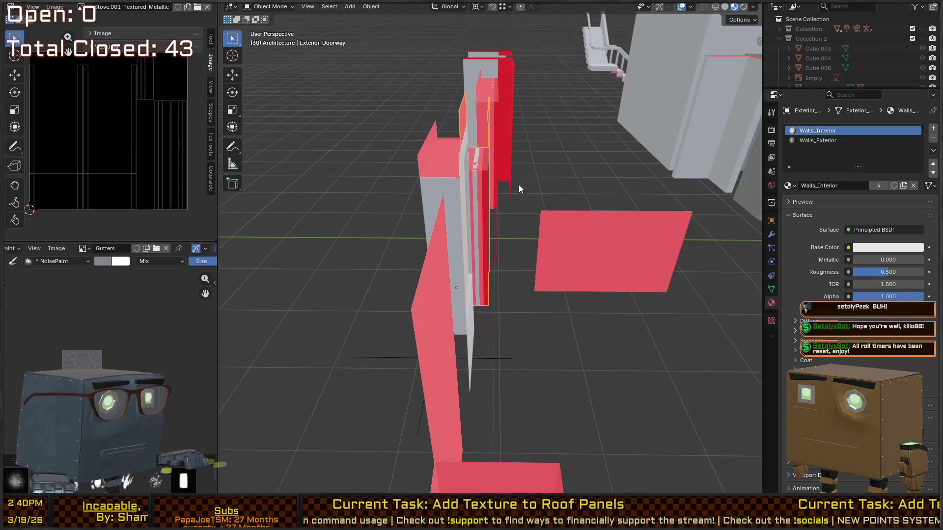
mouse_move(519, 185)
left_mouse_down()
mouse_move(455, 202)
mouse_move(500, 155)
mouse_move(492, 165)
left_mouse_up()
left_click(500, 154)
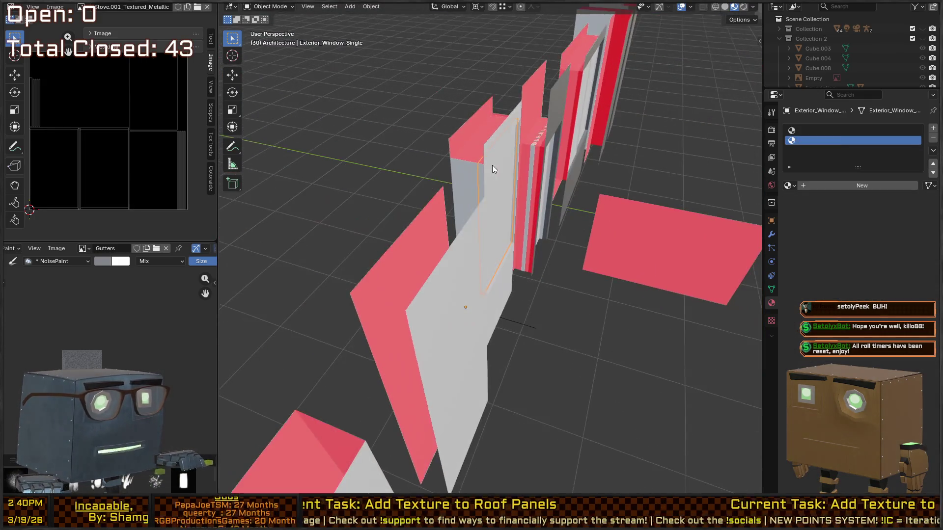
left_click(496, 125)
mouse_move(496, 125)
left_mouse_down()
mouse_move(475, 137)
mouse_move(511, 168)
left_mouse_up()
key("Tab")
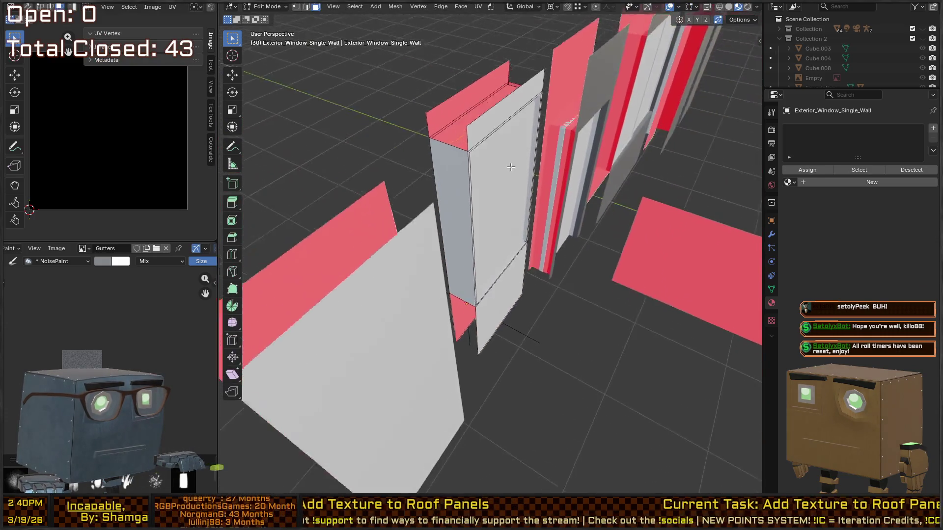
Step: Select the window wall's frame faces by picking coplanar faces and growing the selection one step
left_click(459, 201)
left_click_drag(459, 200, 538, 173)
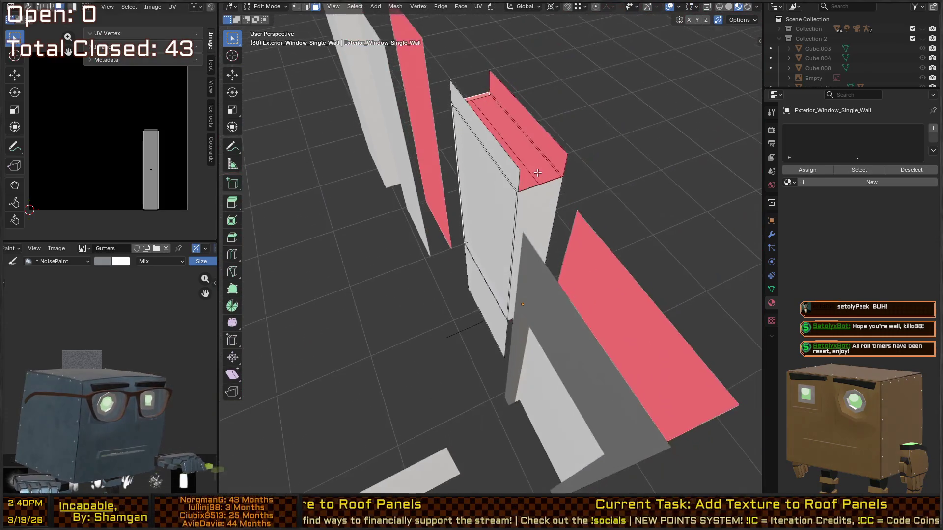
right_click(544, 211)
mouse_move(544, 211)
left_mouse_down()
mouse_move(471, 179)
mouse_move(548, 207)
mouse_move(520, 194)
mouse_move(547, 170)
mouse_move(524, 145)
mouse_move(501, 206)
left_mouse_up()
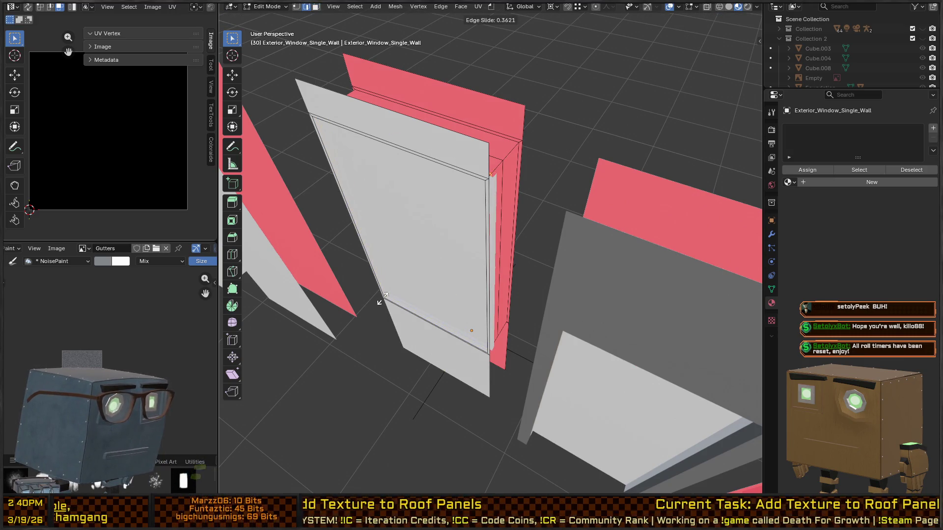
left_click(383, 298)
key("3")
left_click(409, 325)
key("shift+g")
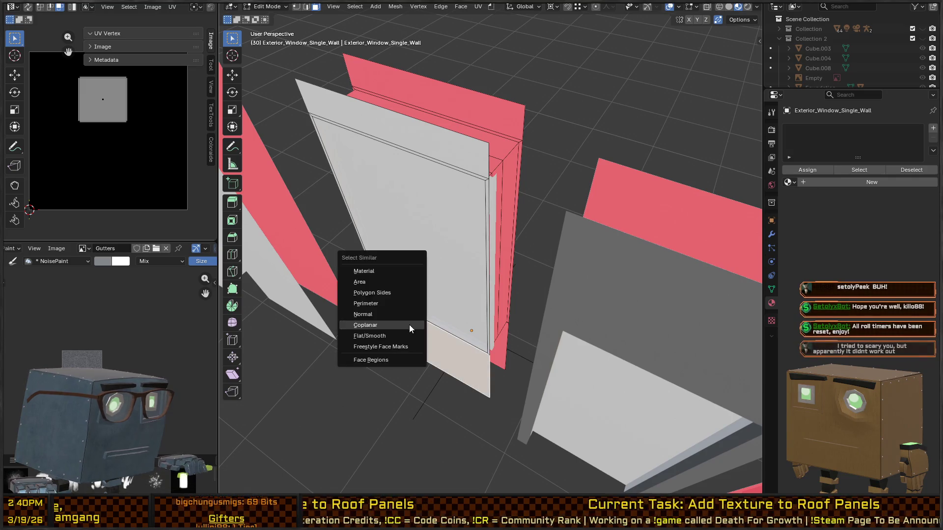
left_click(432, 325)
key("ctrl+KP_Add")
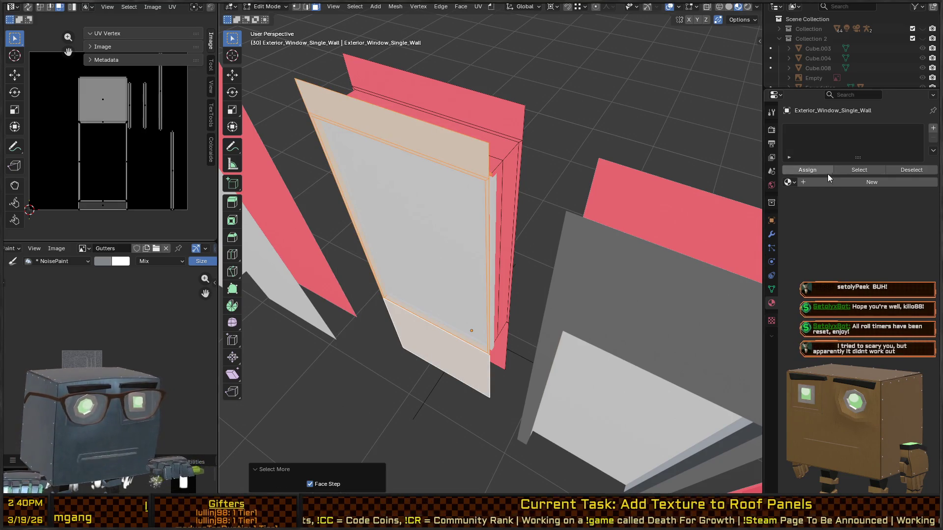
Step: Add two material slots, load Walls_Exterior into slot 2 and assign it to the frame faces
left_click(932, 128)
left_click(932, 129)
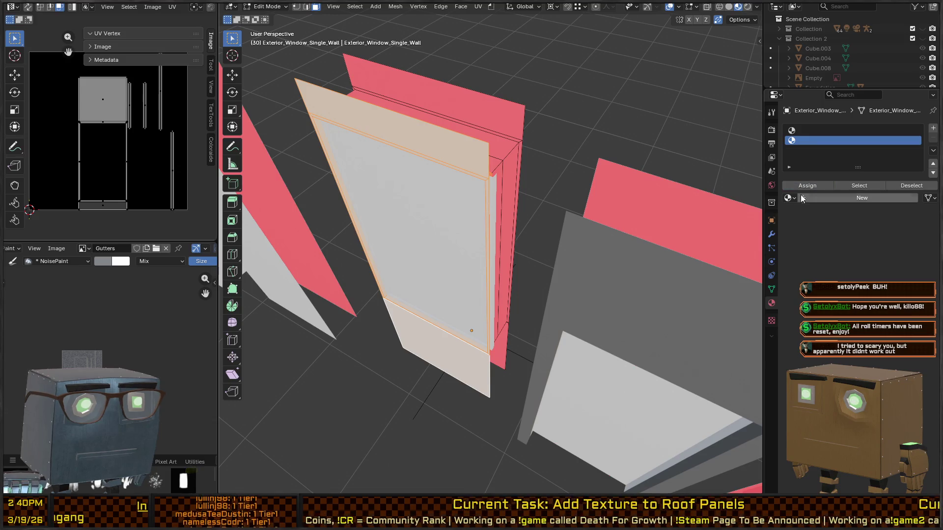
left_click(813, 197)
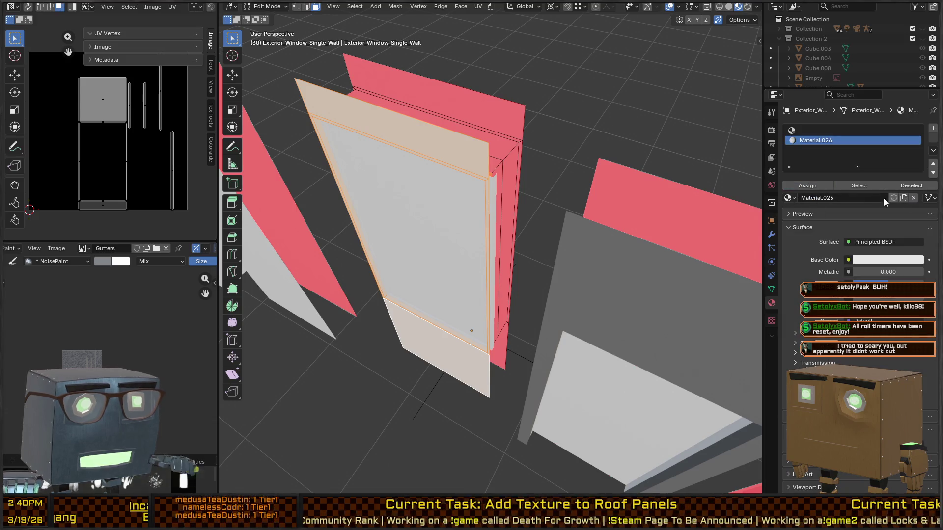
key("ctrl+z")
key("ctrl+z")
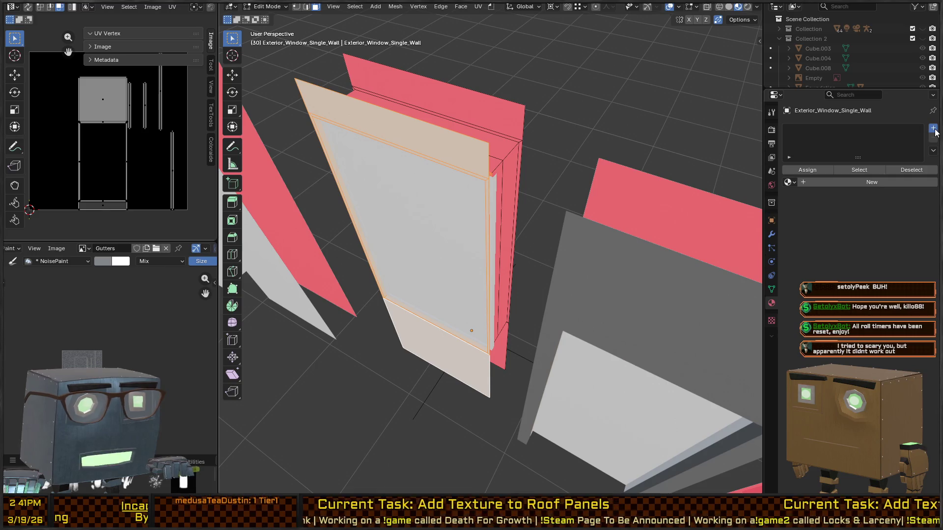
left_click(934, 129)
left_click(933, 129)
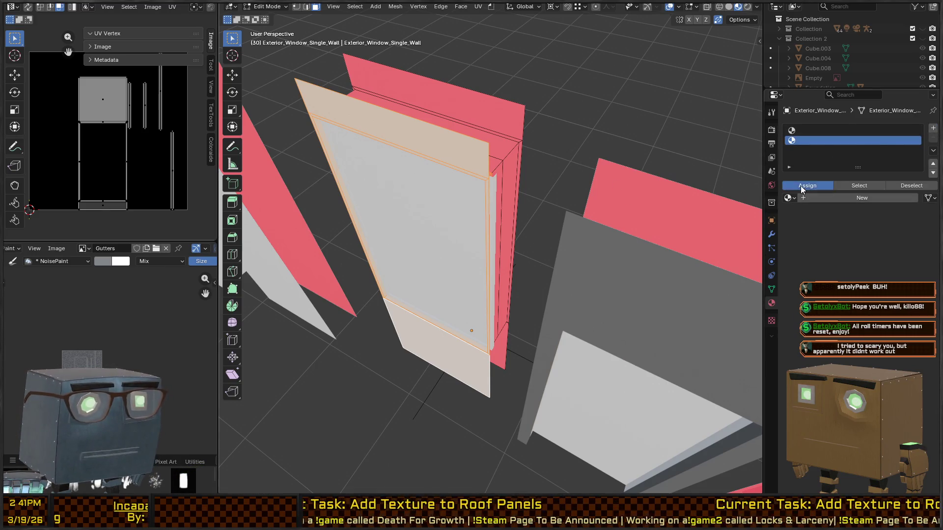
left_click(789, 198)
type("wa")
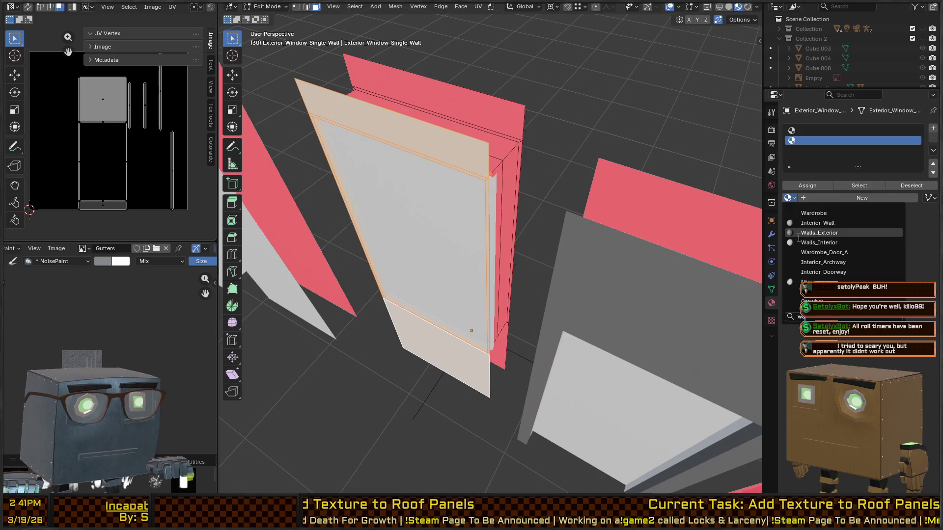
left_click(826, 233)
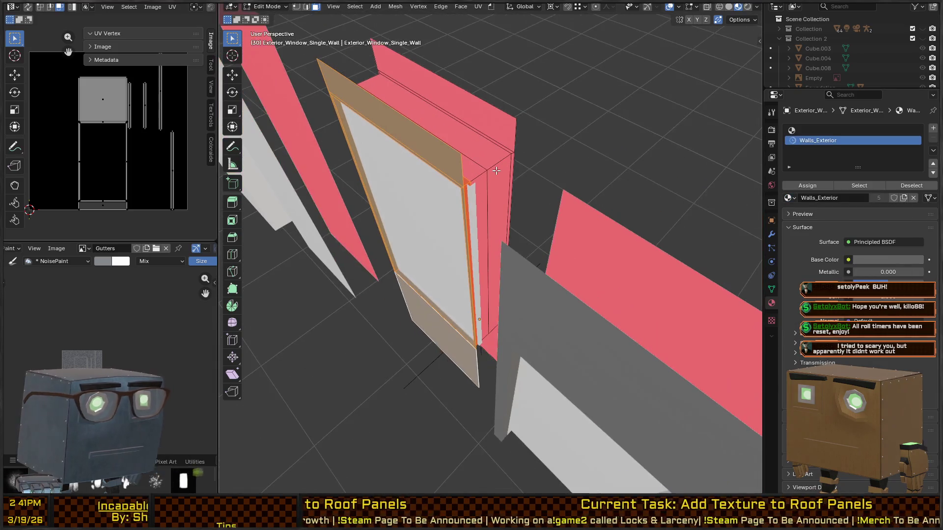
left_click(497, 170)
key("l")
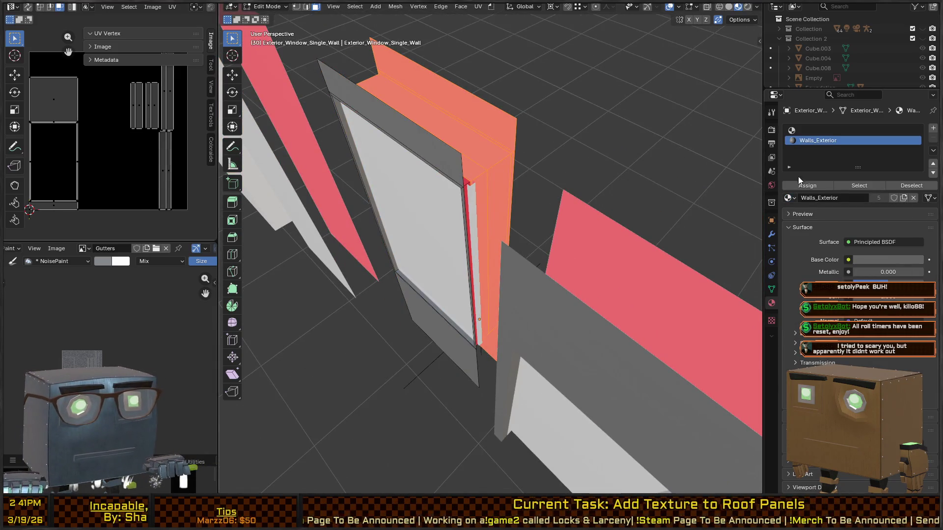
Step: Fill the empty first material slot with Walls_Interior
left_click(812, 129)
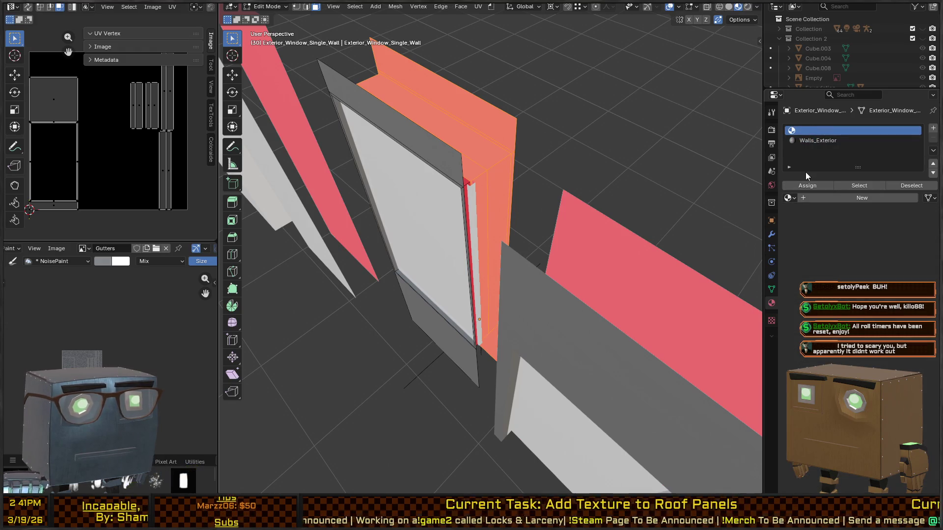
left_click(789, 198)
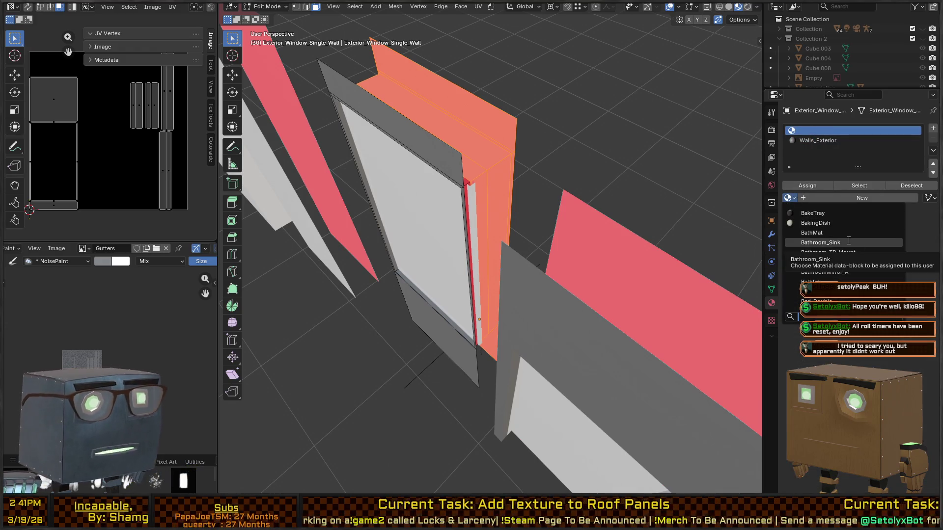
type("walls")
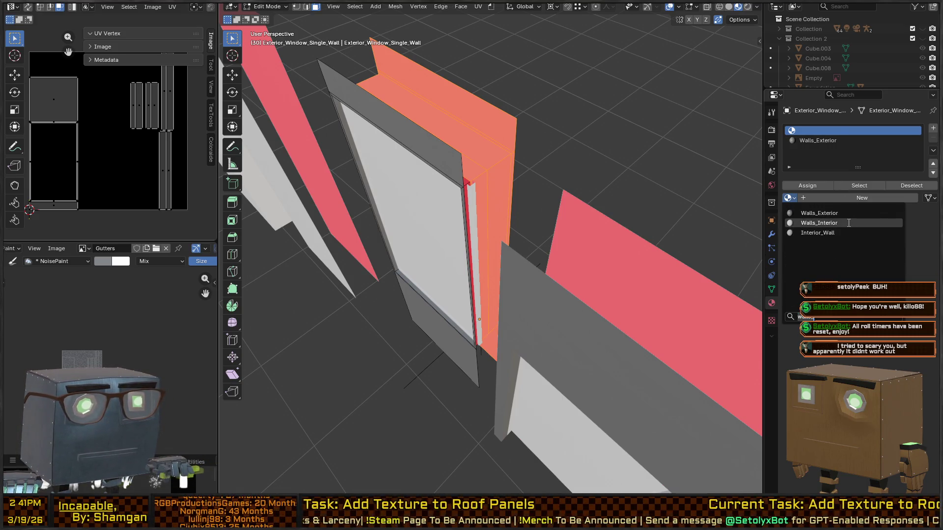
left_click(849, 223)
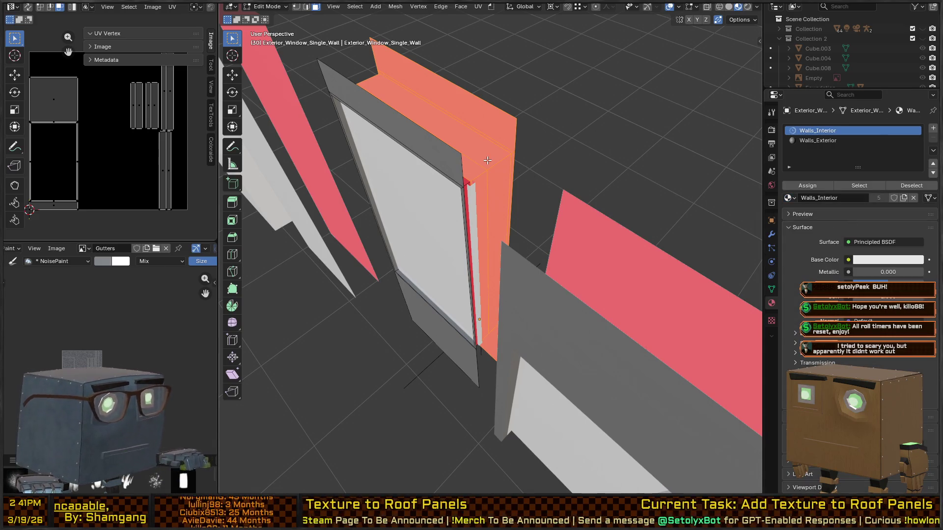
mouse_move(315, 125)
left_mouse_down()
mouse_move(506, 101)
mouse_move(462, 127)
mouse_move(547, 154)
mouse_move(491, 162)
left_mouse_up()
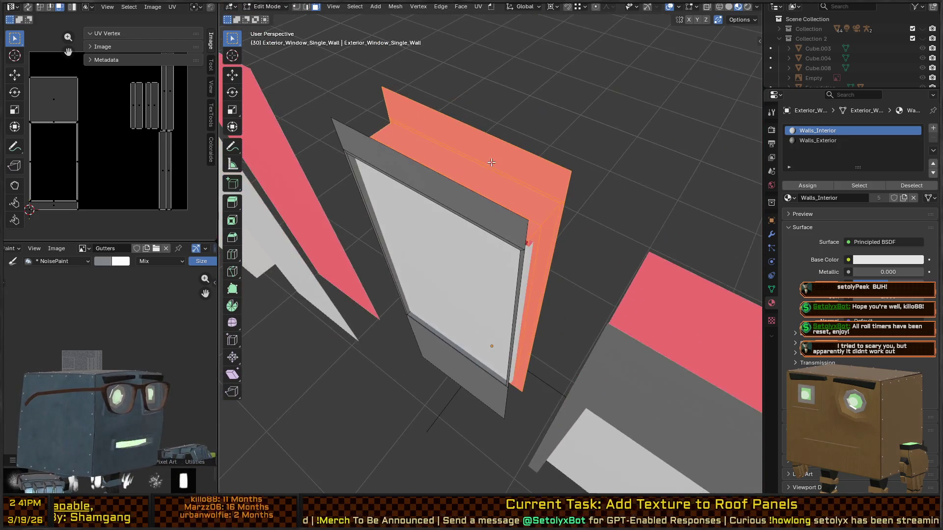
left_click_drag(505, 202, 565, 215)
key("ctrl+Tab")
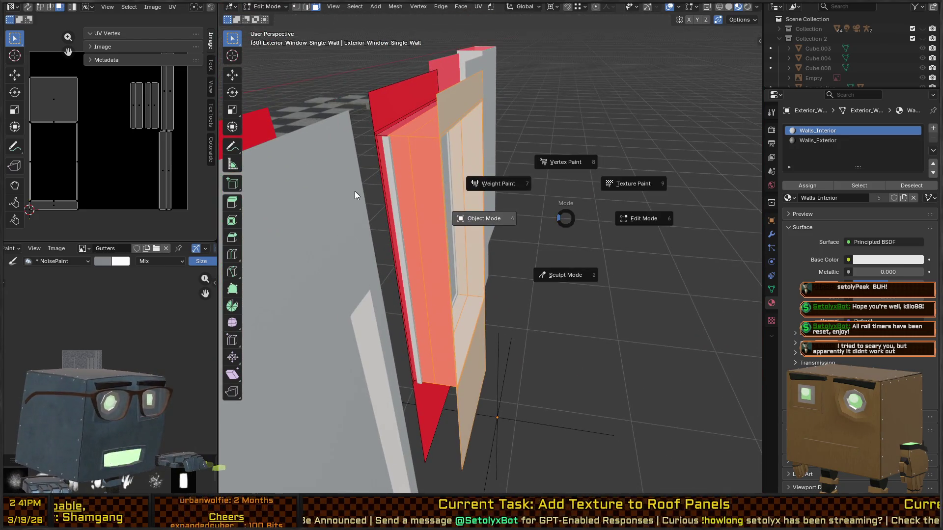
Step: Leave the window wall's edit mode and select and frame the plain Exterior_Wall panel
left_click(361, 189)
mouse_move(365, 188)
left_mouse_down()
mouse_move(485, 193)
mouse_move(448, 199)
mouse_move(464, 146)
mouse_move(419, 173)
mouse_move(510, 204)
mouse_move(447, 312)
mouse_move(562, 280)
left_mouse_up()
key("Tab")
key("Tab")
left_click(432, 262)
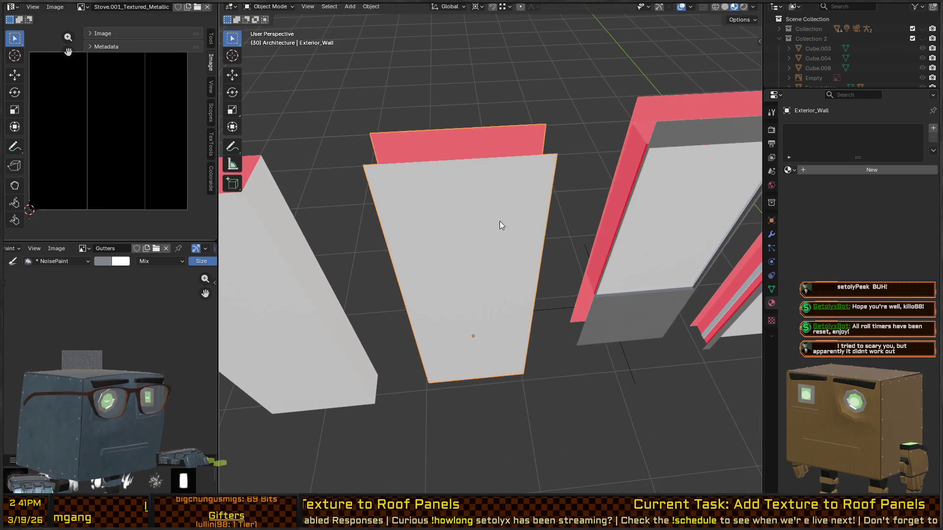
key("KP_Decimal")
mouse_move(515, 238)
left_mouse_down()
mouse_move(576, 208)
mouse_move(629, 249)
mouse_move(625, 231)
left_mouse_up()
key("Tab")
scroll(621, 215, "up", 3)
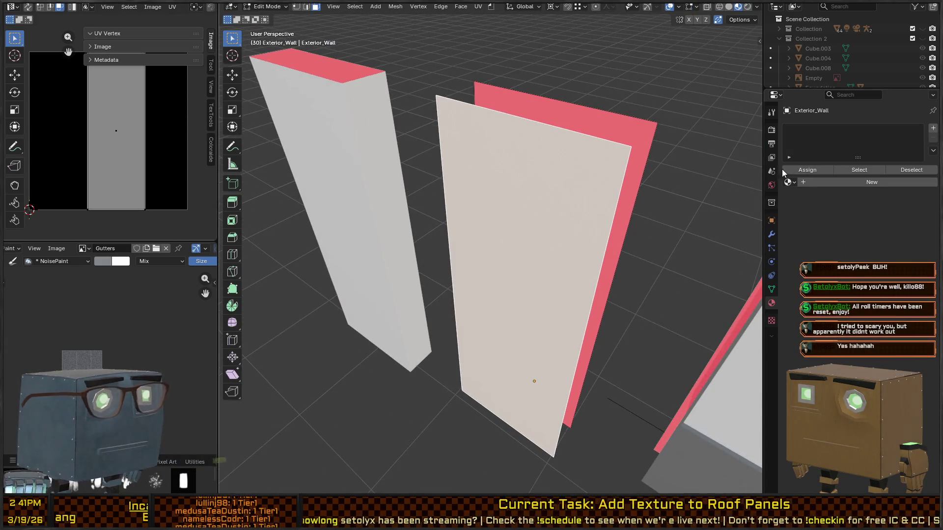
Step: Give Exterior_Wall two slots: Walls_Exterior assigned to its front face, Walls_Interior in slot 1
double_click(933, 129)
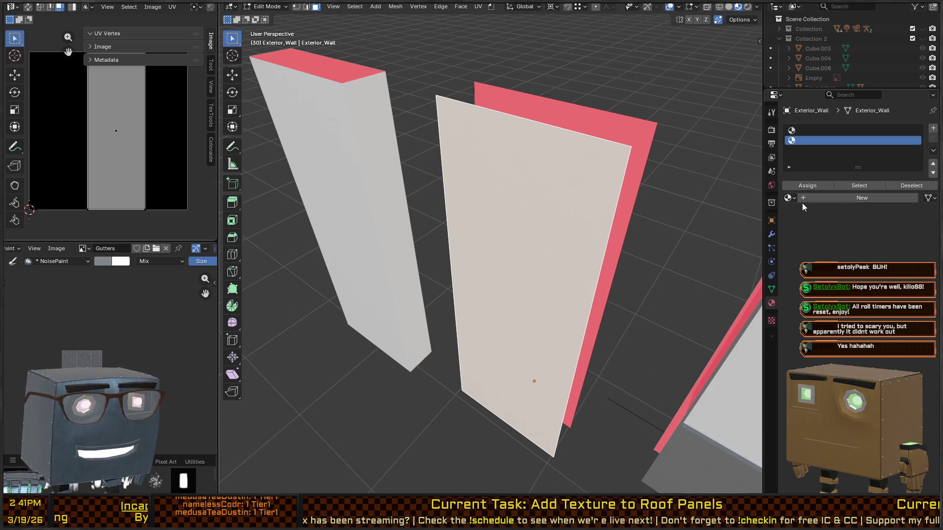
mouse_move(712, 187)
left_mouse_down()
mouse_move(610, 164)
mouse_move(735, 189)
left_mouse_up()
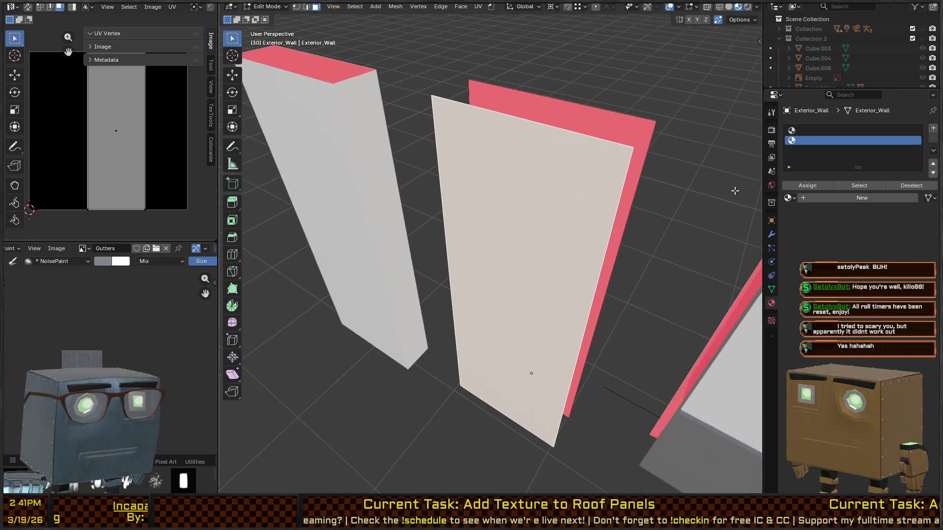
left_click(789, 198)
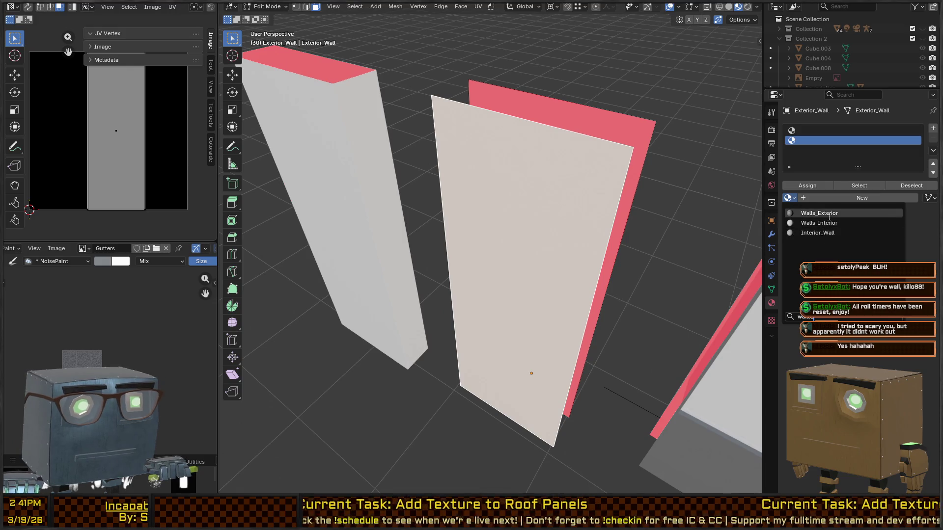
left_click(819, 214)
left_click(835, 130)
left_click(788, 198)
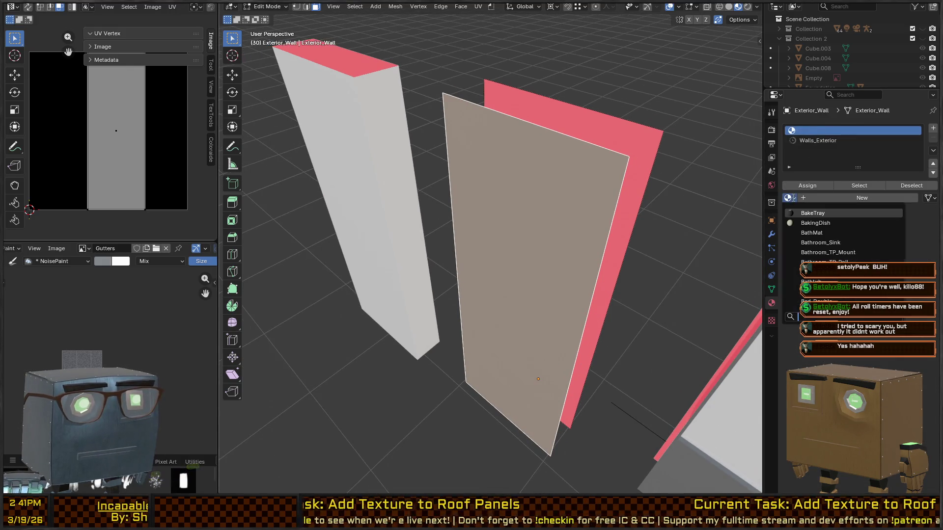
left_click(829, 224)
mouse_move(540, 216)
left_mouse_down()
mouse_move(492, 216)
mouse_move(560, 219)
left_mouse_up()
key("Tab")
left_click(433, 215)
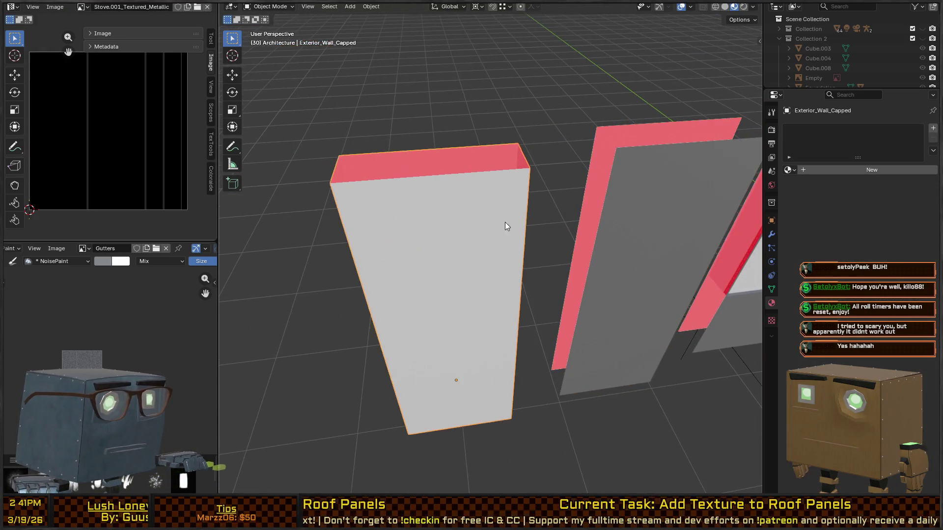
Step: Add a centred edge loop to the capped wall and select its front face plus neighbouring side faces
key("Tab")
key("ctrl+r")
left_click(562, 202)
right_click(562, 202)
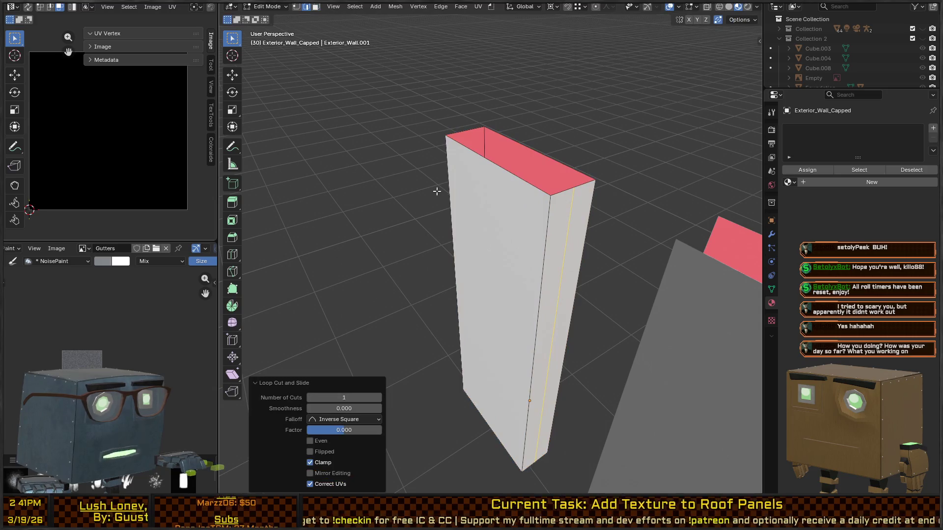
key("3")
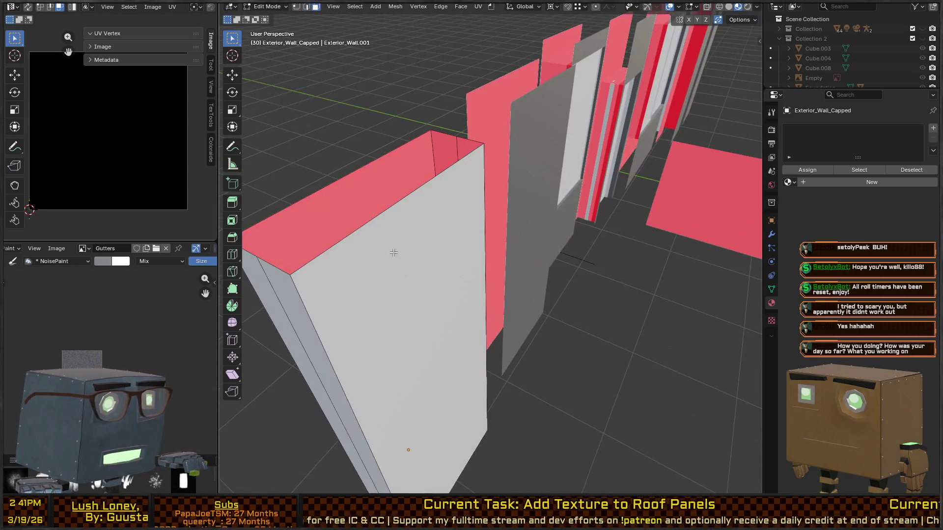
left_click(373, 295)
key("KP_Decimal")
key("ctrl+KP_Add")
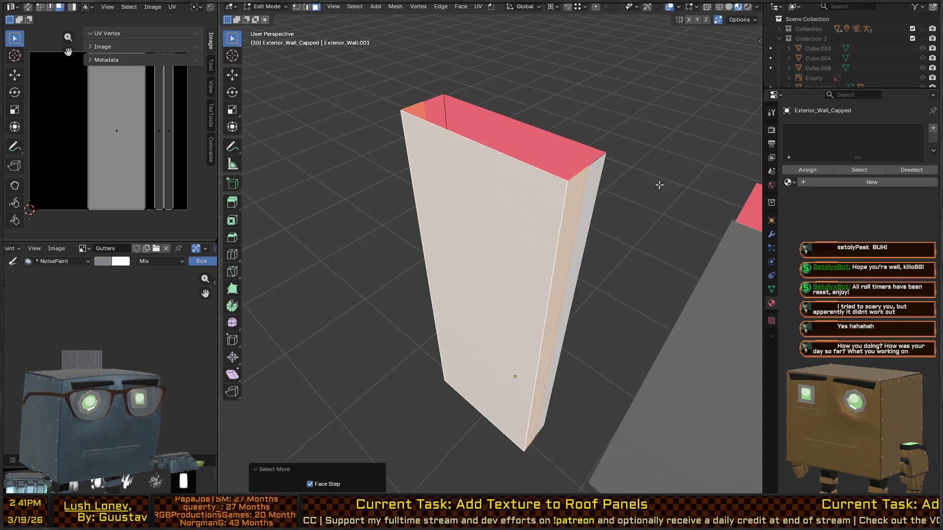
Step: Add two slots, assign Walls_Exterior to the selected faces and put Walls_Interior in slot 1
left_click(934, 128)
left_click(934, 129)
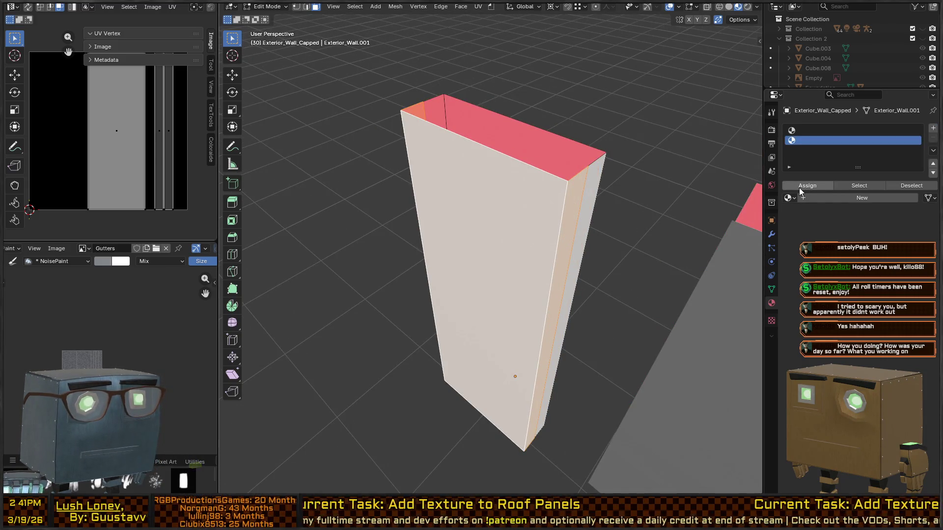
left_click(788, 198)
left_click(819, 213)
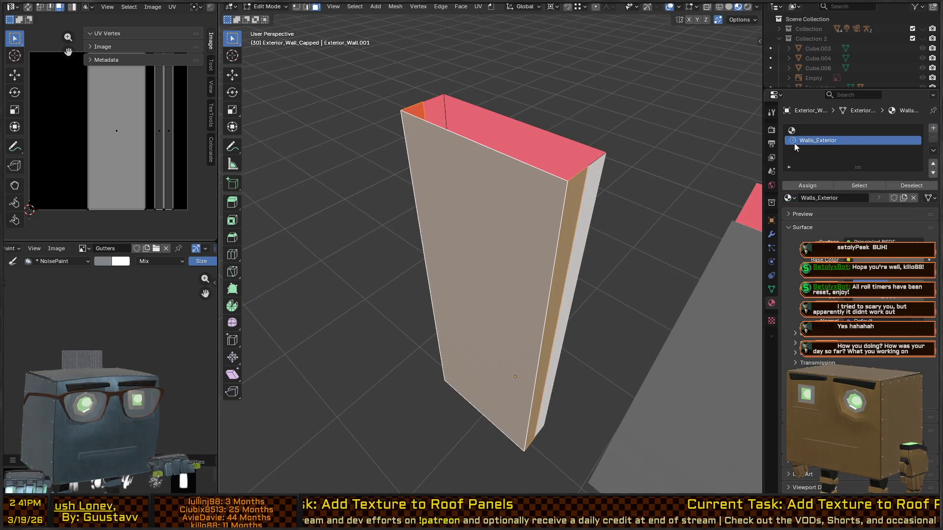
left_click(855, 130)
left_click(789, 197)
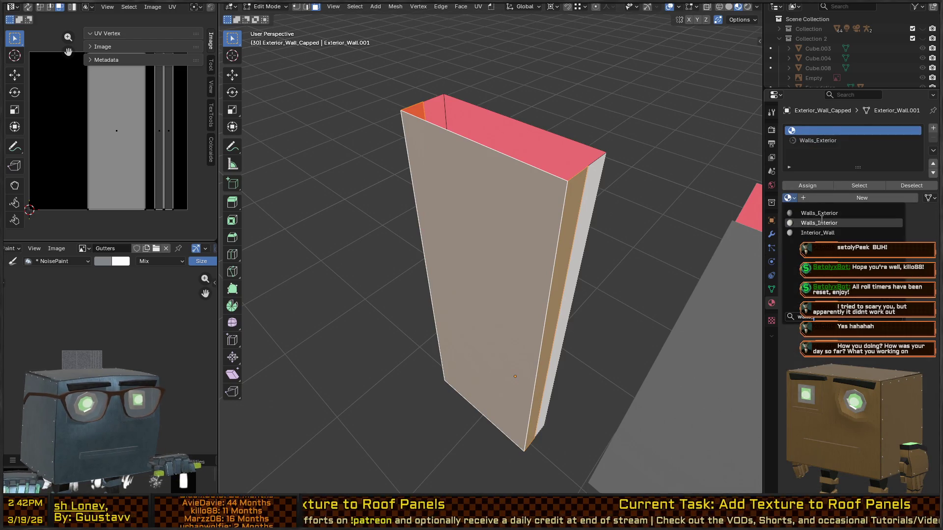
left_click(819, 222)
Step: Deselect the faces, return to Object Mode and select the Internal_Corner piece
scroll(590, 196, "down", 6)
scroll(666, 203, "up", 5)
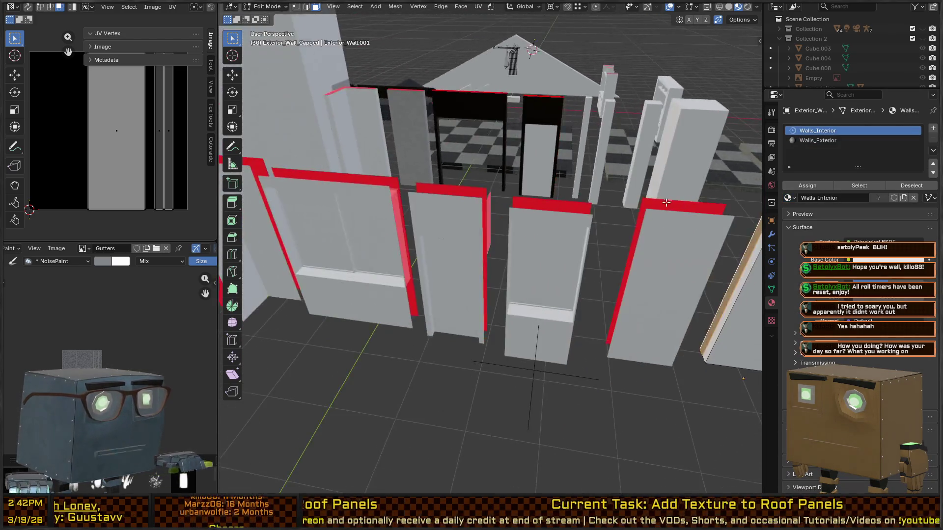
mouse_move(667, 202)
left_mouse_down()
mouse_move(553, 217)
mouse_move(567, 227)
mouse_move(502, 211)
mouse_move(506, 266)
mouse_move(488, 318)
mouse_move(410, 219)
mouse_move(590, 268)
left_mouse_up()
mouse_move(532, 238)
left_mouse_down()
mouse_move(526, 225)
mouse_move(500, 246)
mouse_move(547, 227)
mouse_move(507, 227)
left_mouse_up()
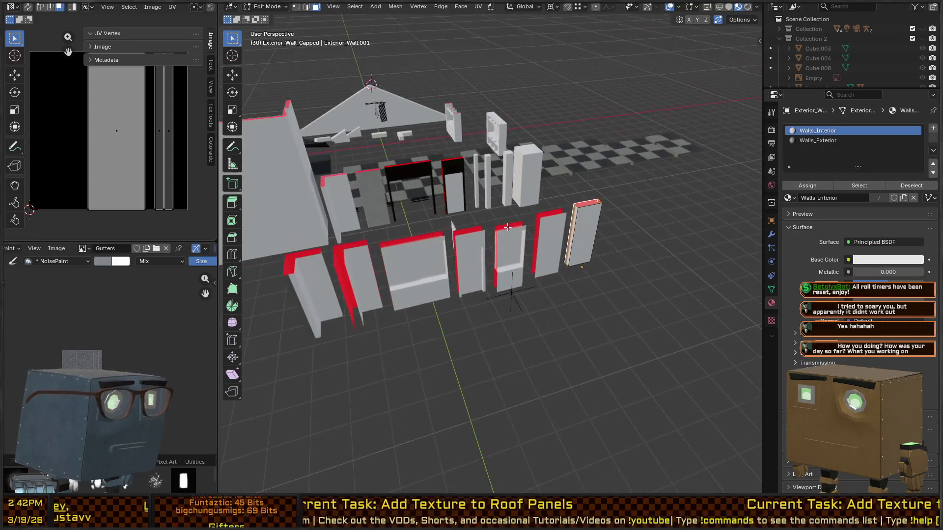
key("alt+a")
key("ctrl+Tab")
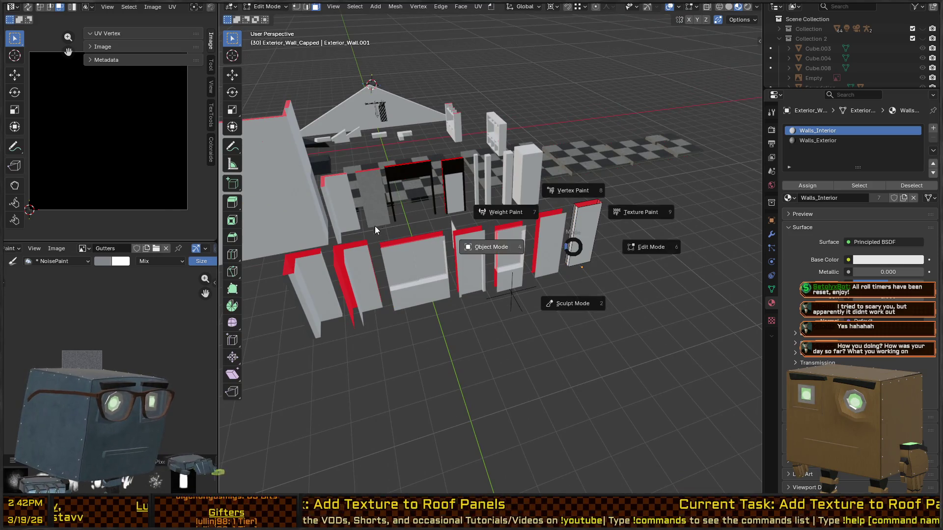
left_click(376, 226)
mouse_move(375, 225)
left_mouse_down()
mouse_move(506, 232)
mouse_move(423, 225)
left_mouse_up()
left_click(423, 225)
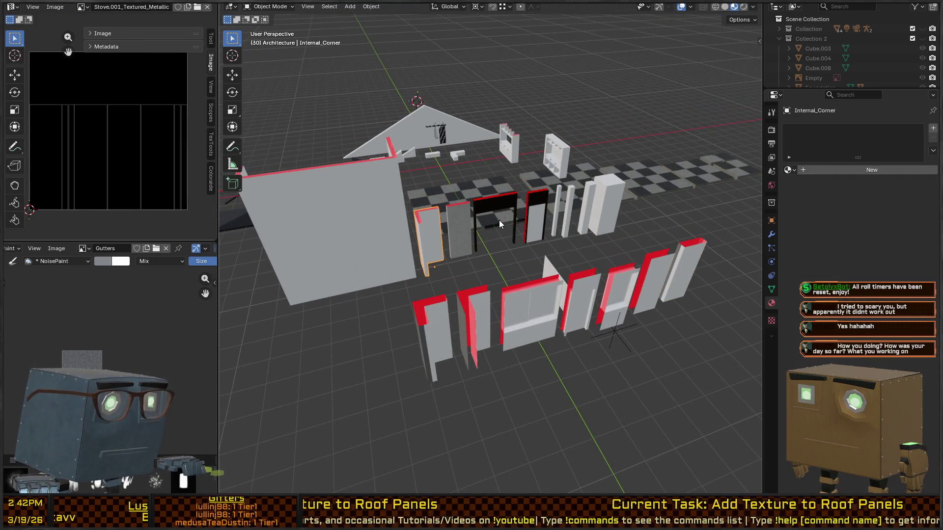
Step: Loop-cut the Internal_Corner and select both wall faces plus the adjacent thin faces
key("KP_Decimal")
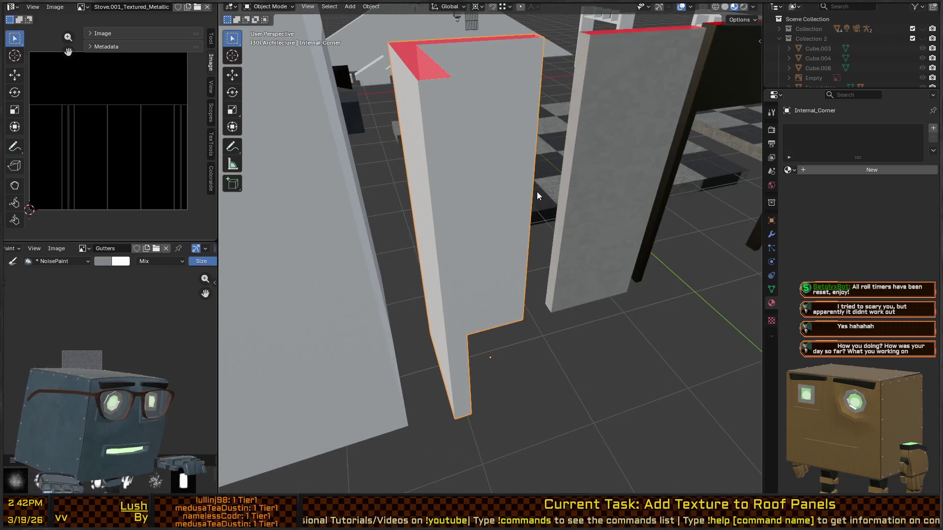
key("Tab")
left_click(429, 221)
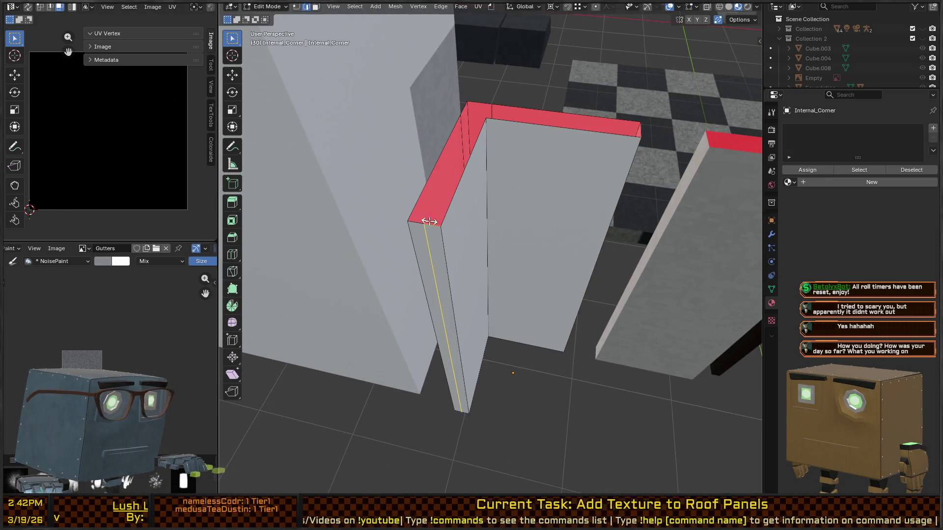
right_click(429, 222)
key("3")
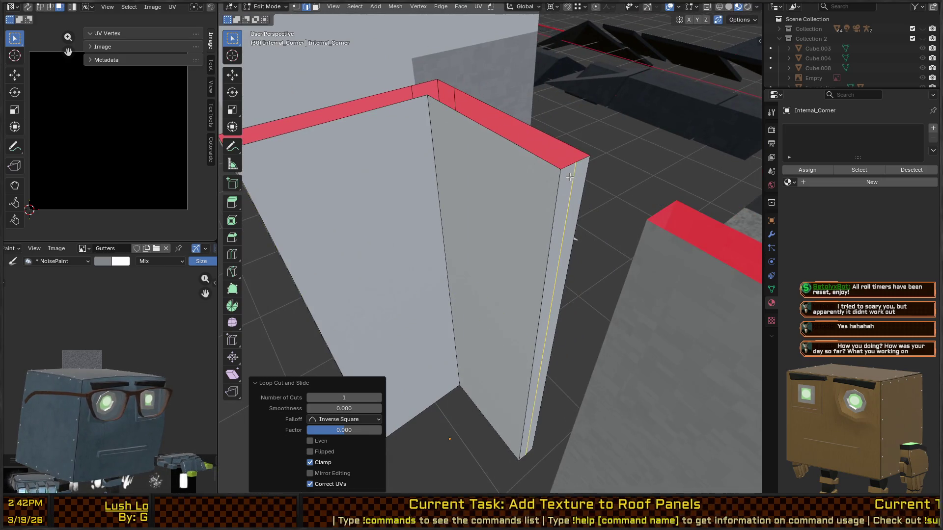
left_click(532, 197)
left_click(364, 182, "shift")
key("ctrl+KP_Add")
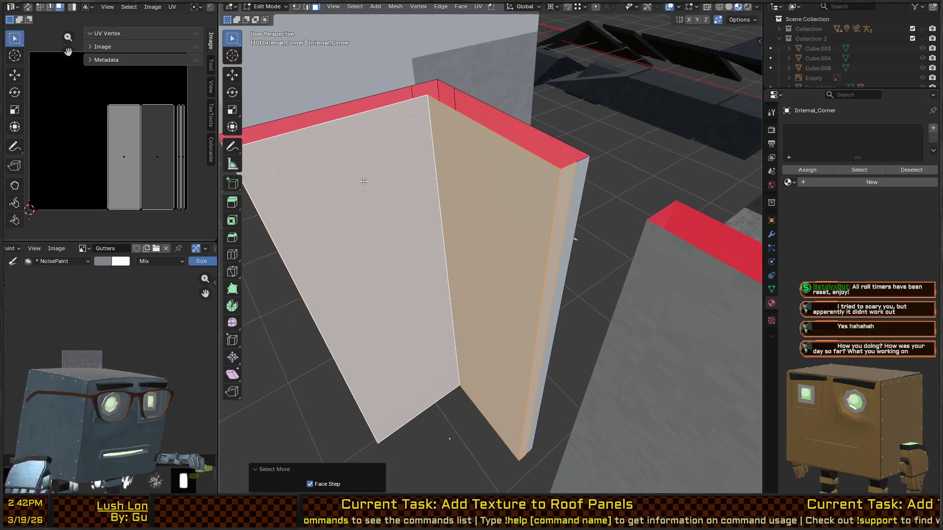
Step: Add two material slots to the corner piece and make the second slot active
left_click(928, 127)
left_click(928, 127)
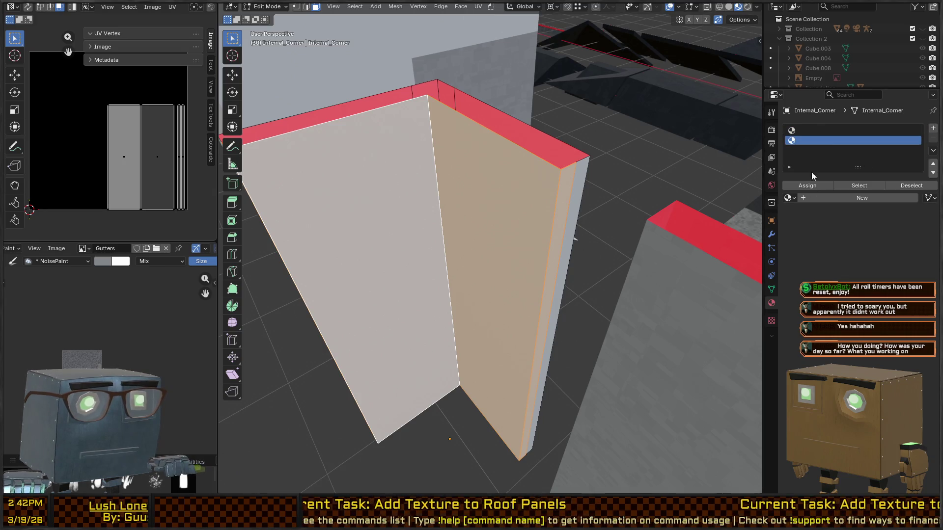
left_click(808, 128)
left_click(794, 143)
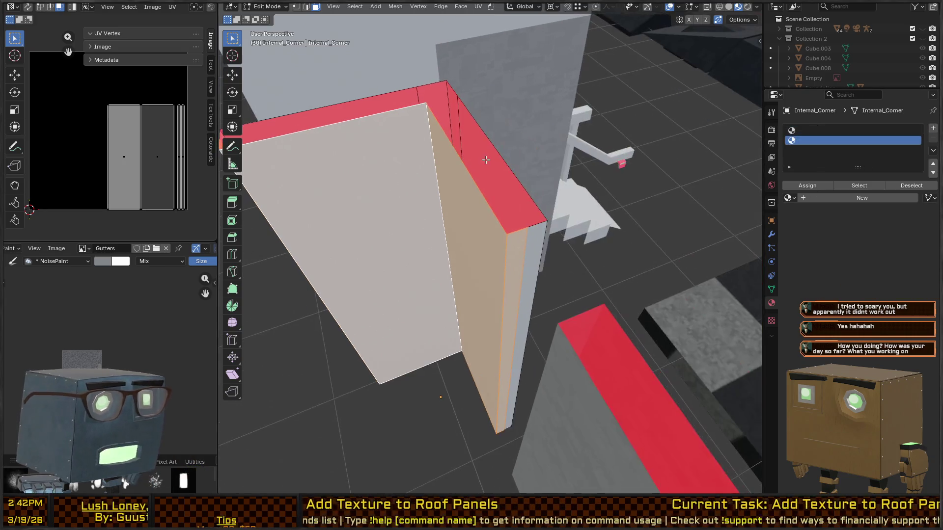
key("ctrl+i")
key("ctrl+i")
key("KP_Decimal")
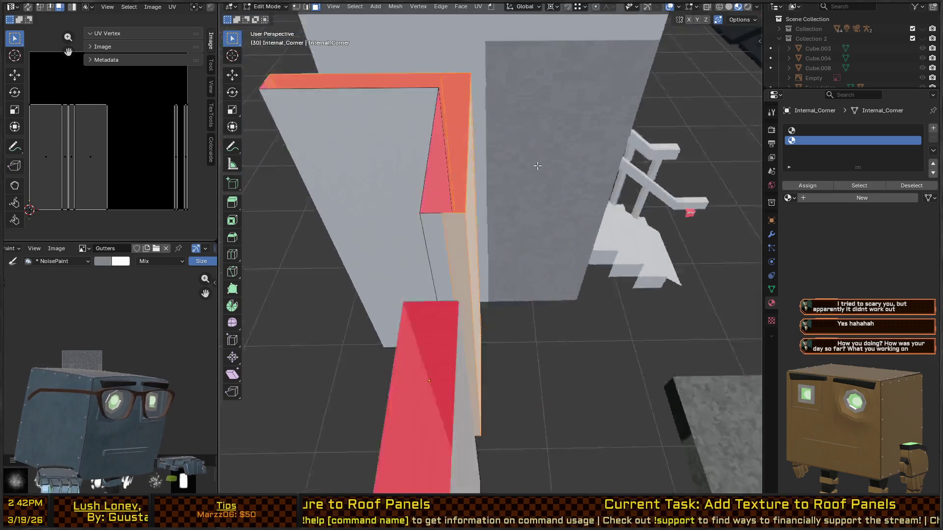
scroll(593, 232, "down", 2)
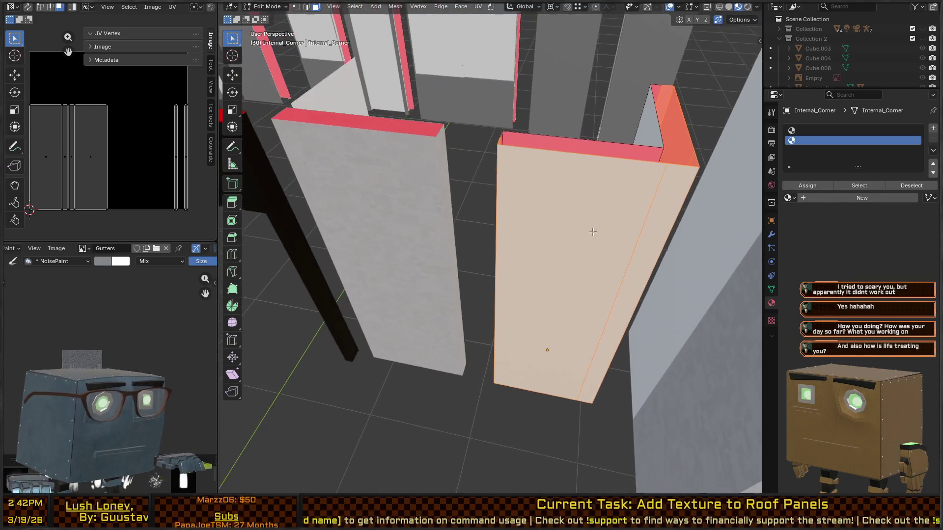
Step: Load Walls_Exterior into the second slot and Walls_Interior into the top slot
left_click(790, 198)
type("walls")
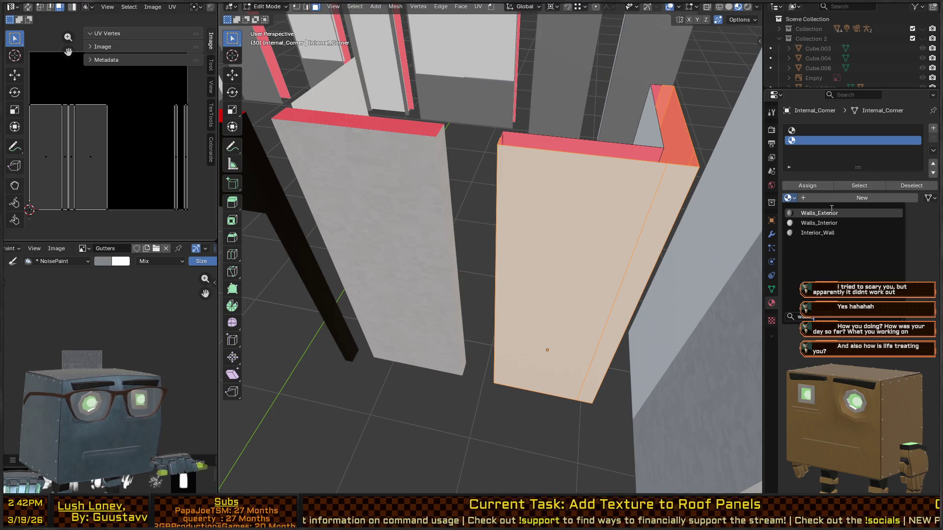
left_click(819, 204)
left_click(804, 130)
left_click(789, 198)
type("walls")
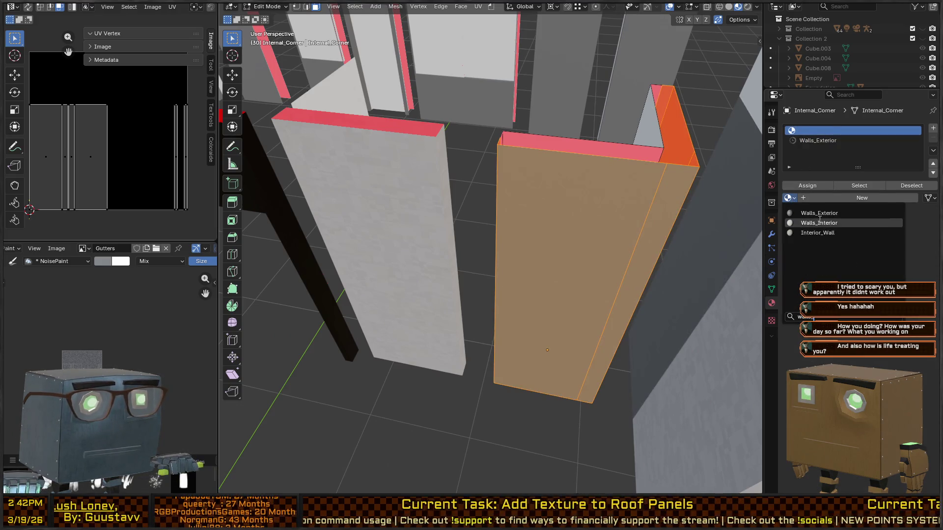
left_click(819, 230)
Step: Move to Interior_Wall, add a loop cut and select its front wall face with neighbouring faces
left_click_drag(498, 195, 587, 245)
key("Tab")
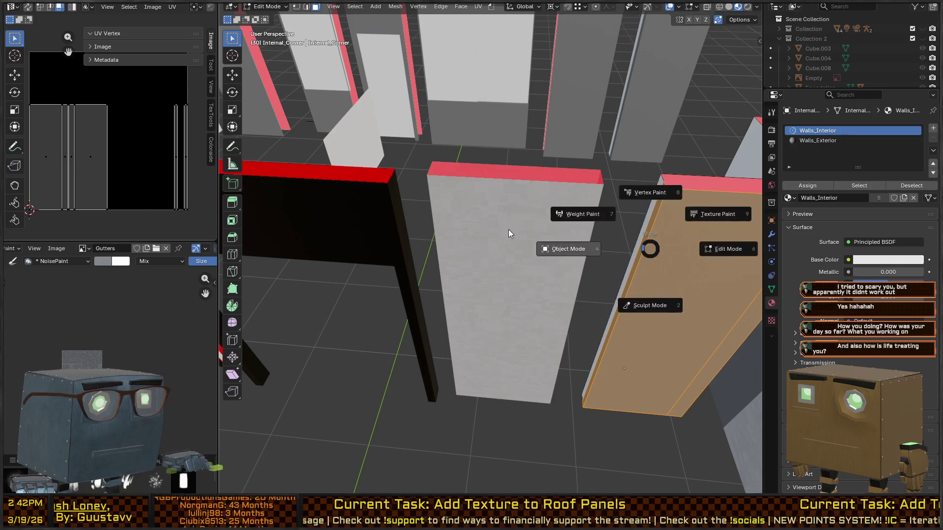
left_click(509, 229)
key("Tab")
key("ctrl+r")
left_click(607, 210)
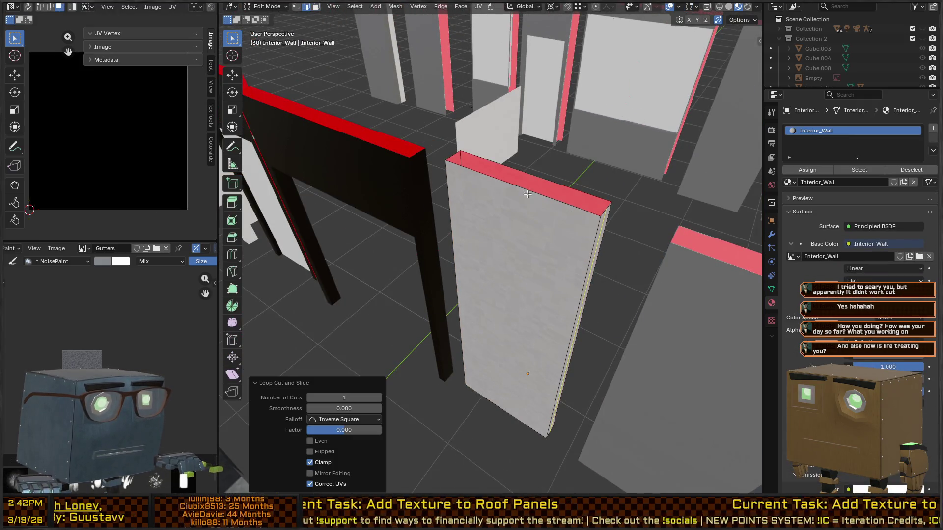
key("ctrl+r")
key("Escape")
key("3")
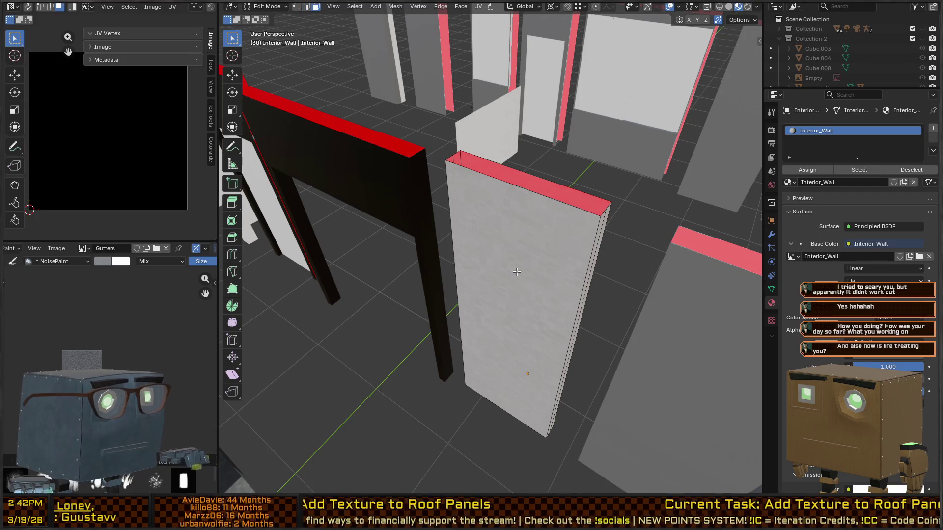
left_click(516, 272)
key("ctrl+KP_Add")
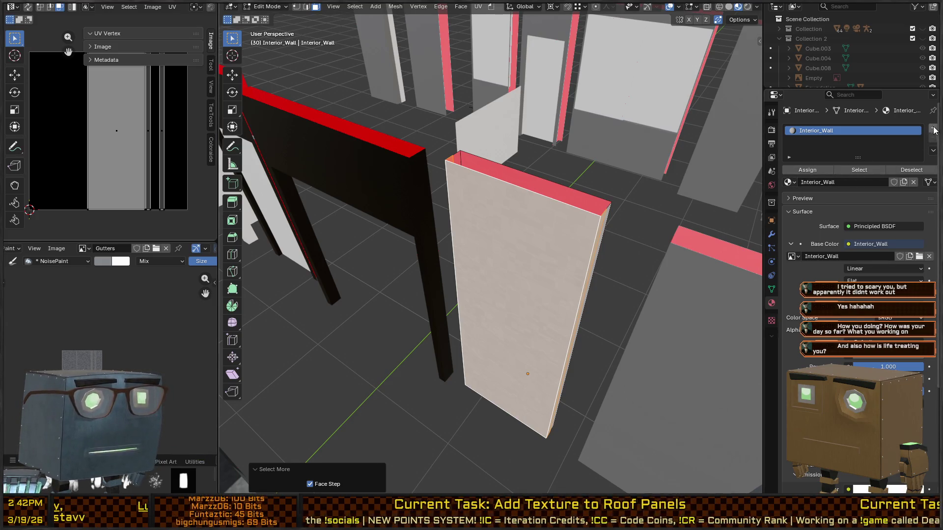
Step: Assign a new Walls_Exterior slot to the selected faces and change the original slot to Walls_Interior
left_click(934, 128)
left_click(800, 184)
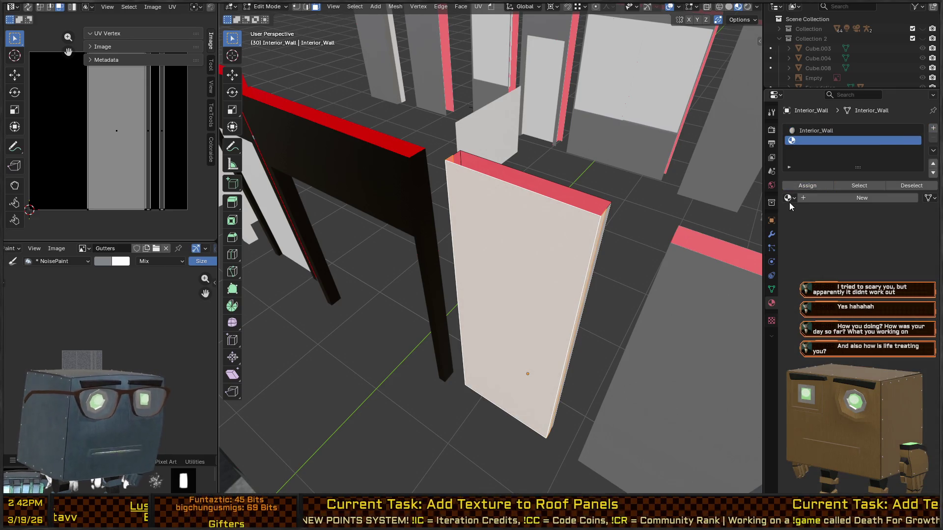
left_click(789, 200)
type("wall")
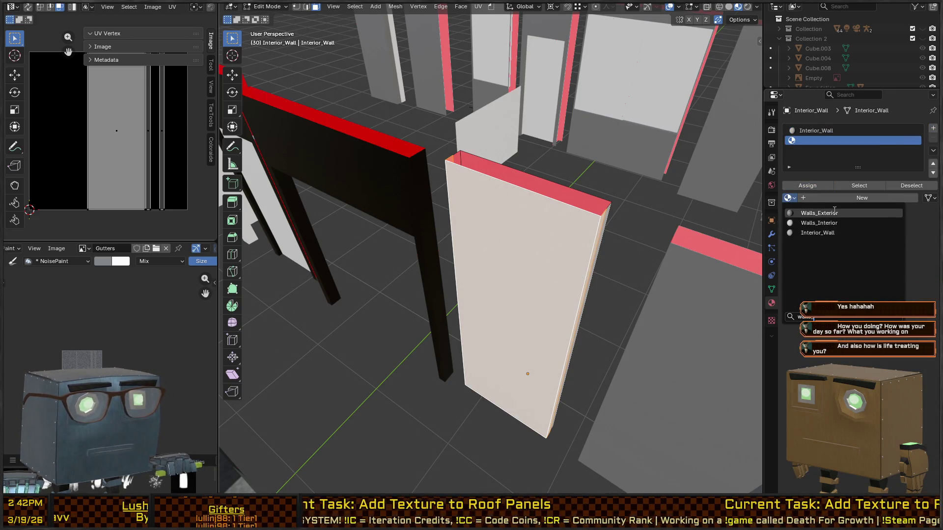
left_click(836, 213)
left_click(815, 130)
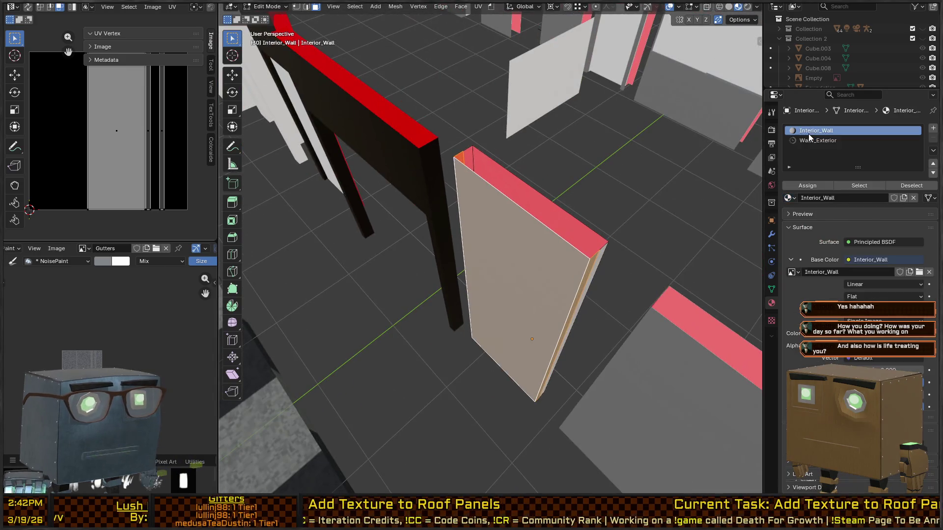
left_click(789, 198)
type("wall")
left_click(812, 225)
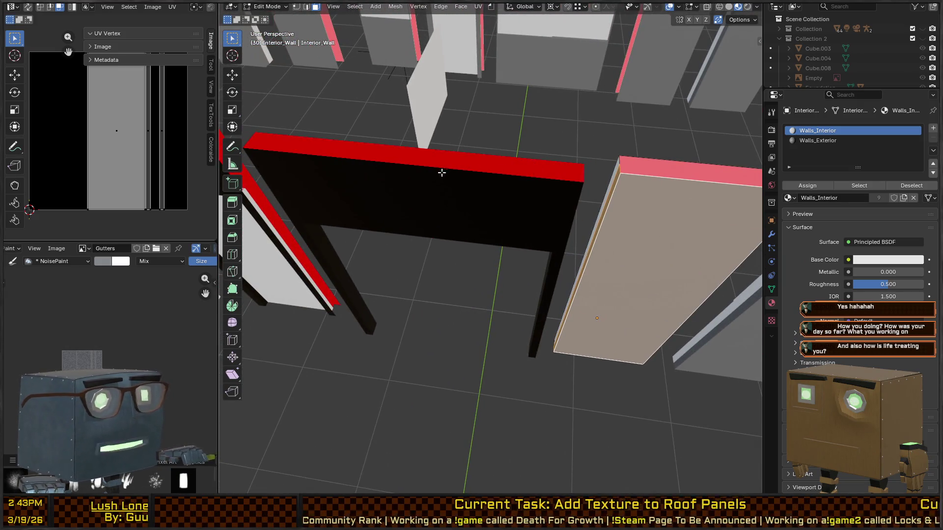
mouse_move(634, 207)
left_mouse_down()
mouse_move(575, 196)
mouse_move(580, 182)
mouse_move(453, 201)
mouse_move(464, 190)
left_mouse_up()
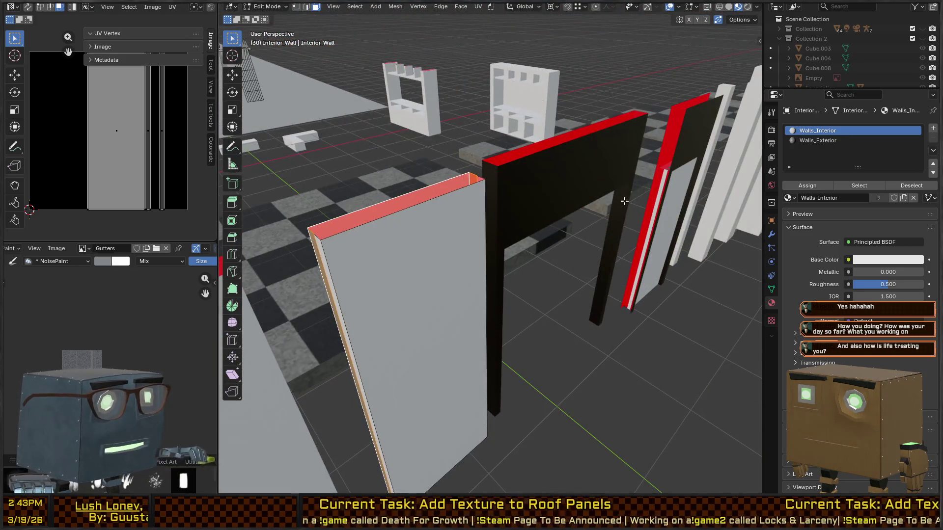
left_click_drag(379, 188, 534, 209)
key("alt+q")
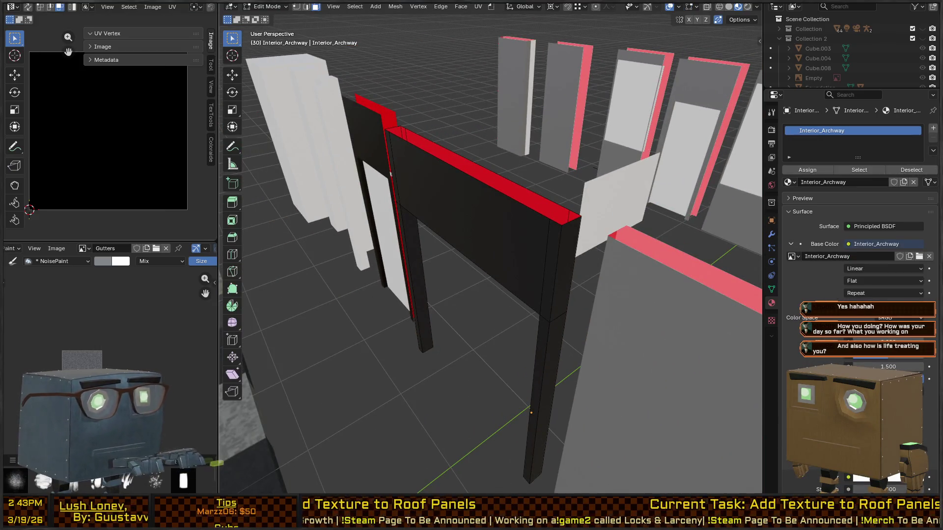
Step: Add four centred loop cuts along the archway's pillars
left_click_drag(537, 213, 545, 242)
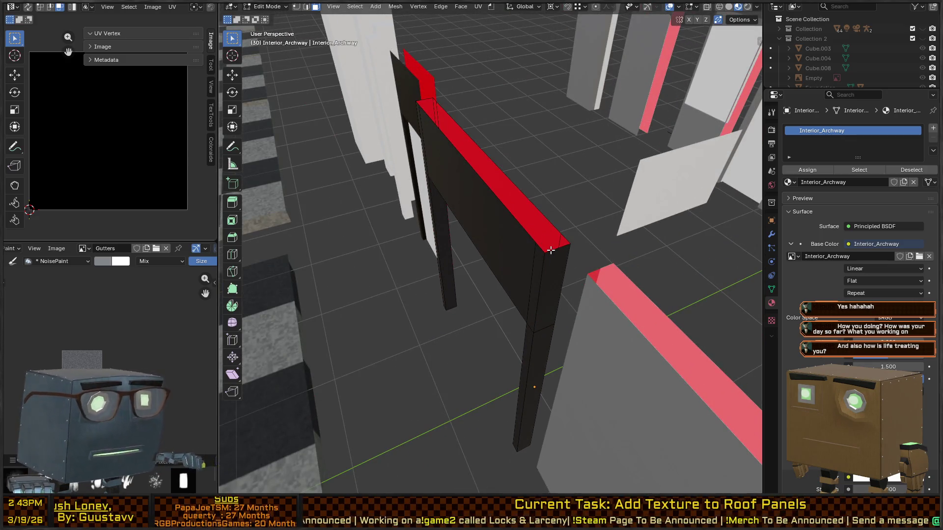
key("ctrl+r")
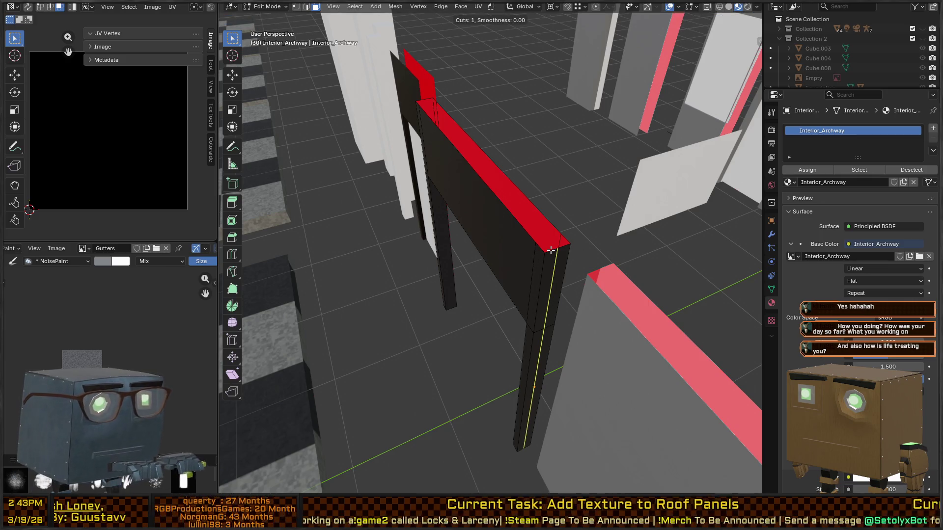
left_click(551, 250)
right_click(520, 246)
mouse_move(520, 246)
left_mouse_down()
mouse_move(543, 273)
mouse_move(521, 279)
mouse_move(565, 285)
mouse_move(591, 285)
mouse_move(635, 244)
mouse_move(555, 278)
mouse_move(552, 255)
left_mouse_up()
key("ctrl+r")
left_click(522, 279)
right_click(545, 286)
key("ctrl+r")
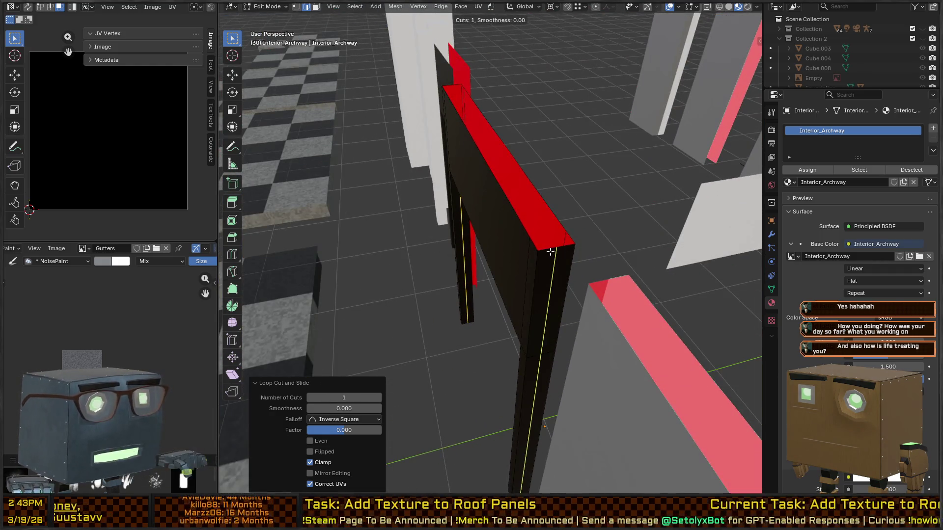
left_click(550, 252)
right_click(422, 233)
mouse_move(421, 233)
left_mouse_down()
mouse_move(388, 251)
mouse_move(634, 246)
mouse_move(508, 244)
mouse_move(472, 230)
left_mouse_up()
key("ctrl+r")
left_click(508, 243)
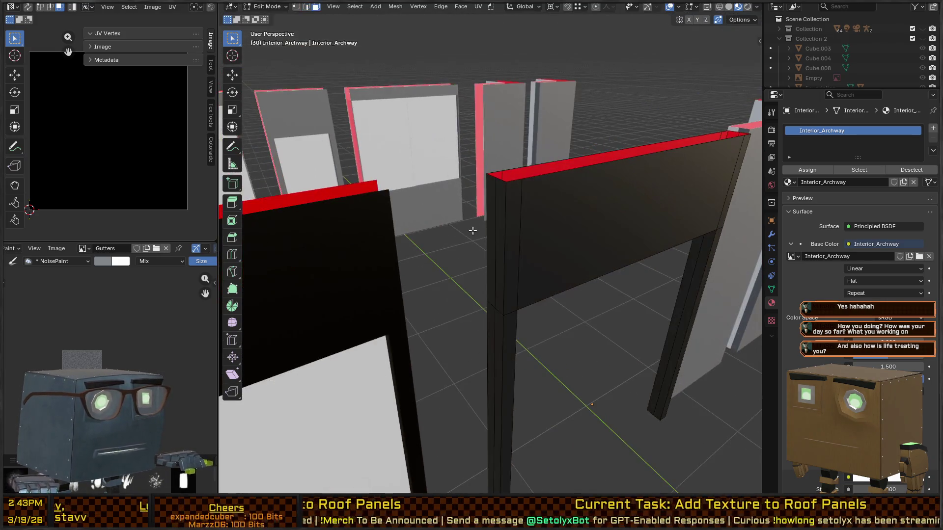
Step: Select the beam's front face, extend to coplanar faces, and grow onto the pillars
left_click(636, 221)
mouse_move(635, 221)
left_mouse_down()
mouse_move(610, 186)
mouse_move(458, 230)
mouse_move(486, 248)
mouse_move(526, 249)
mouse_move(678, 221)
left_mouse_up()
key("shift+g")
left_click(445, 247)
key("ctrl+KP_Add")
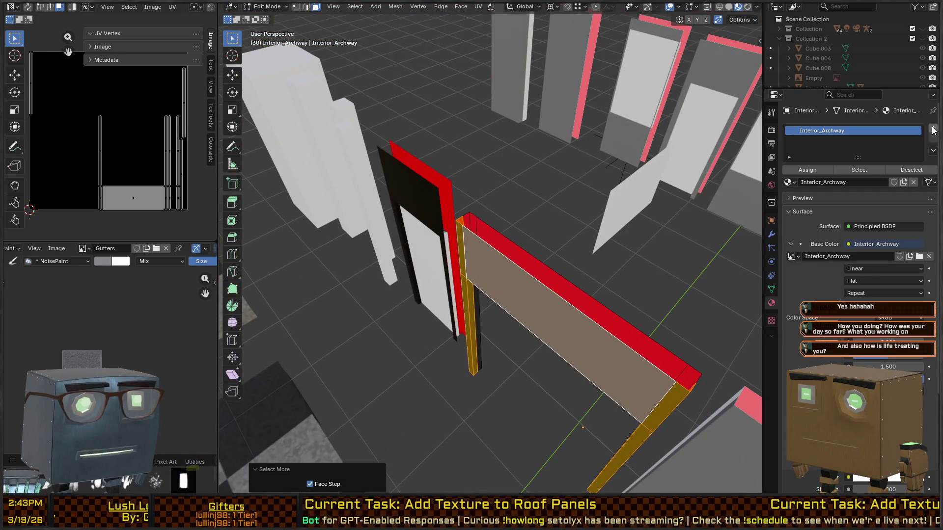
Step: Add a material slot and assign Walls_Exterior to the selected archway faces
left_click(933, 128)
left_click(933, 128)
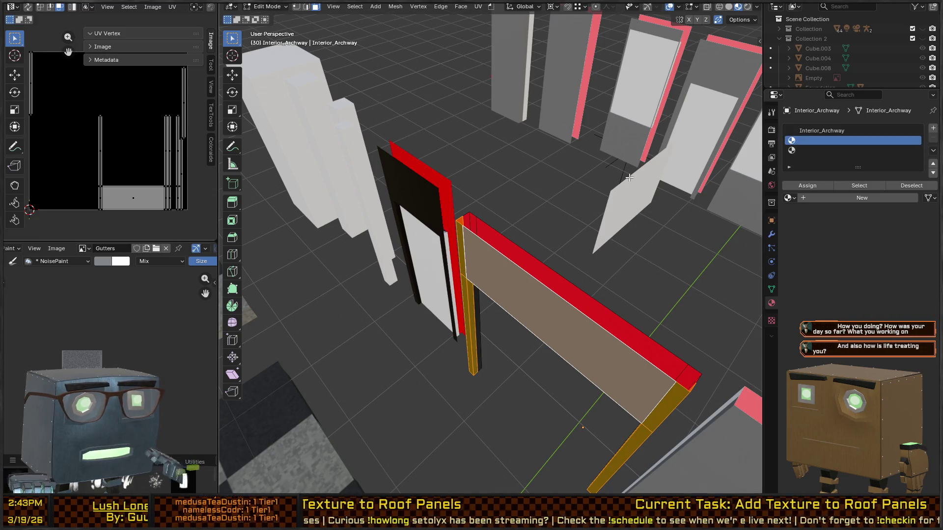
key("Tab")
left_click(933, 138)
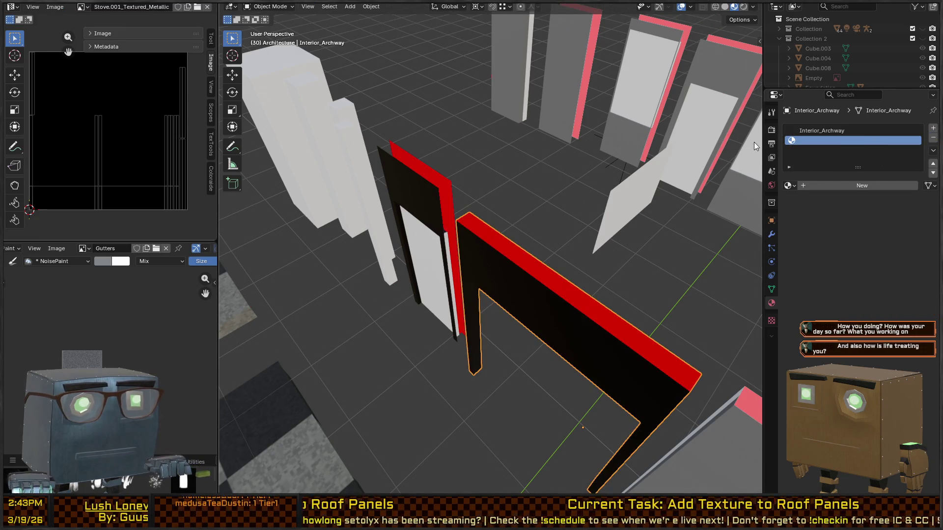
key("Tab")
left_click(805, 184)
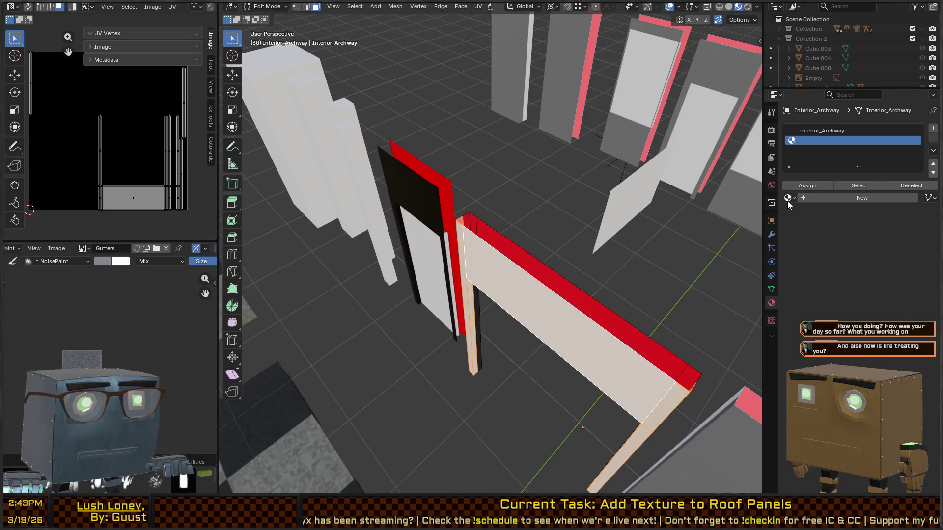
left_click(788, 199)
left_click(833, 218)
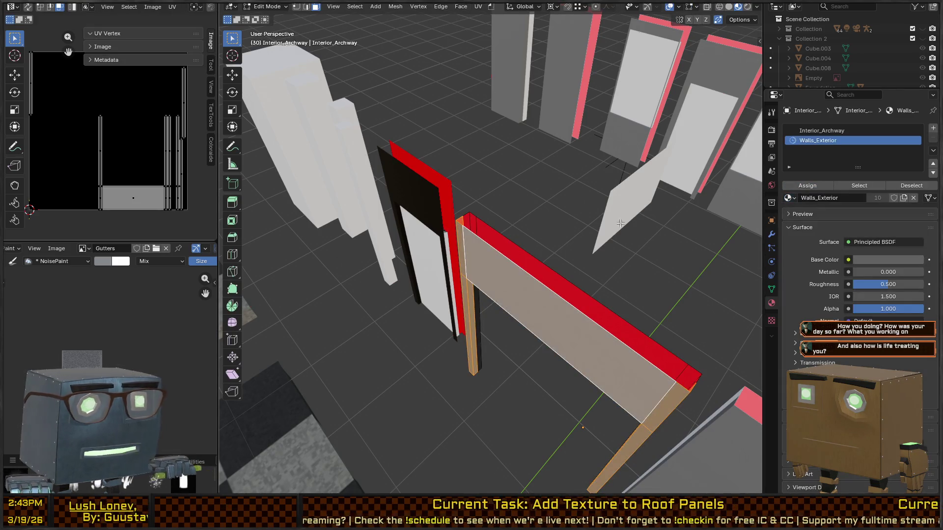
left_click_drag(621, 223, 746, 198)
Step: Replace the Interior_Archway slot material with Walls_Interior and return to Object Mode
left_click(815, 130)
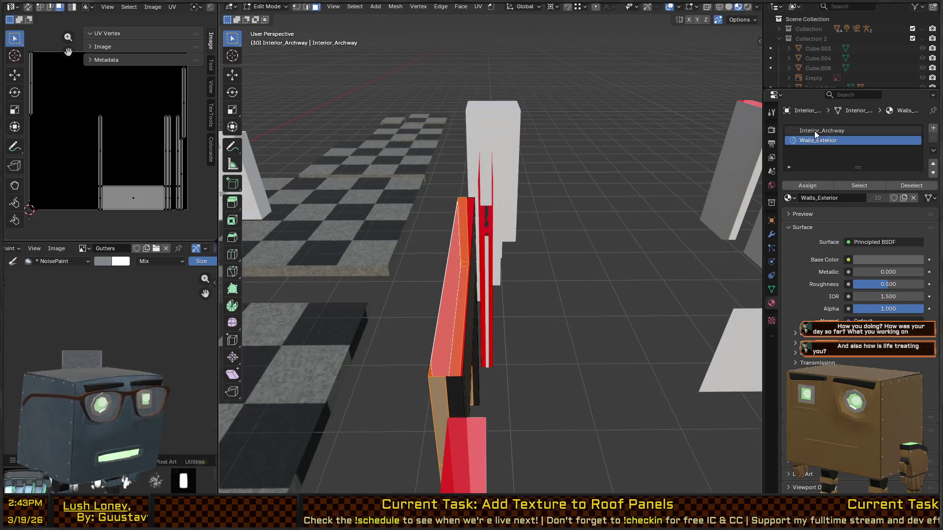
left_click(788, 198)
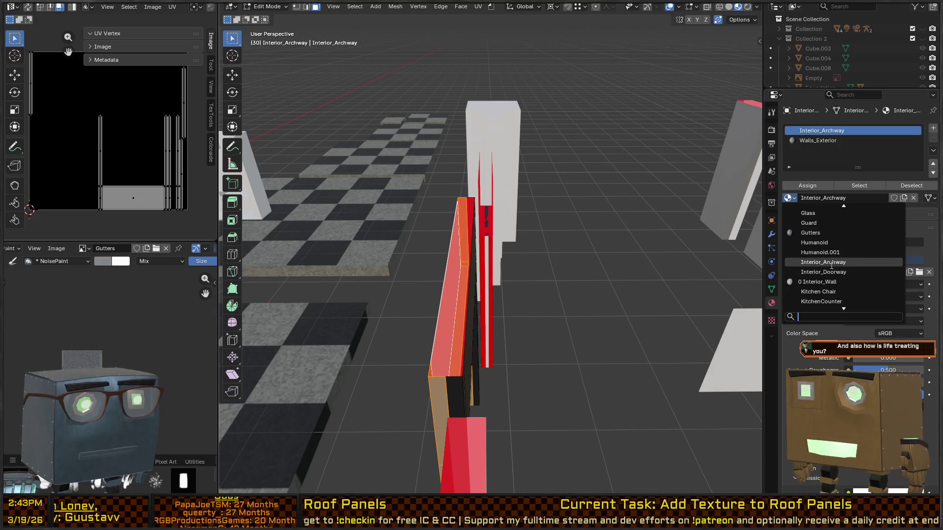
type("walls_")
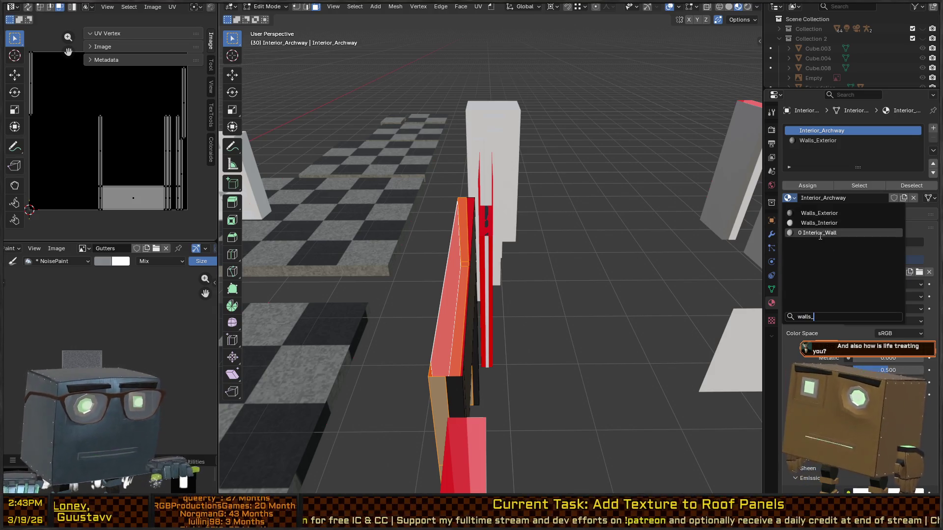
left_click(827, 223)
scroll(586, 208, "down", 5)
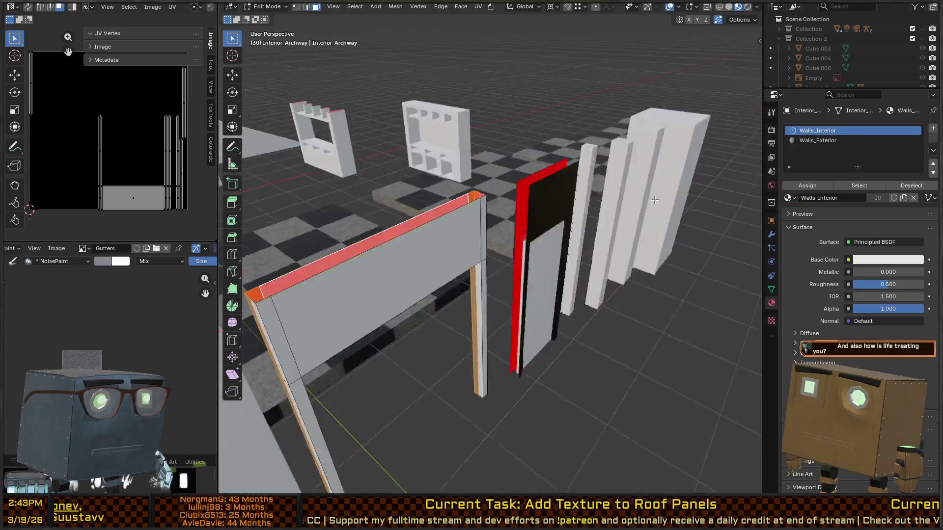
key("ctrl+Tab")
left_click(506, 220)
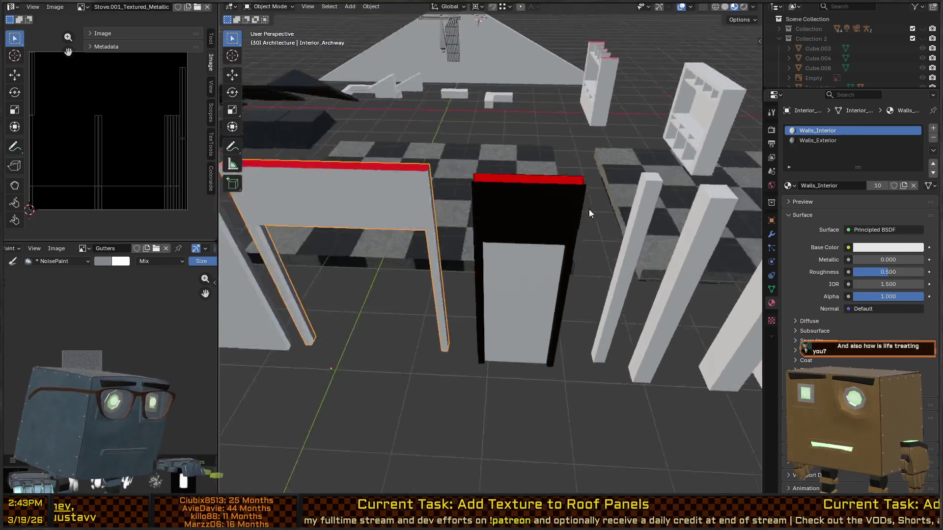
Step: Switch selection from the doorway to the Interior_Archway and enter Edit Mode on its mesh
left_click(531, 223)
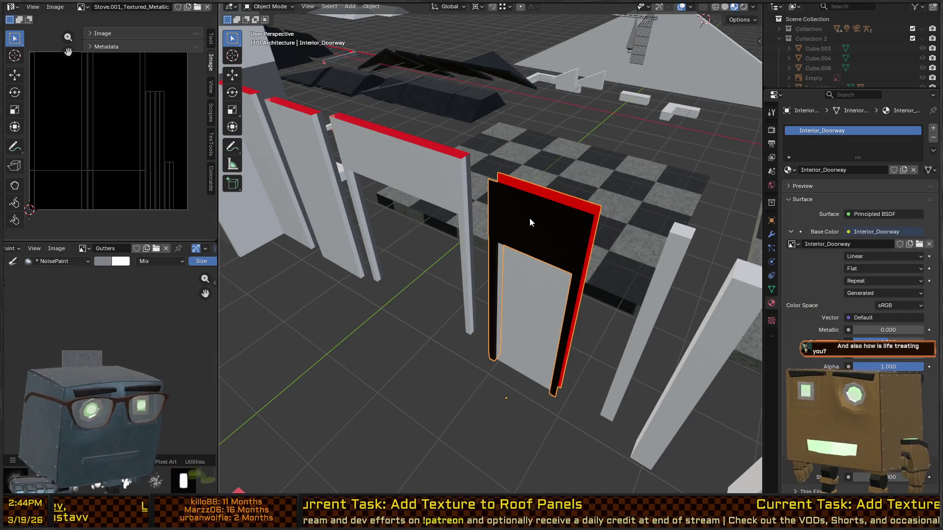
mouse_move(539, 195)
left_mouse_down()
mouse_move(458, 185)
mouse_move(478, 167)
mouse_move(455, 207)
mouse_move(535, 194)
mouse_move(630, 224)
left_mouse_up()
left_click(455, 208)
key("Tab")
left_click_drag(503, 236, 684, 268)
key("Tab")
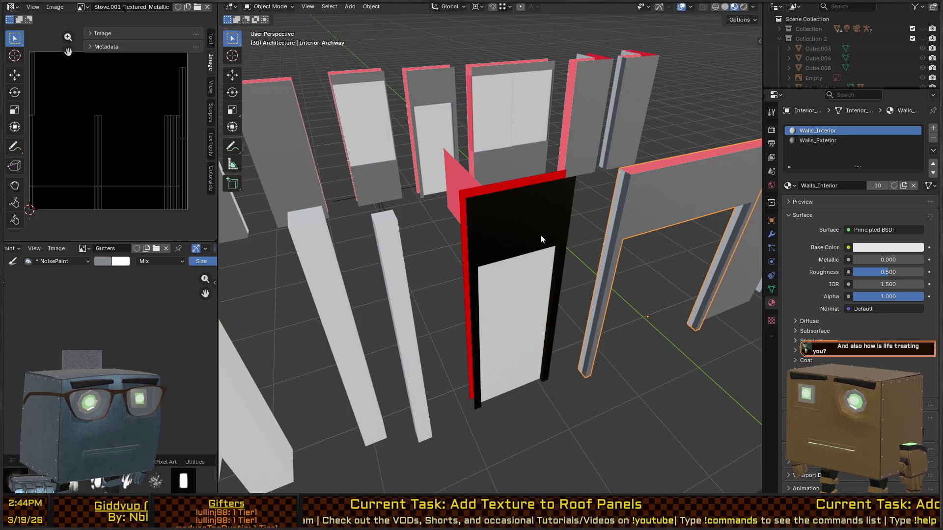
mouse_move(590, 237)
left_mouse_down()
mouse_move(623, 247)
mouse_move(573, 208)
mouse_move(506, 280)
mouse_move(653, 256)
mouse_move(573, 267)
mouse_move(446, 253)
left_mouse_up()
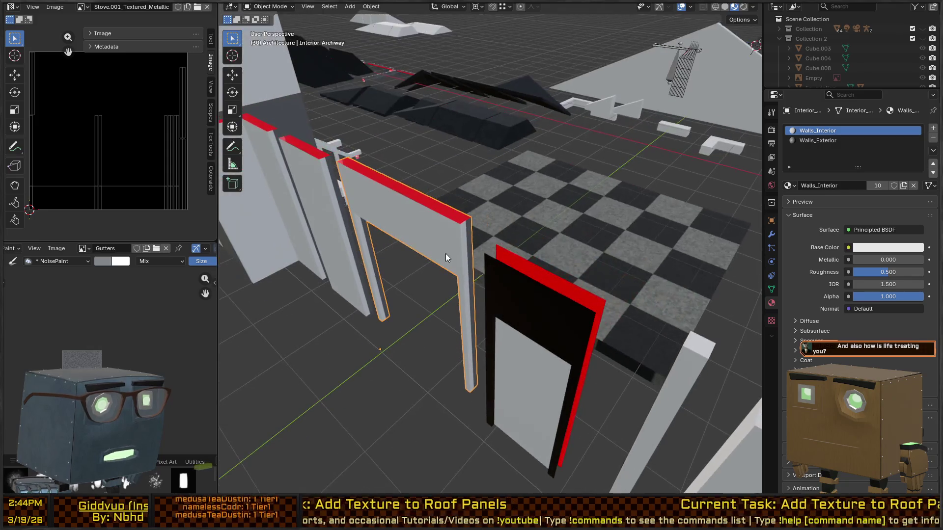
key("Tab")
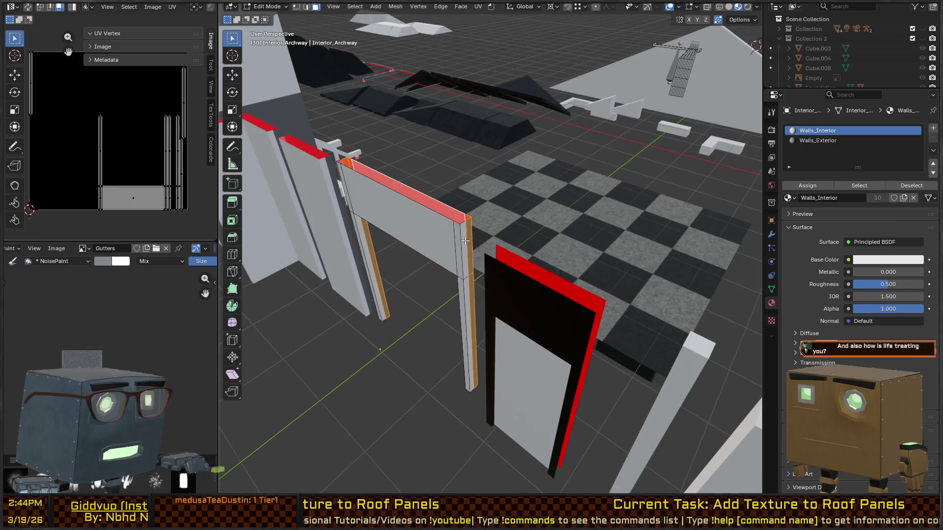
Step: Assign Walls_Exterior to two pillar side faces, then return to Object Mode
left_click(465, 240)
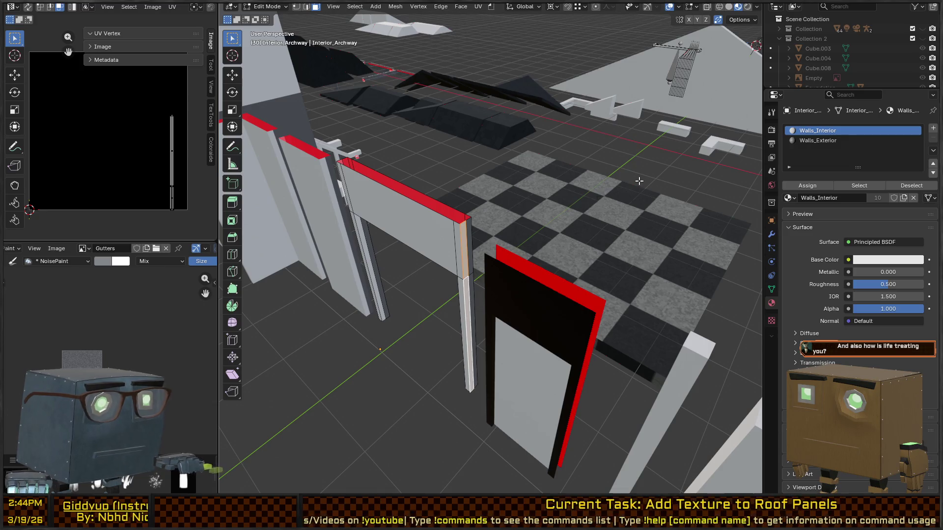
left_click(832, 140)
left_click_drag(336, 201, 429, 193)
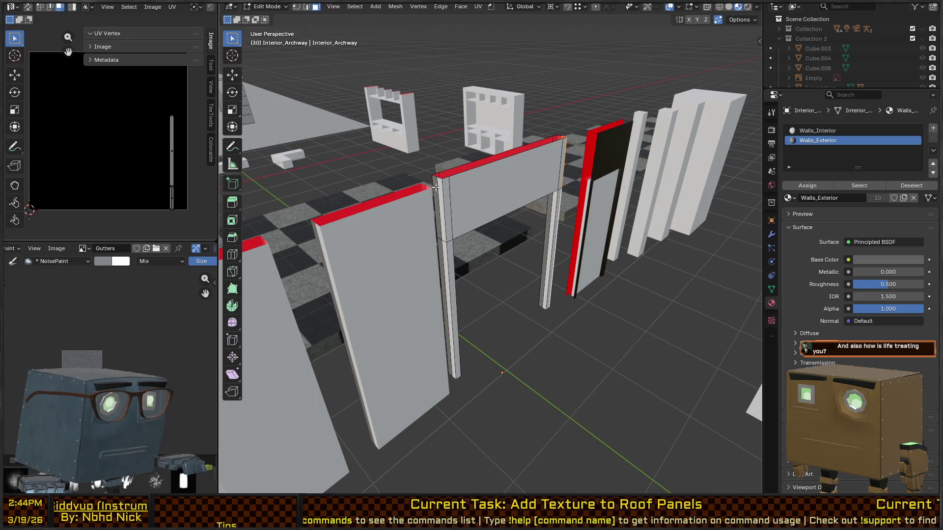
left_click(439, 187)
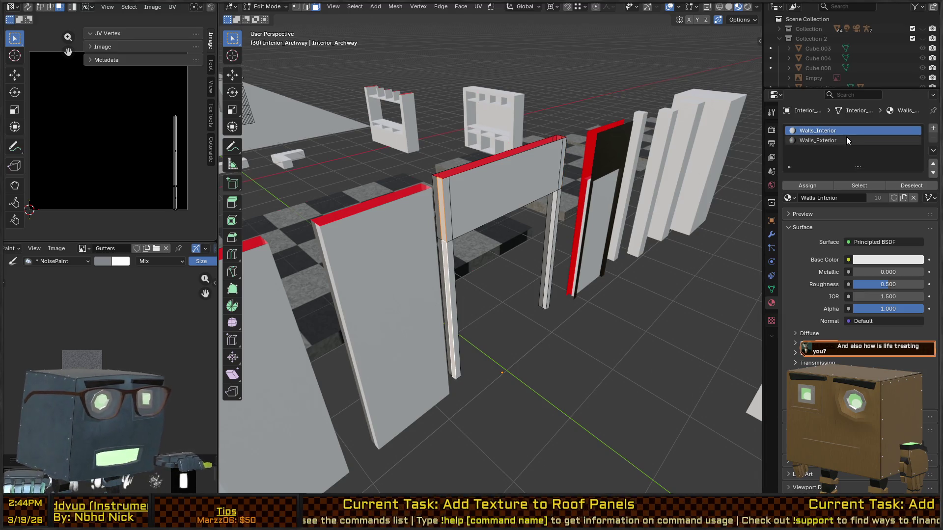
left_click(827, 140)
left_click(806, 185)
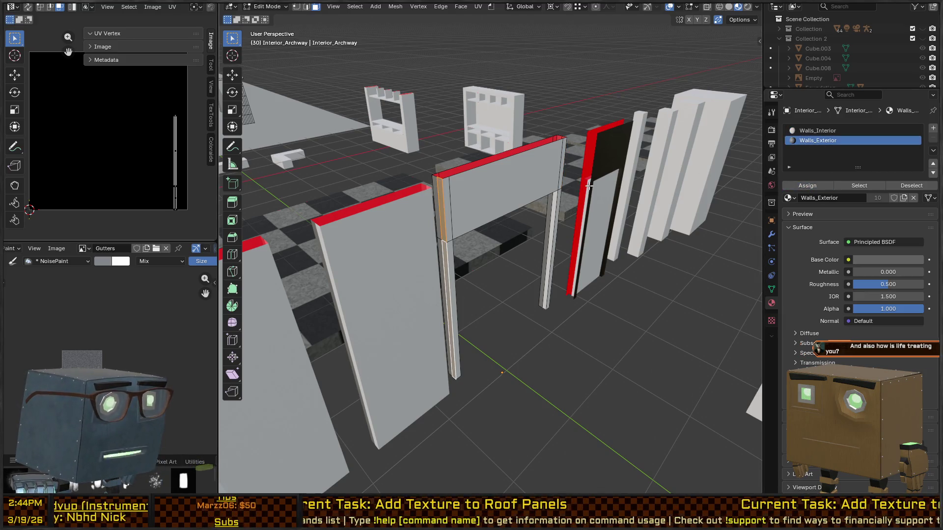
mouse_move(589, 186)
left_mouse_down()
mouse_move(603, 247)
mouse_move(563, 235)
mouse_move(481, 234)
mouse_move(542, 242)
left_mouse_up()
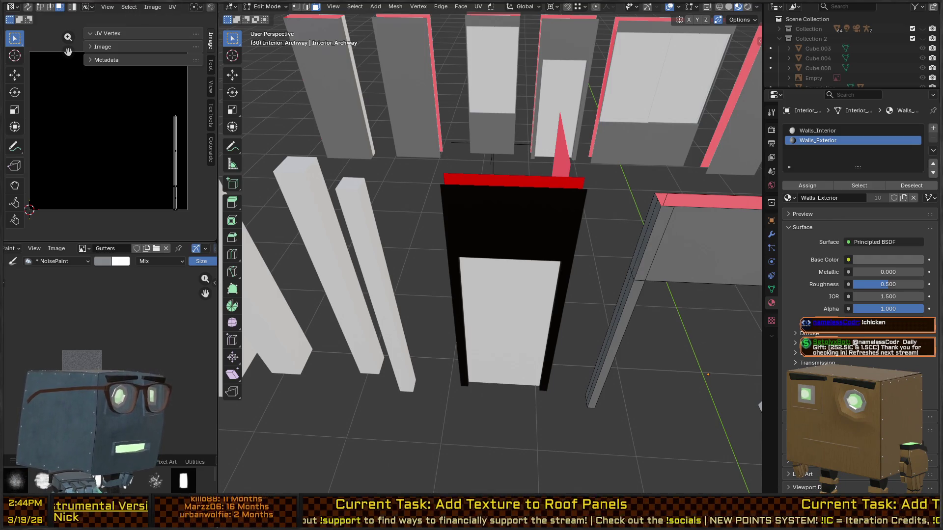
mouse_move(492, 206)
left_mouse_down()
mouse_move(499, 126)
mouse_move(541, 84)
mouse_move(523, 99)
left_mouse_up()
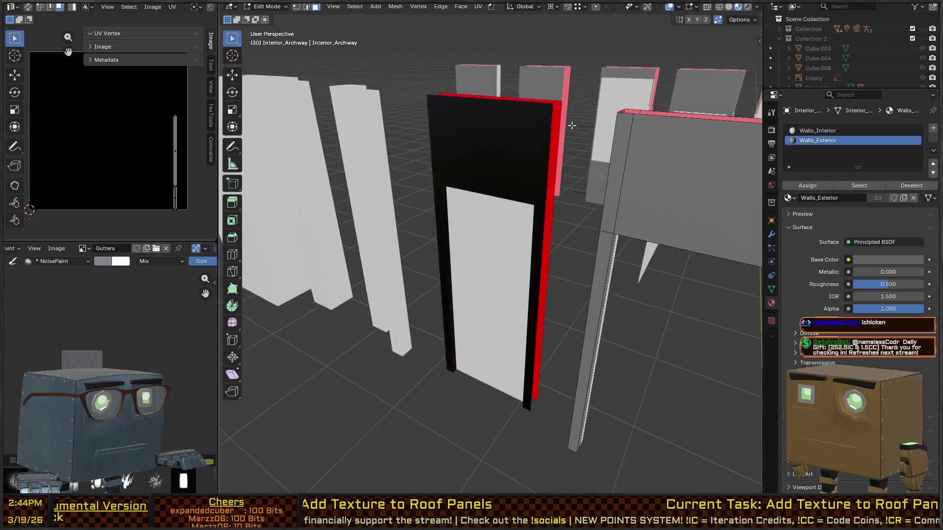
key("ctrl+Tab")
left_click(465, 205)
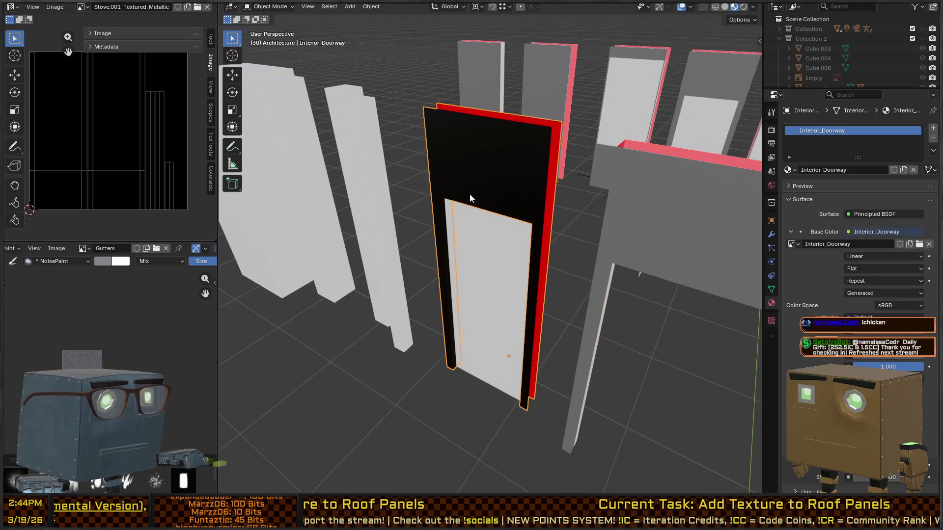
Step: In Edit Mode, select the doorway's top face, its coplanar faces, and grow the selection
key("Tab")
mouse_move(520, 160)
left_mouse_down()
mouse_move(439, 243)
mouse_move(480, 177)
left_mouse_up()
left_click(479, 178)
key("shift+g")
left_click(478, 179)
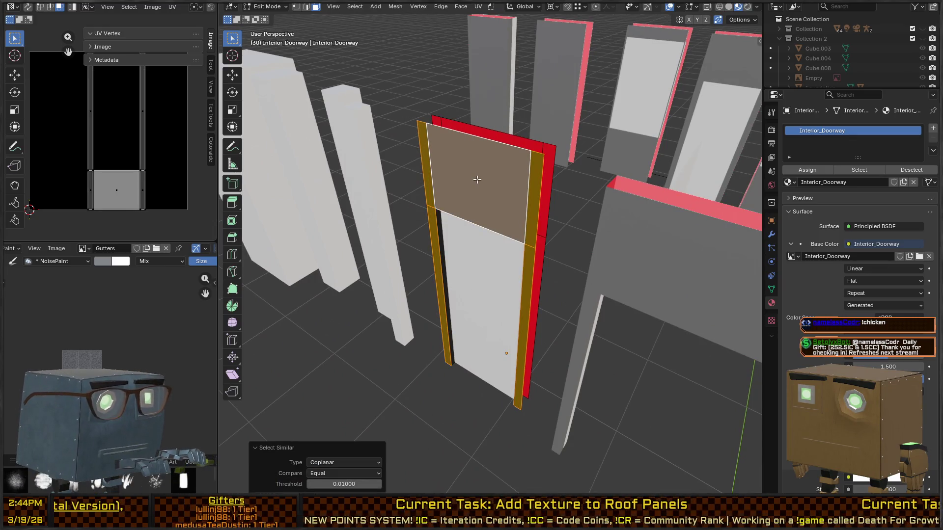
key("ctrl+KP_Add")
mouse_move(477, 180)
left_mouse_down()
mouse_move(465, 162)
mouse_move(726, 151)
left_mouse_up()
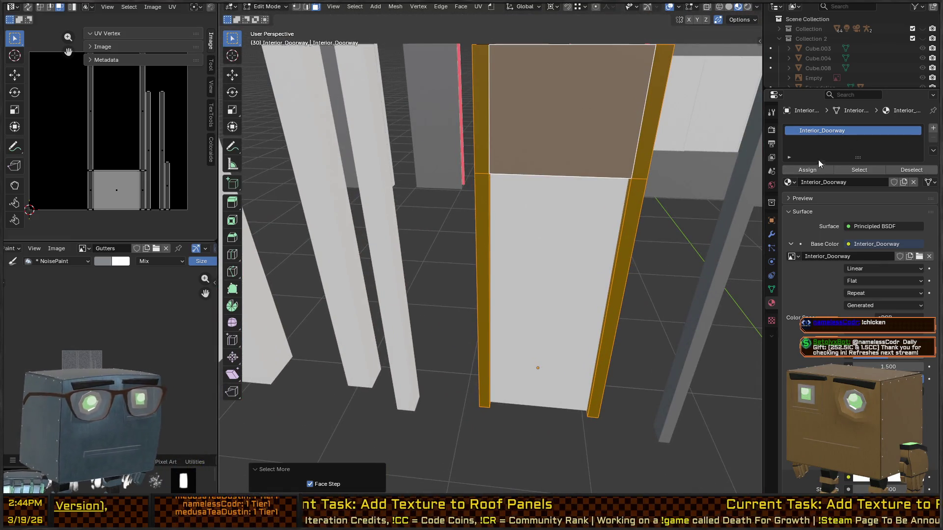
Step: Set the doorway's slot to Walls_Interior and add a second slot with Walls_Exterior
left_click(794, 181)
type("walls_")
key("Return")
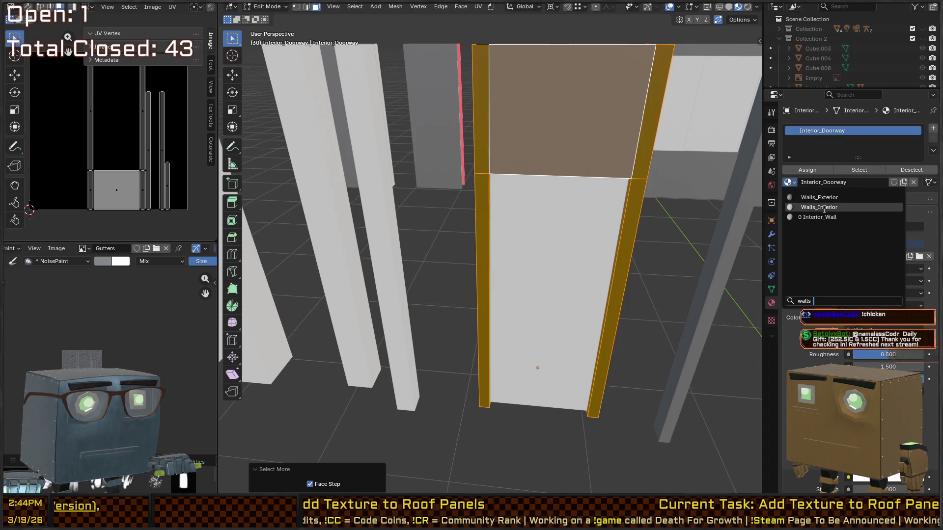
left_click(933, 128)
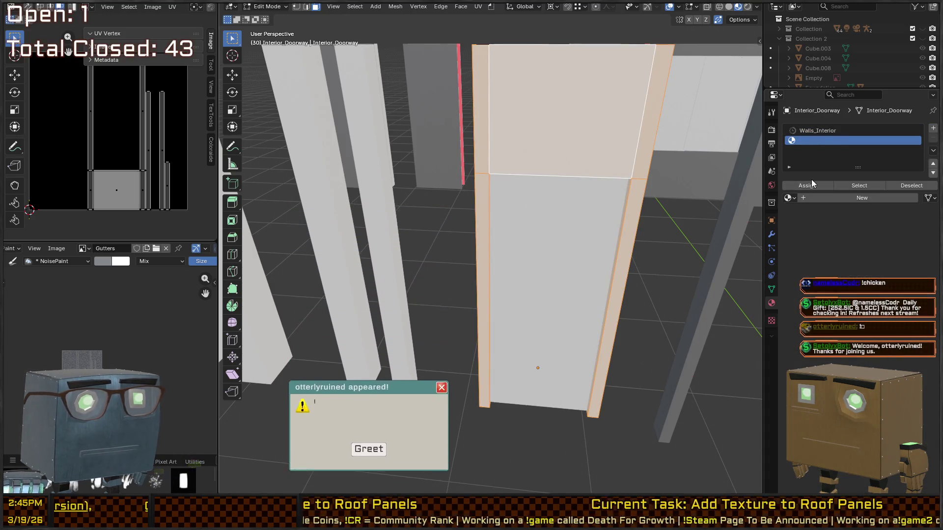
left_click(791, 198)
type("ext")
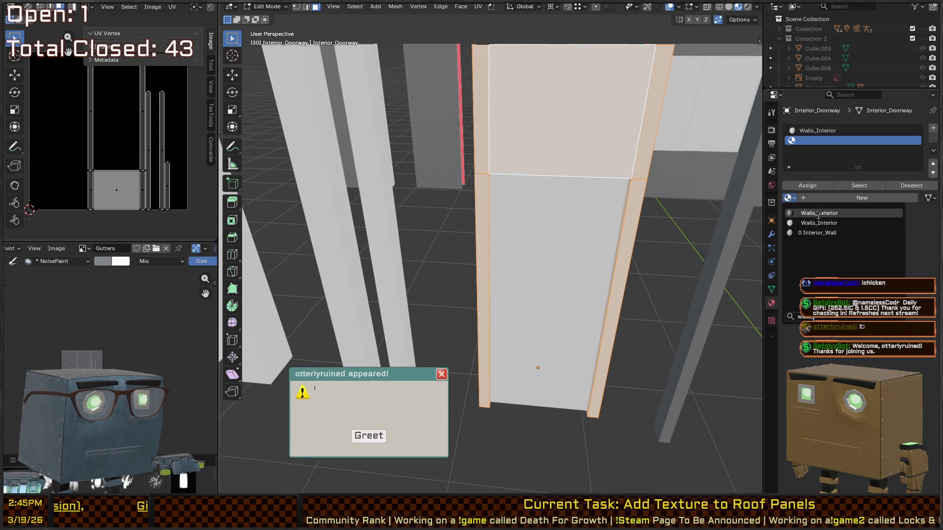
key("Return")
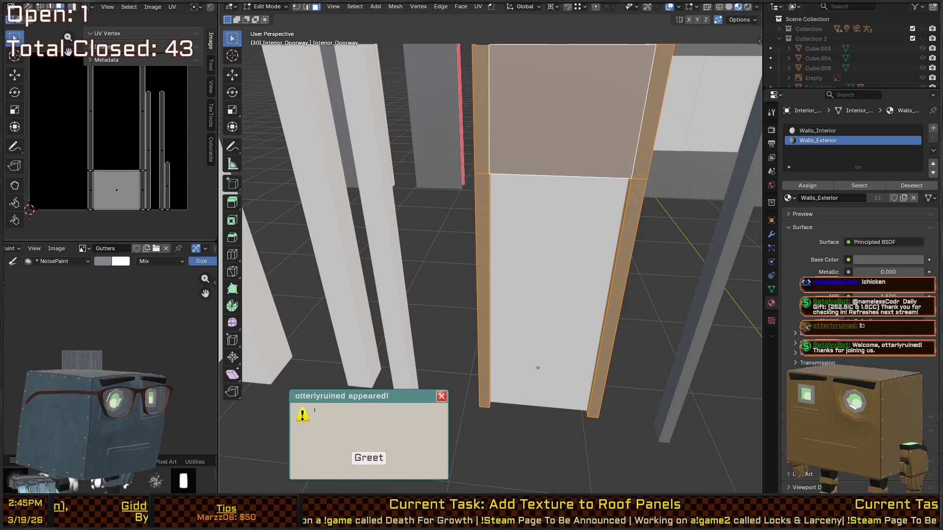
Step: Return to Object Mode and select the Interior_Pillar_Medium object
mouse_move(521, 265)
left_mouse_down()
mouse_move(494, 237)
mouse_move(603, 208)
mouse_move(611, 255)
left_mouse_up()
key("ctrl+Tab")
left_click(520, 245)
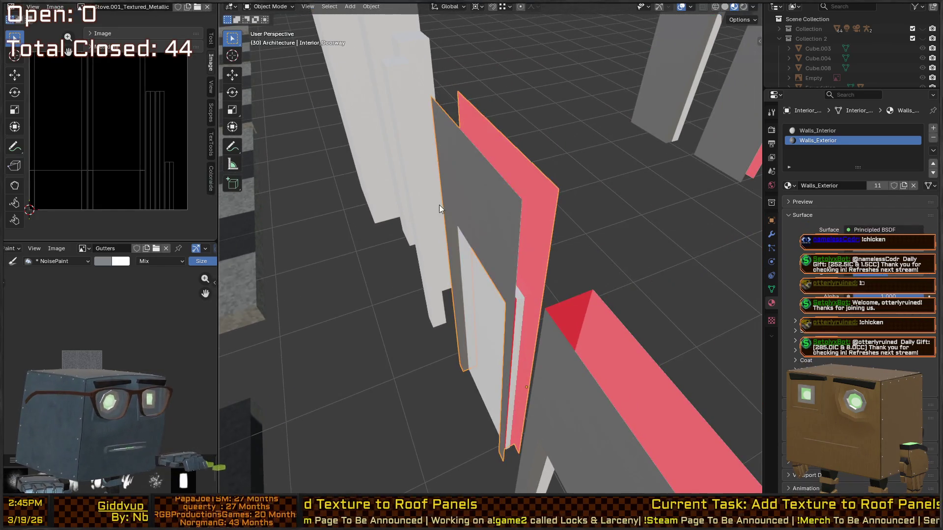
mouse_move(461, 197)
left_mouse_down()
mouse_move(435, 156)
mouse_move(408, 177)
mouse_move(390, 226)
mouse_move(427, 236)
mouse_move(431, 275)
mouse_move(471, 237)
mouse_move(548, 217)
mouse_move(552, 273)
mouse_move(521, 237)
left_mouse_up()
left_click(521, 238)
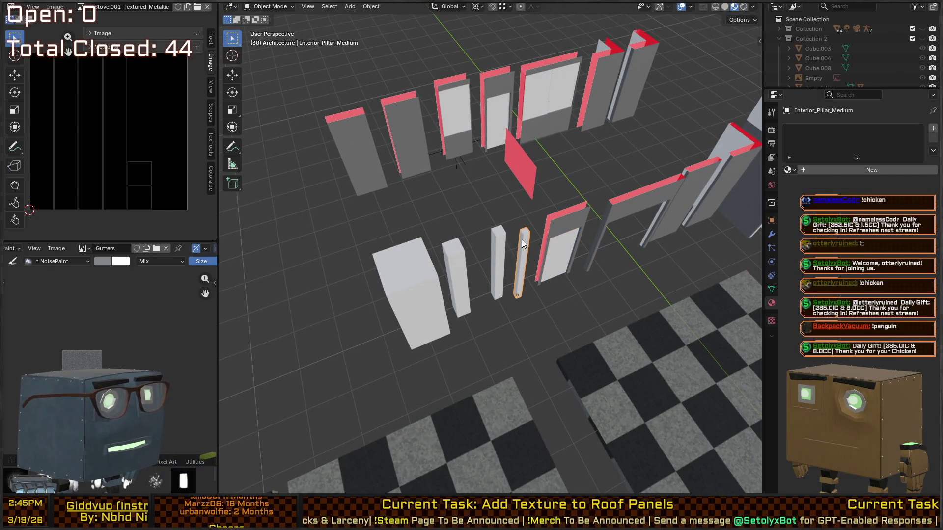
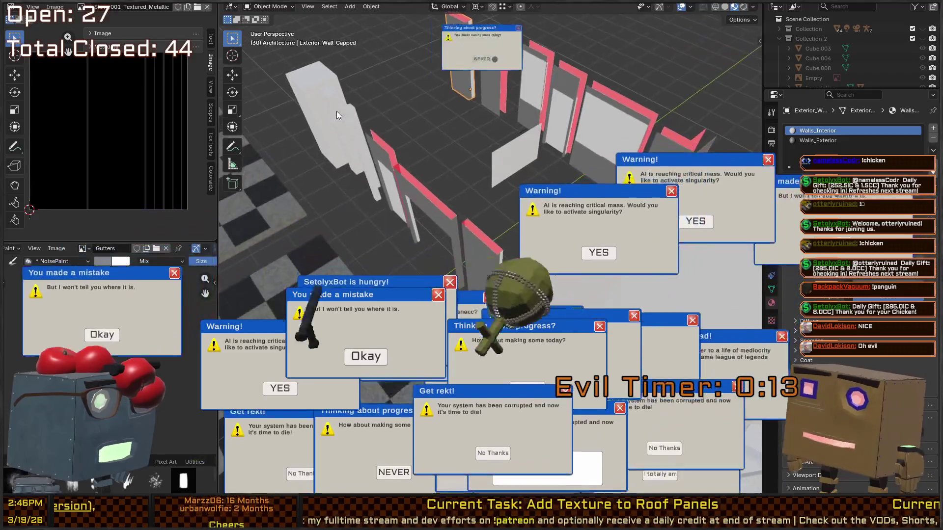
Step: Check the capped wall's name and dismiss the pop-ups covering the Blender scene
key("F2")
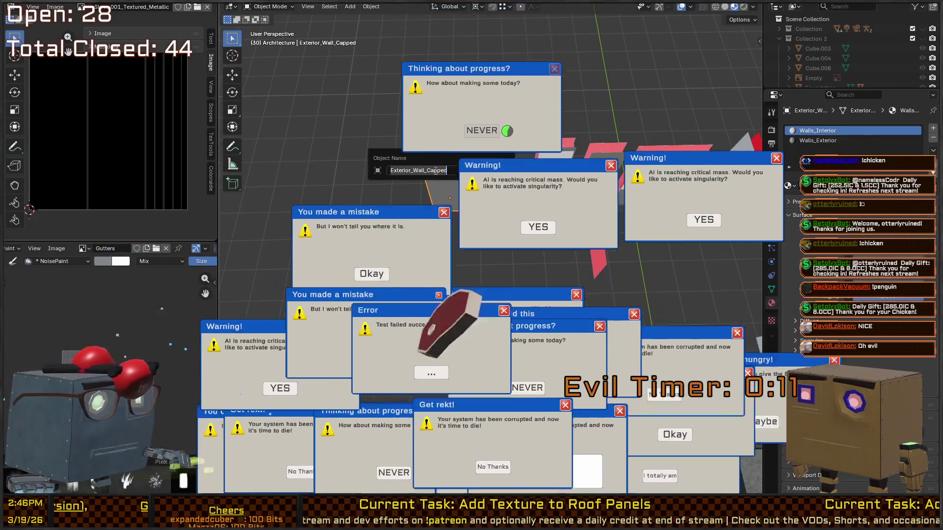
key("q")
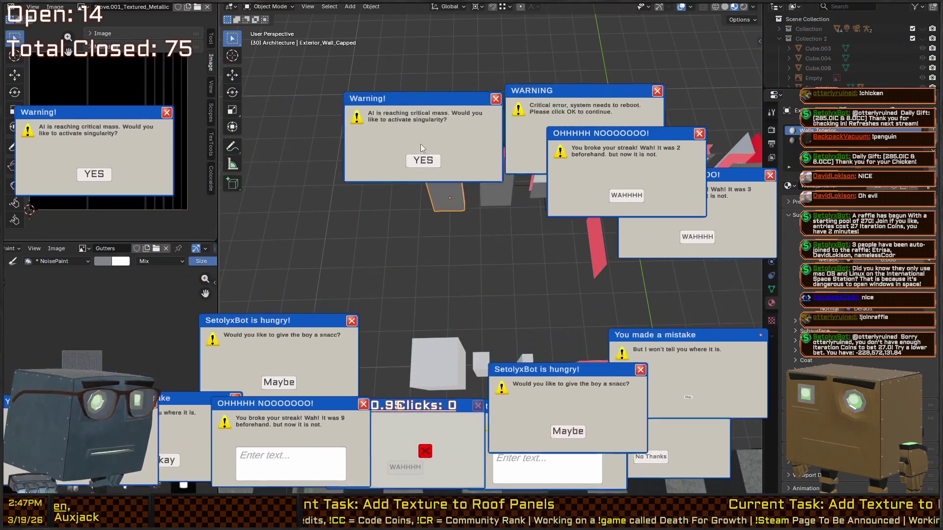
left_click(629, 194)
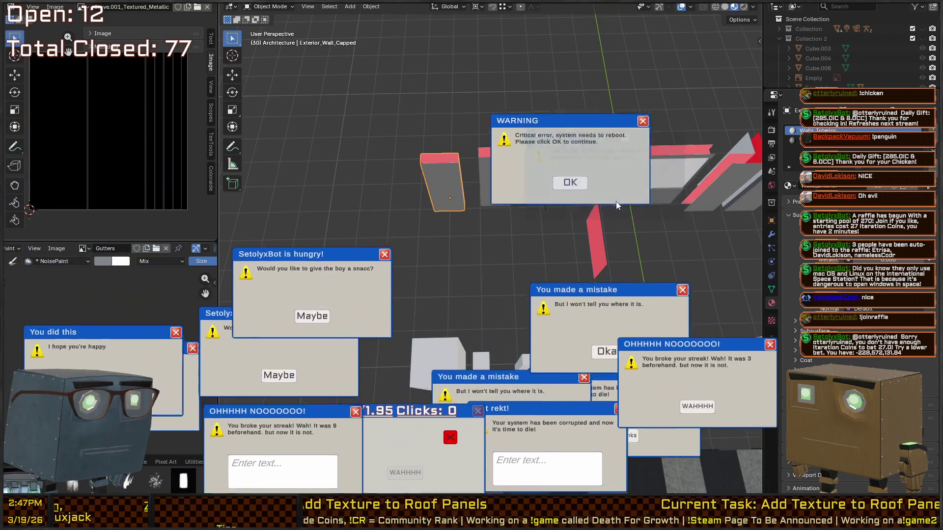
left_click(523, 130)
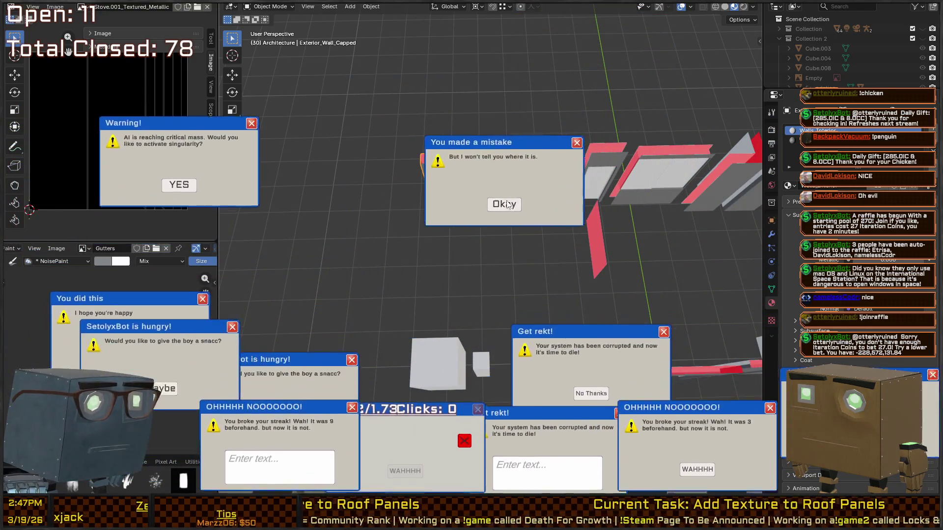
left_click(437, 206)
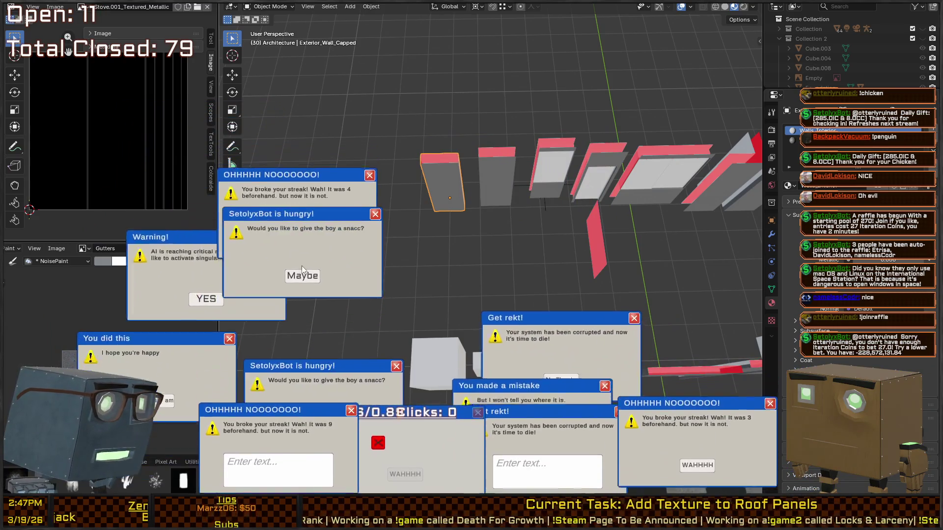
left_click(305, 285)
left_click(294, 301)
left_click(187, 362)
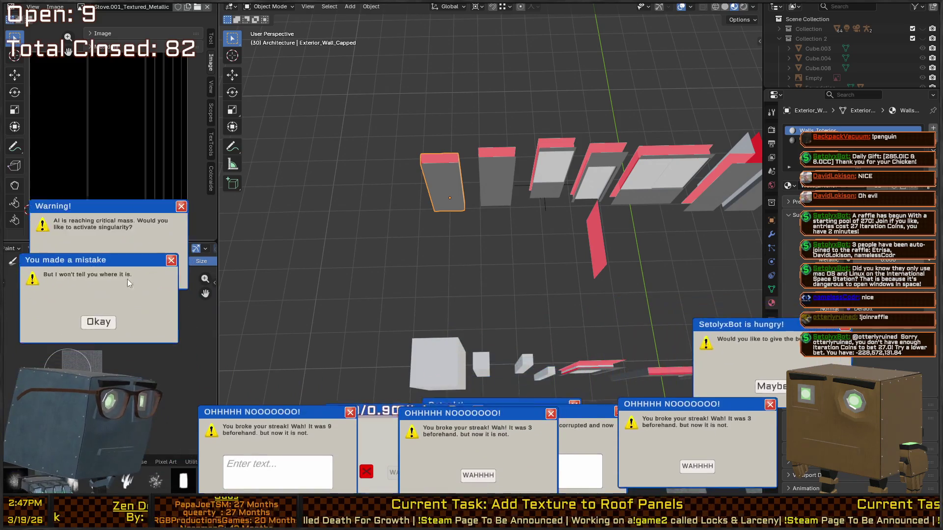
left_click(84, 292)
left_click(118, 105)
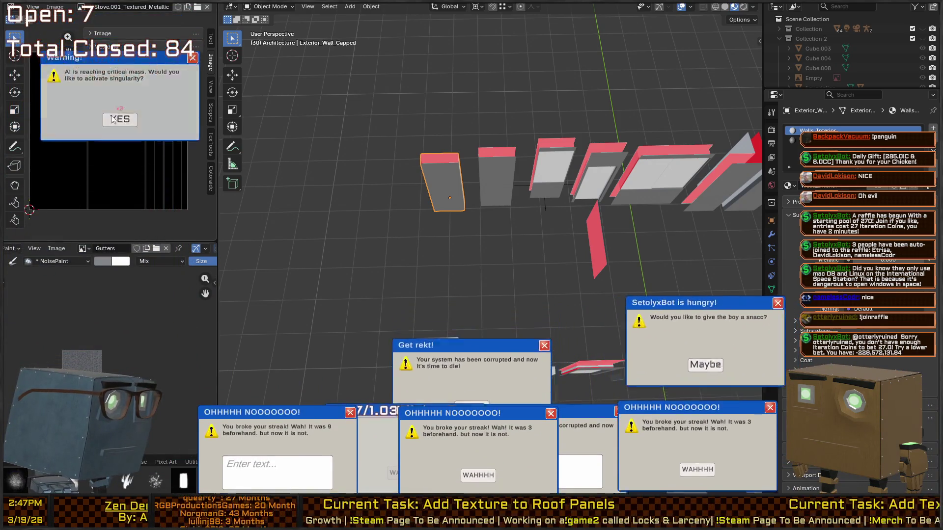
left_click(453, 464)
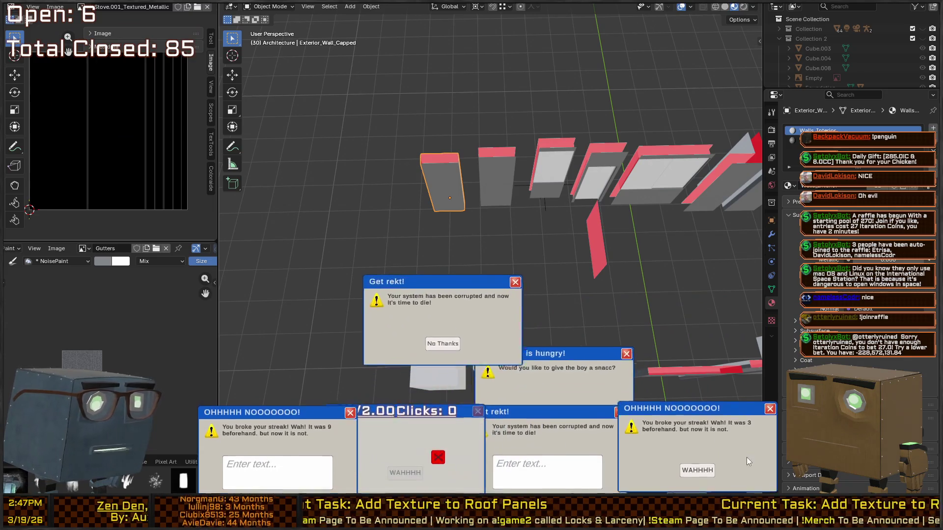
left_click(697, 470)
left_click(678, 337)
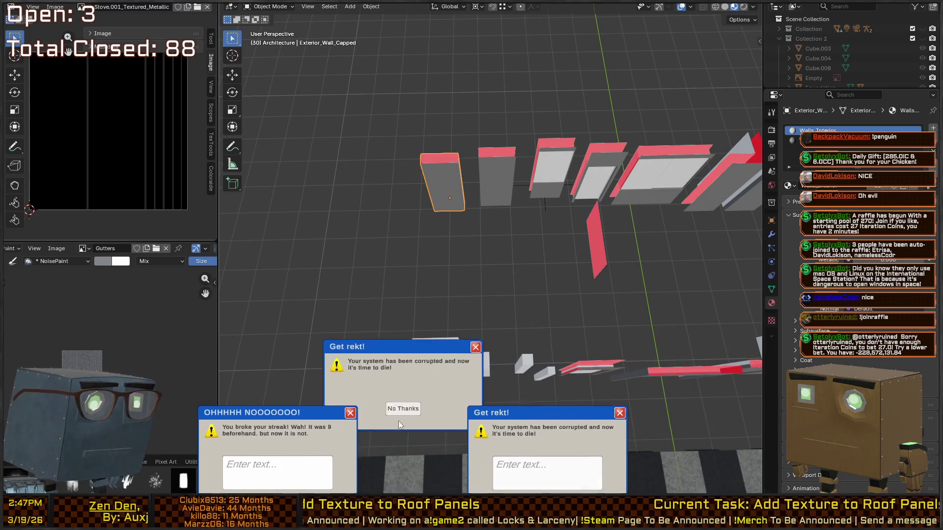
left_click(424, 347)
Step: Answer the typing-challenge pop-ups to clear them from the scene
left_click(550, 470)
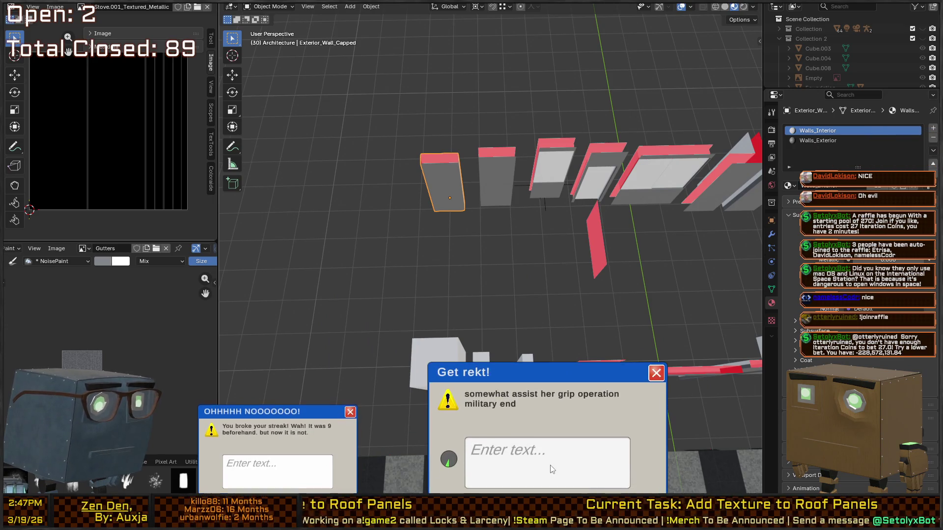
type("somewhat assist her grip op")
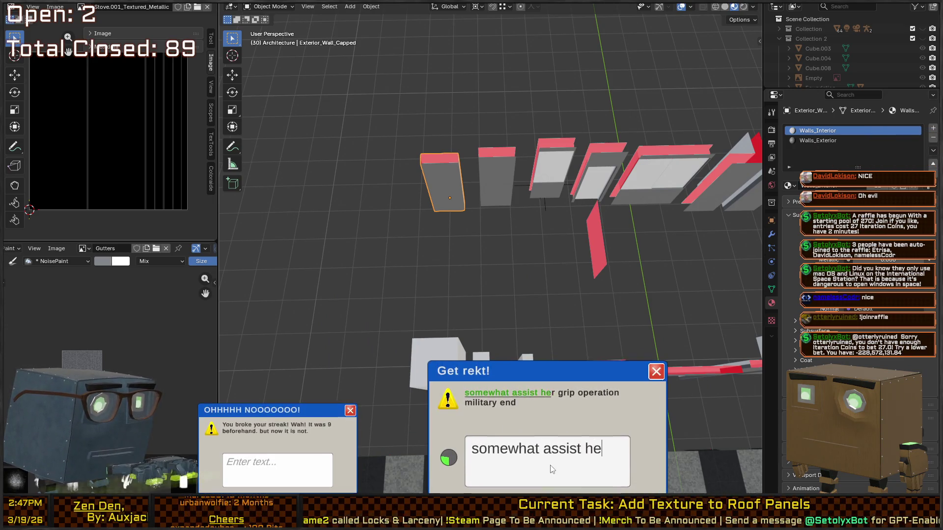
type("eration military end")
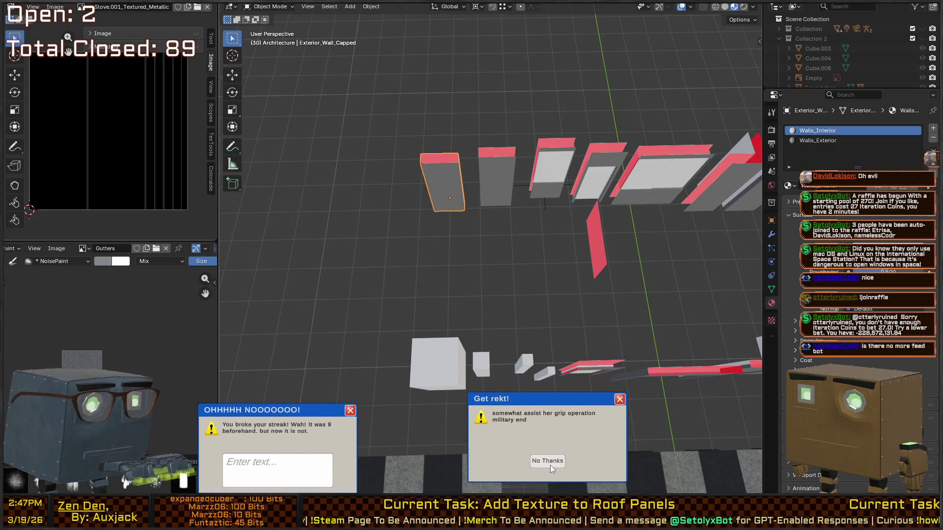
left_click(550, 465)
type("bi")
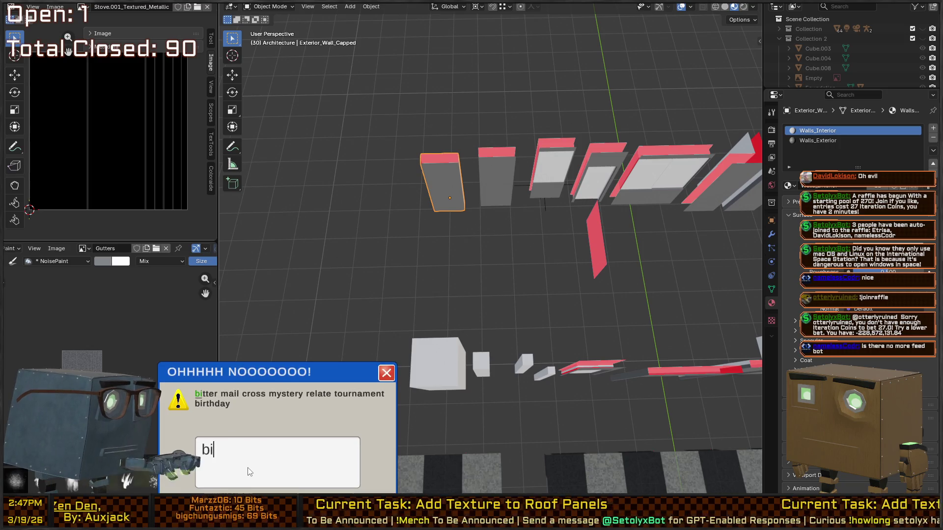
type("tter mail cross myst")
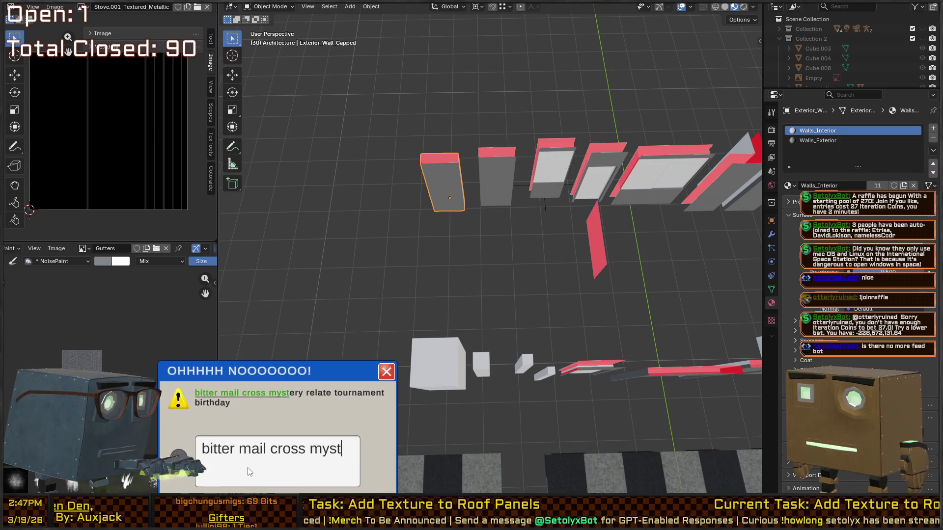
type("tournament")
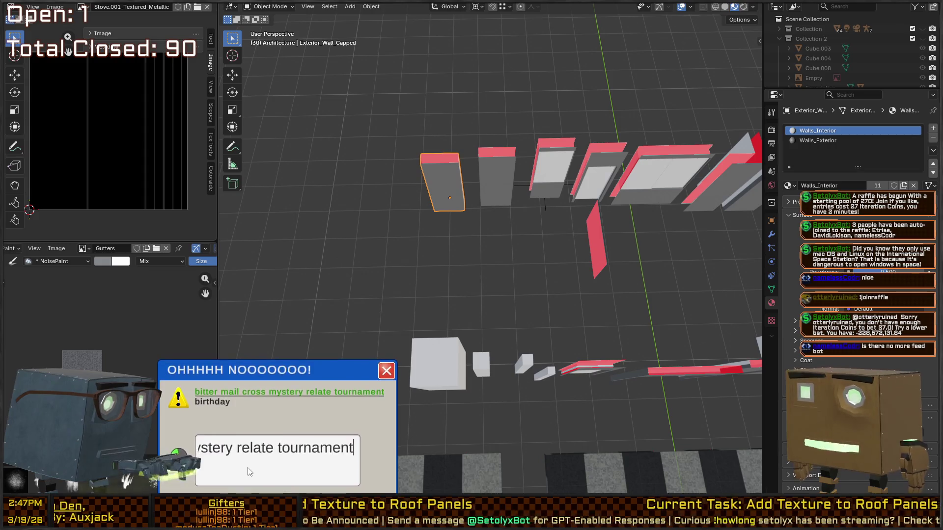
type("hday")
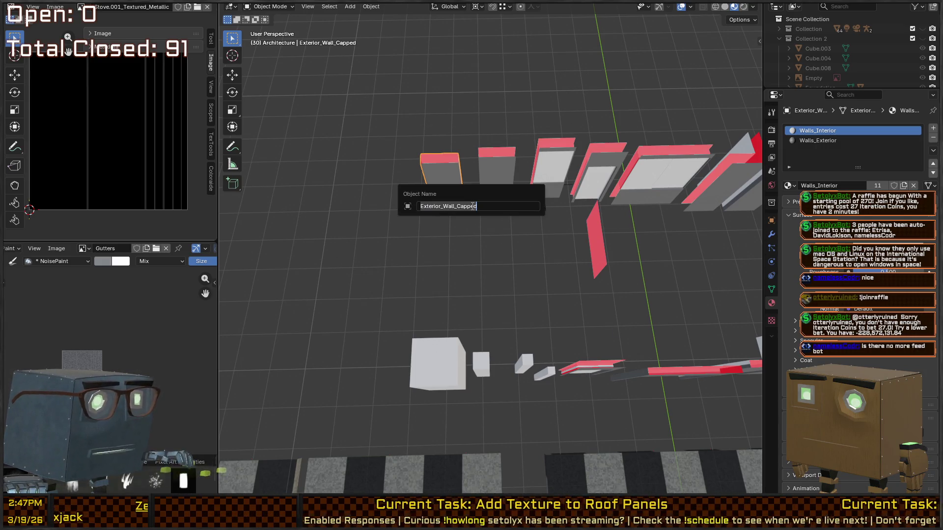
Step: Check the object names of the capped wall and the plain Exterior_Wall piece
right_click(472, 205)
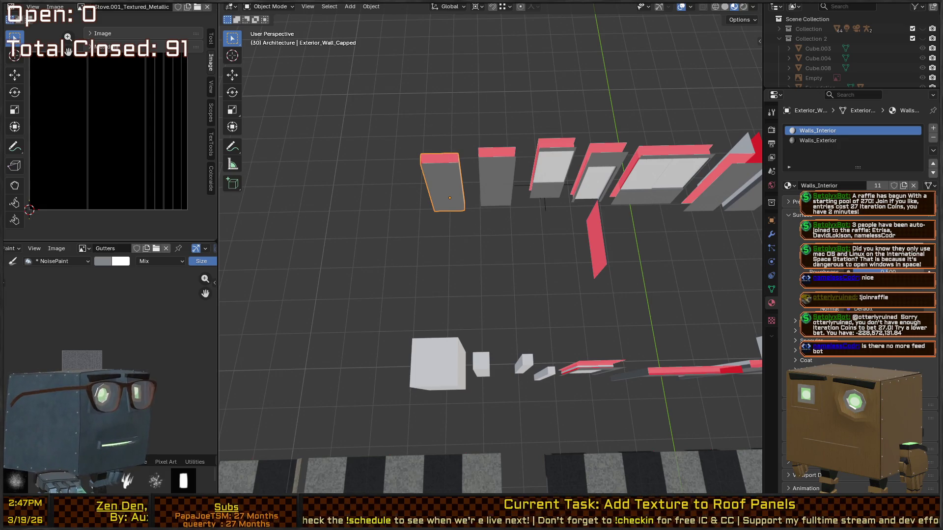
mouse_move(520, 158)
left_mouse_down()
mouse_move(512, 145)
mouse_move(521, 226)
mouse_move(521, 155)
mouse_move(481, 199)
left_mouse_up()
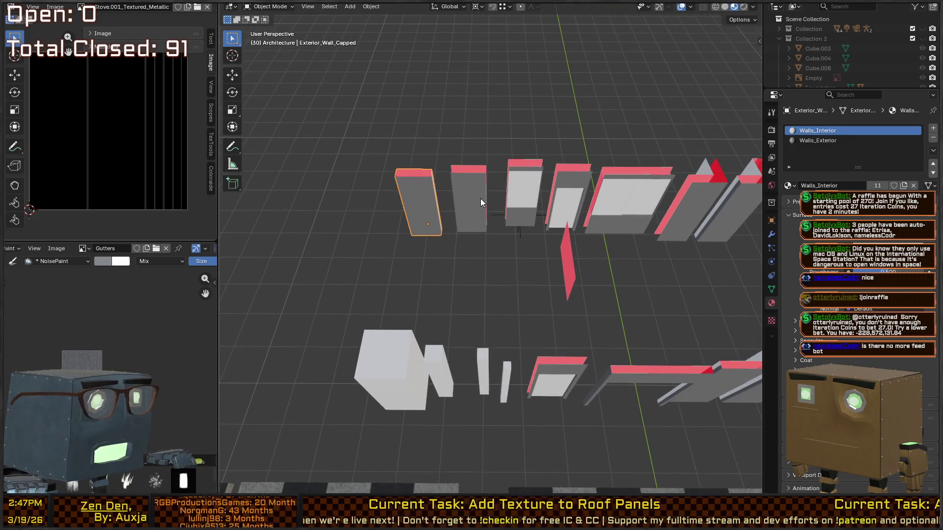
key("F2")
right_click(465, 205)
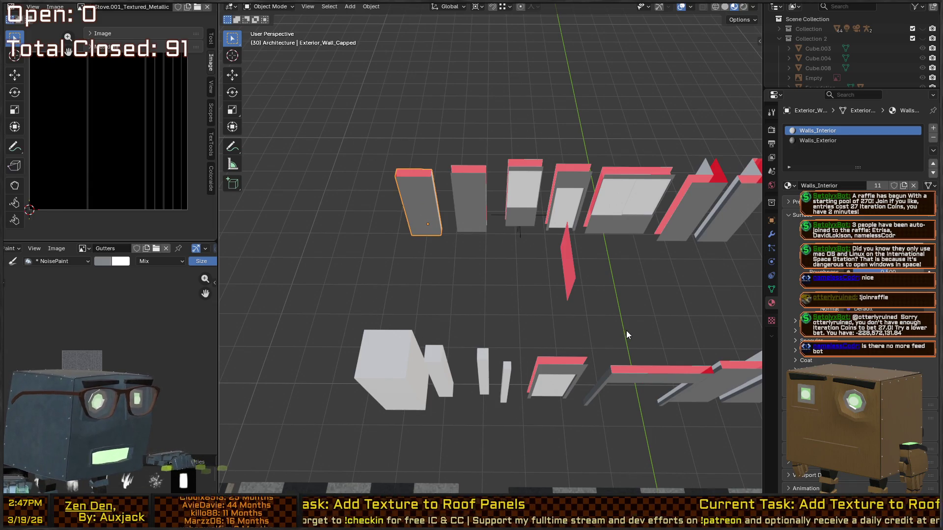
left_click(462, 205)
key("F2")
key("Escape")
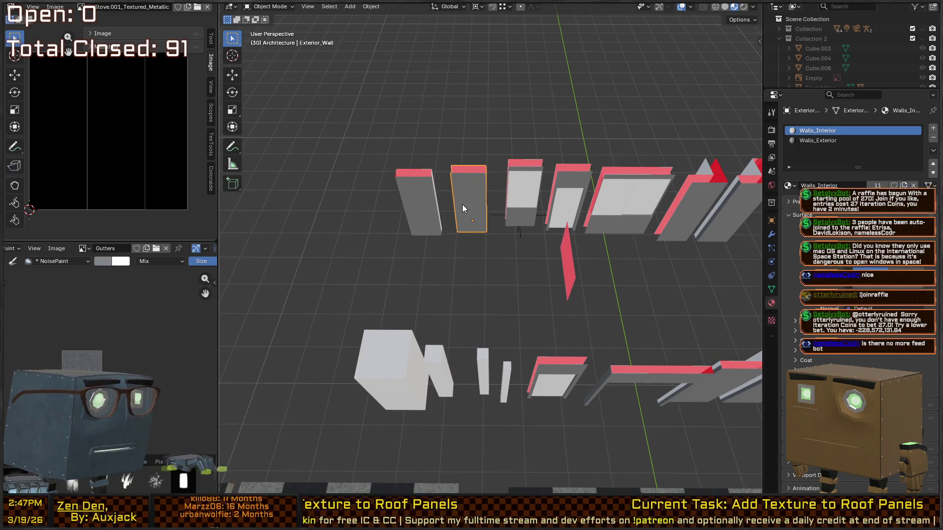
key("q")
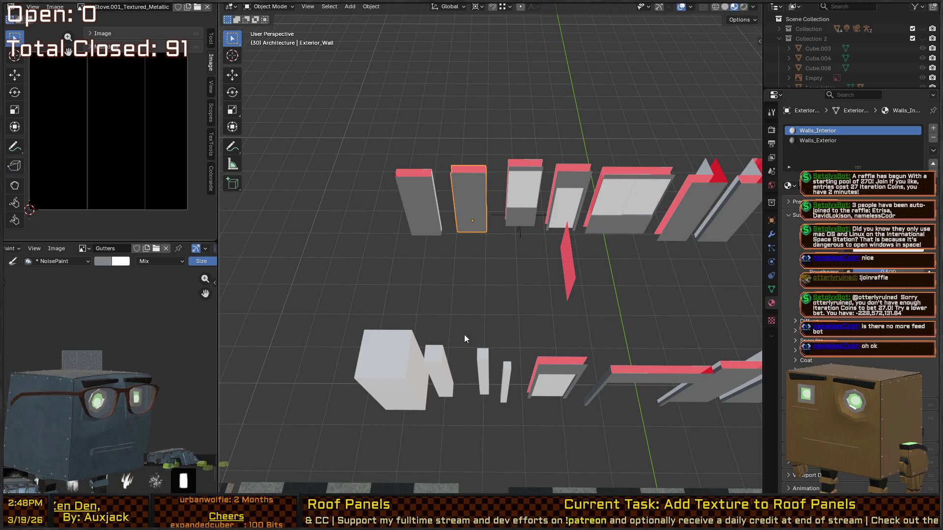
Step: Tell Exterior_Window_Single_Wall apart from its window pane Exterior_Window_Single by checking names
left_click(524, 216)
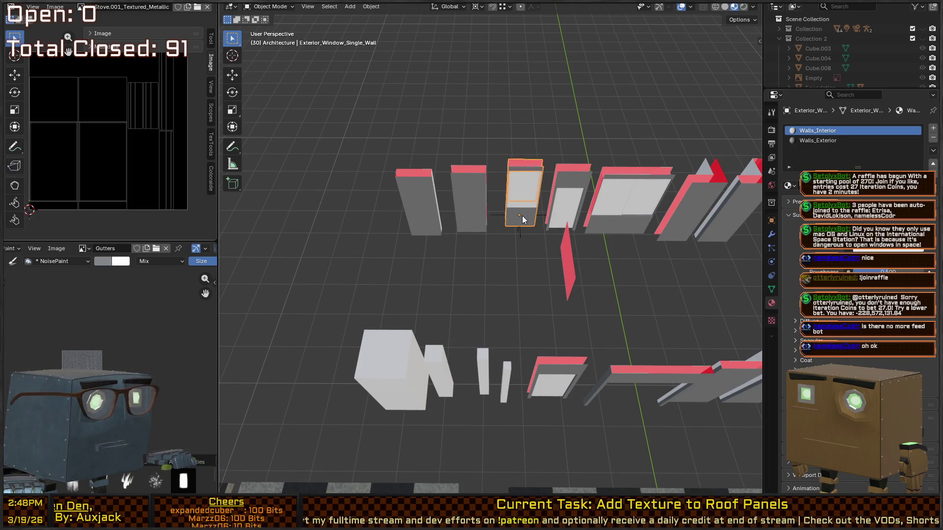
key("F2")
left_click_drag(532, 205, 500, 234)
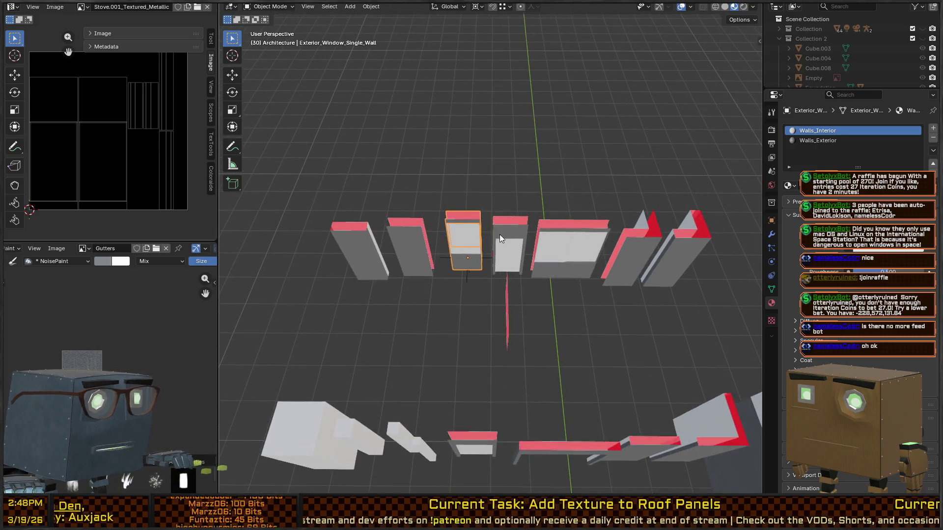
left_click(464, 241)
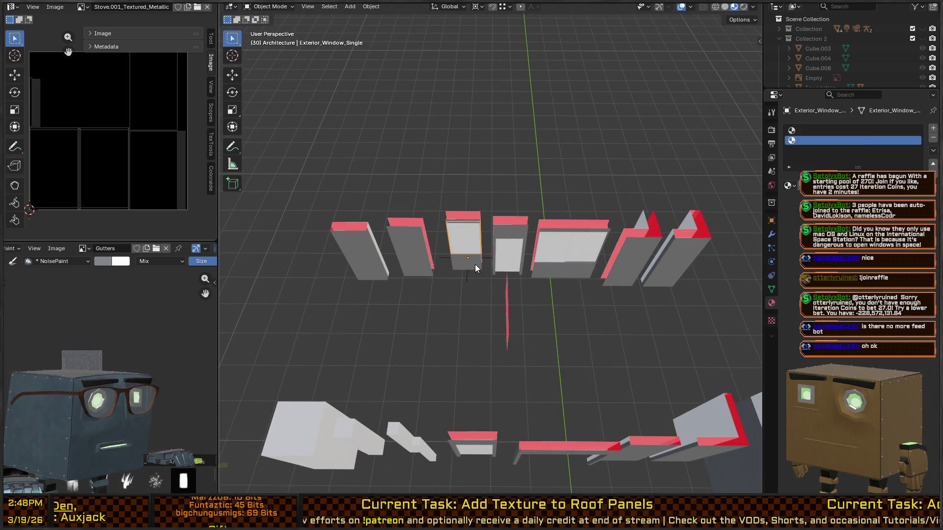
left_click(475, 264)
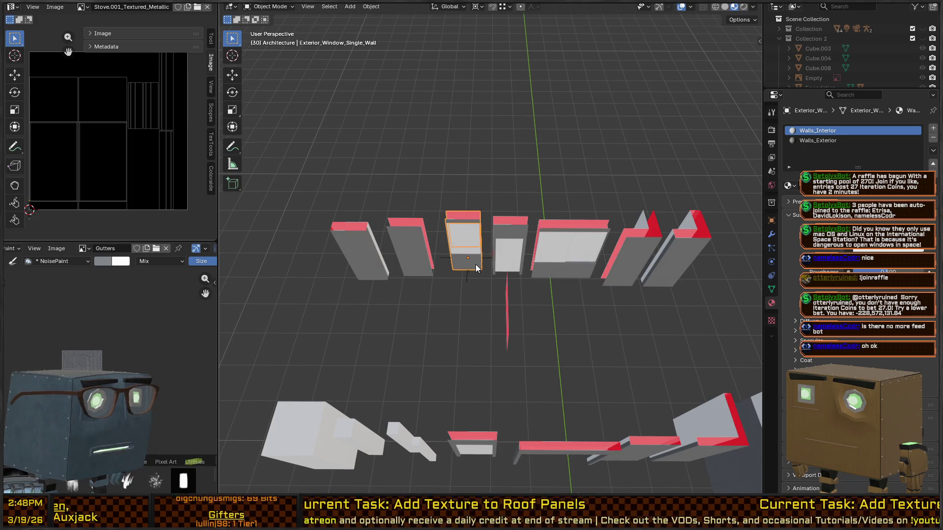
left_click(470, 243)
left_click(473, 265)
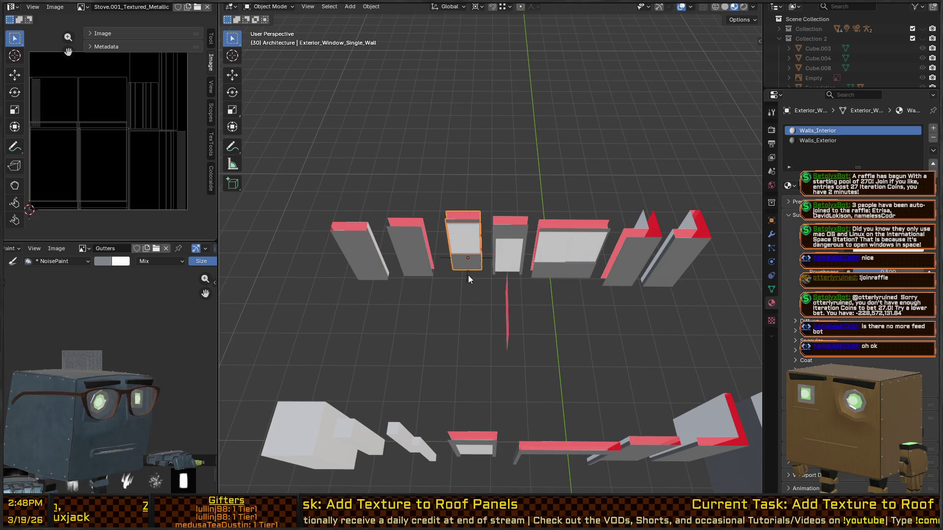
key("F2")
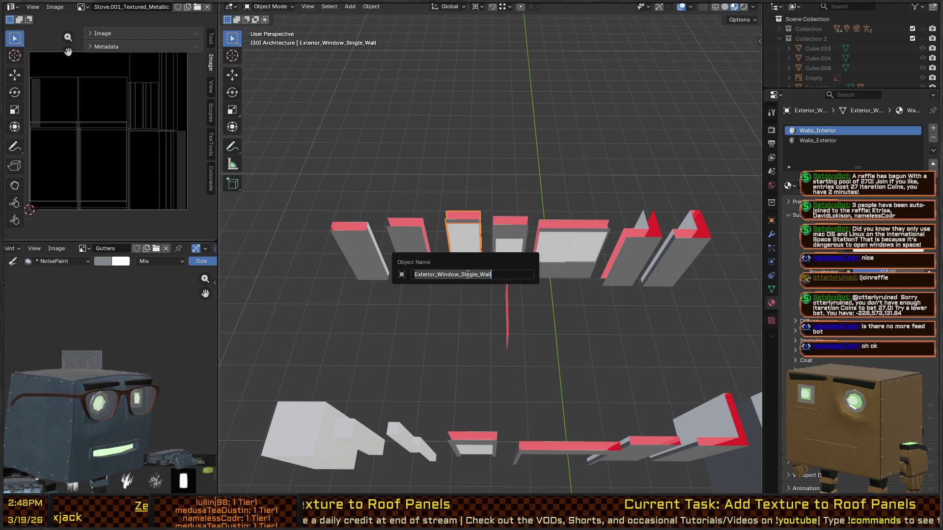
right_click(486, 282)
key("Escape")
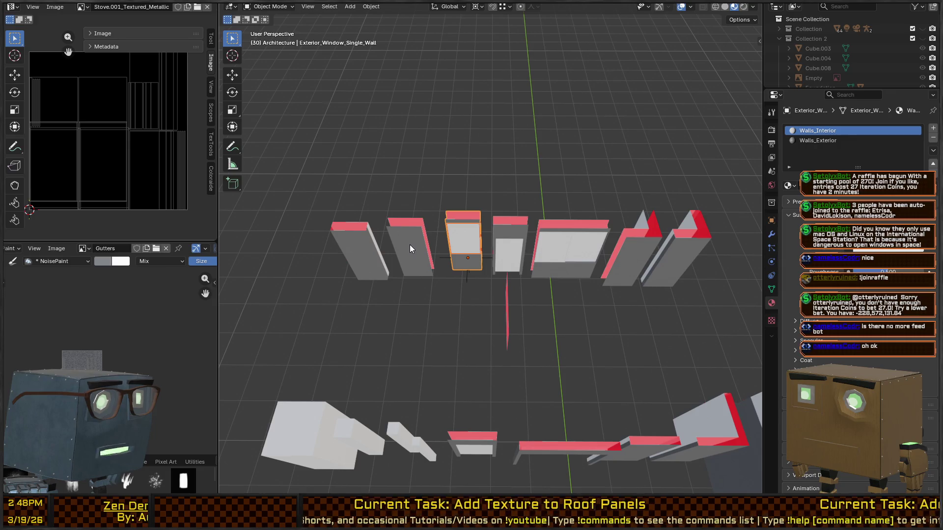
Step: Check BrokenWindowRoot's name, then select the single-window wall piece
left_click(467, 278, "shift")
right_click(466, 278)
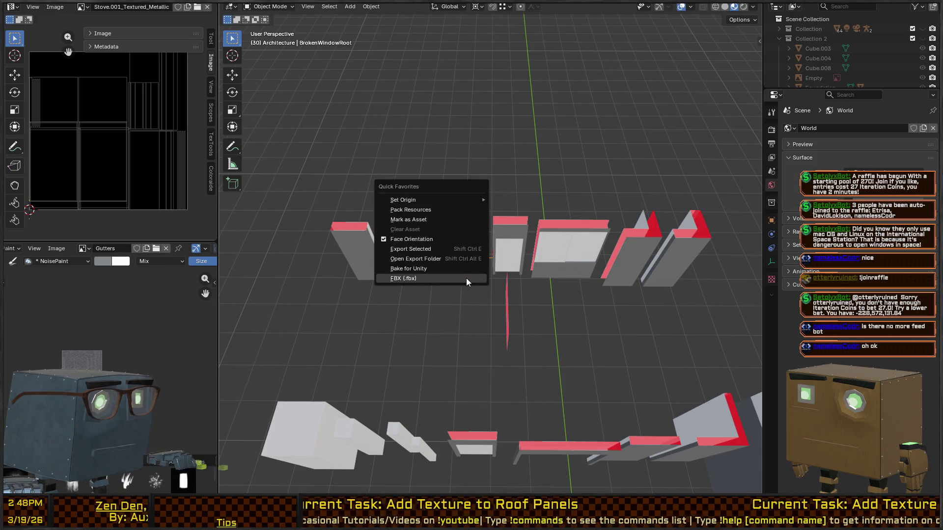
key("Escape")
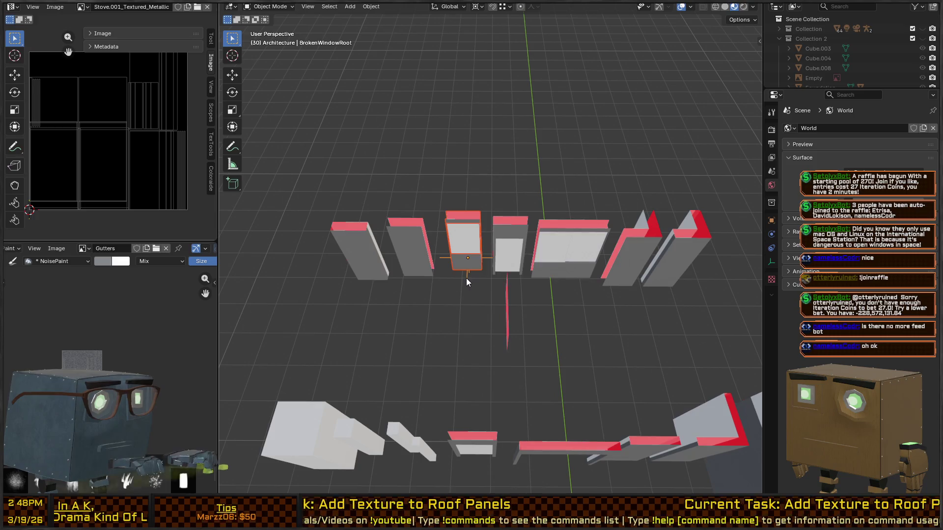
key("F2")
right_click(473, 276)
key("Escape")
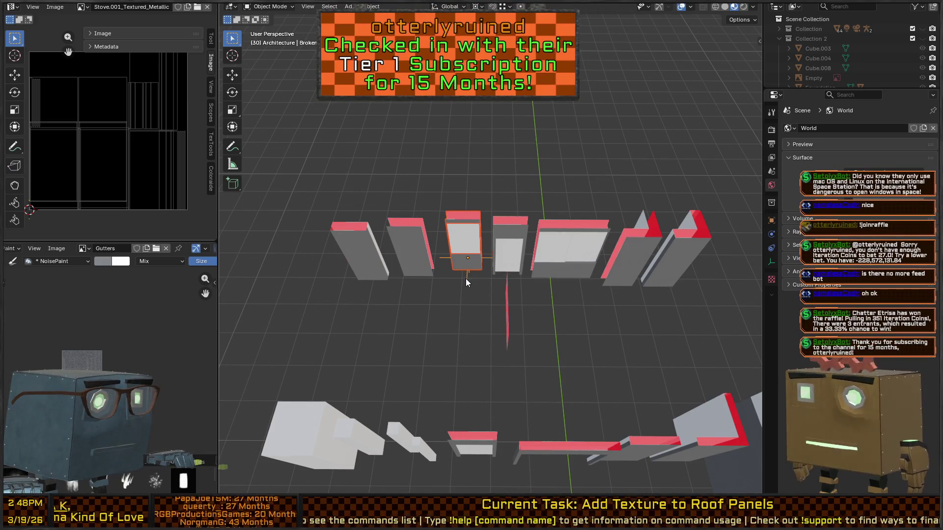
left_click(477, 264)
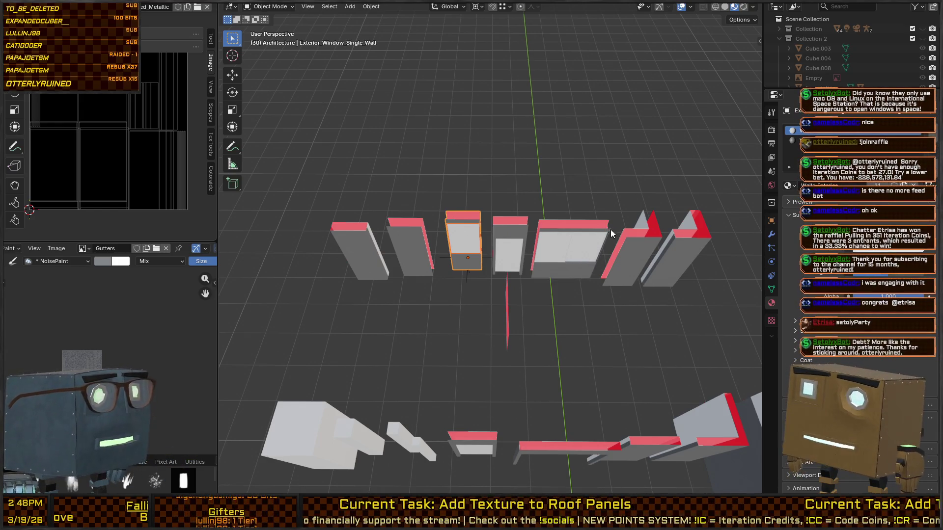
mouse_move(582, 293)
left_mouse_down()
mouse_move(558, 272)
mouse_move(568, 234)
mouse_move(601, 252)
left_mouse_up()
scroll(555, 211, "up", 5)
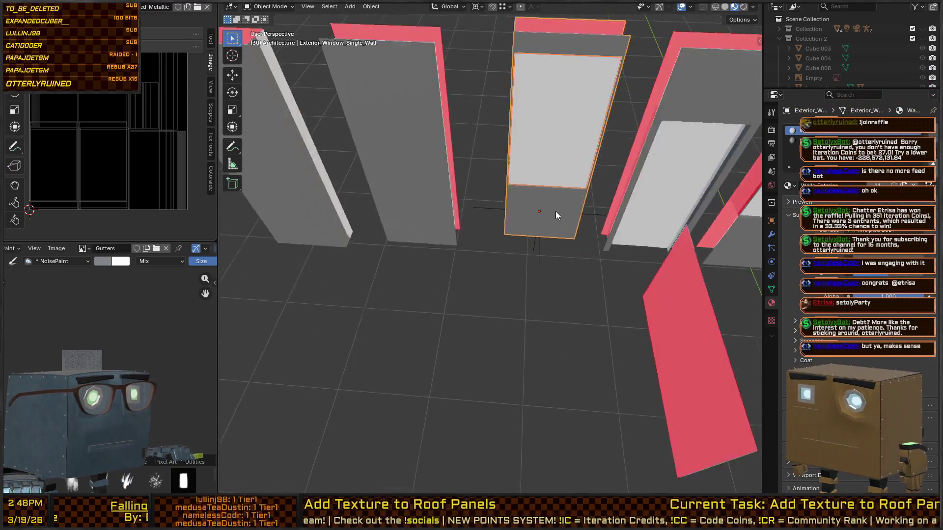
scroll(514, 247, "down", 6)
scroll(525, 279, "up", 3)
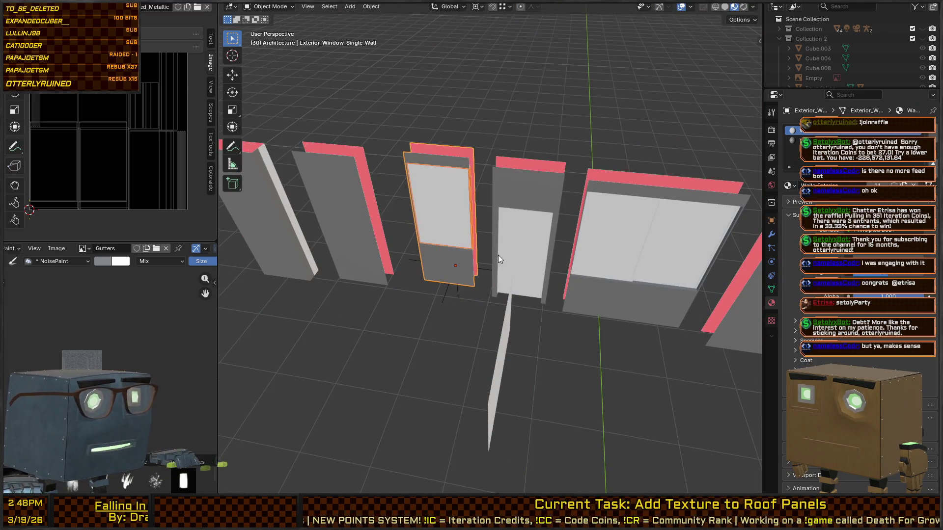
mouse_move(498, 259)
left_mouse_down()
mouse_move(500, 246)
mouse_move(540, 260)
left_mouse_up()
right_click(543, 261)
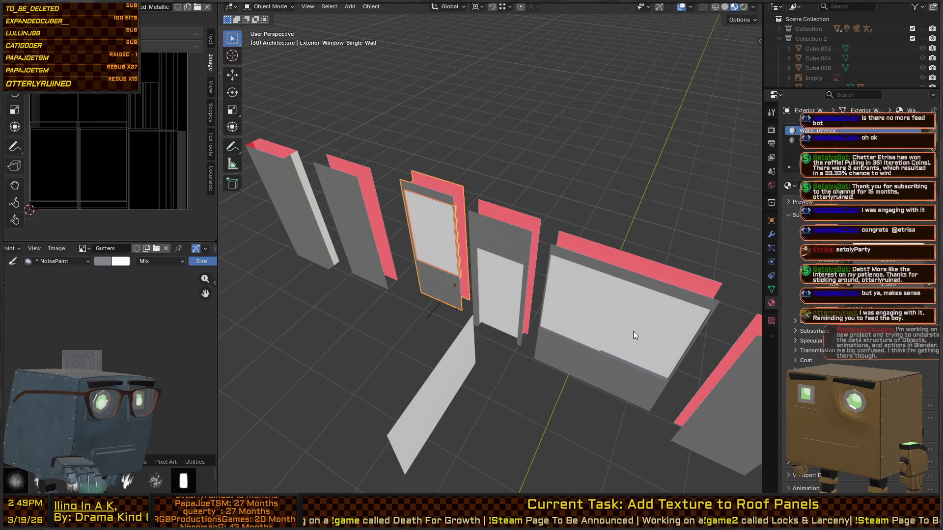
mouse_move(488, 283)
left_mouse_down()
mouse_move(511, 294)
mouse_move(471, 273)
left_mouse_up()
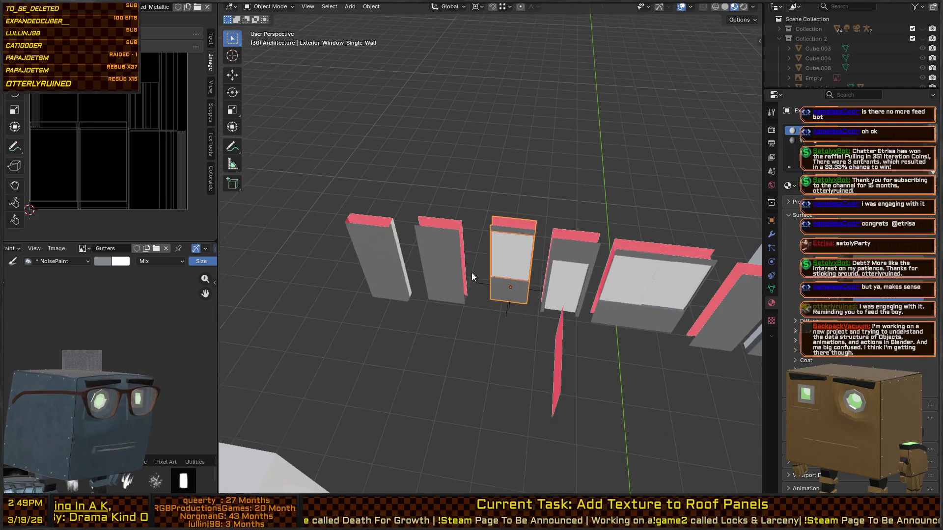
left_click(433, 264)
key("F2")
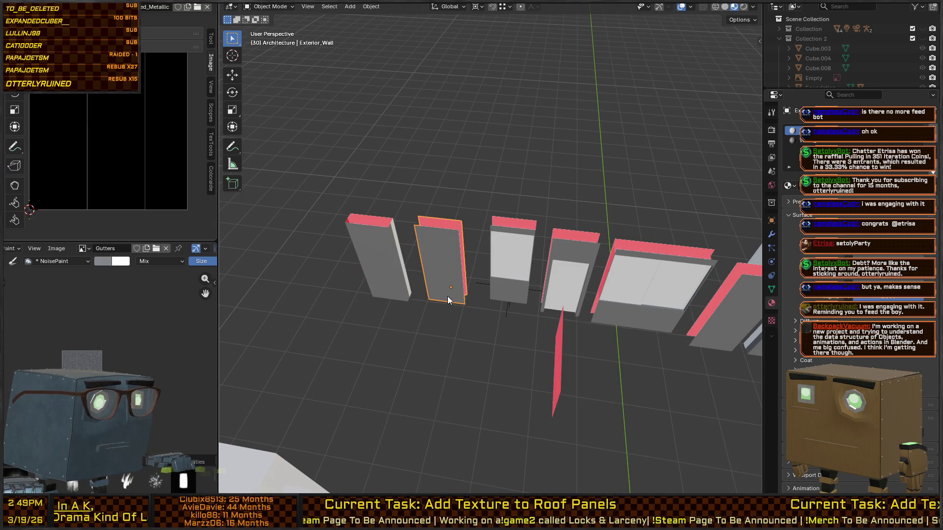
left_click(392, 270)
key("F2")
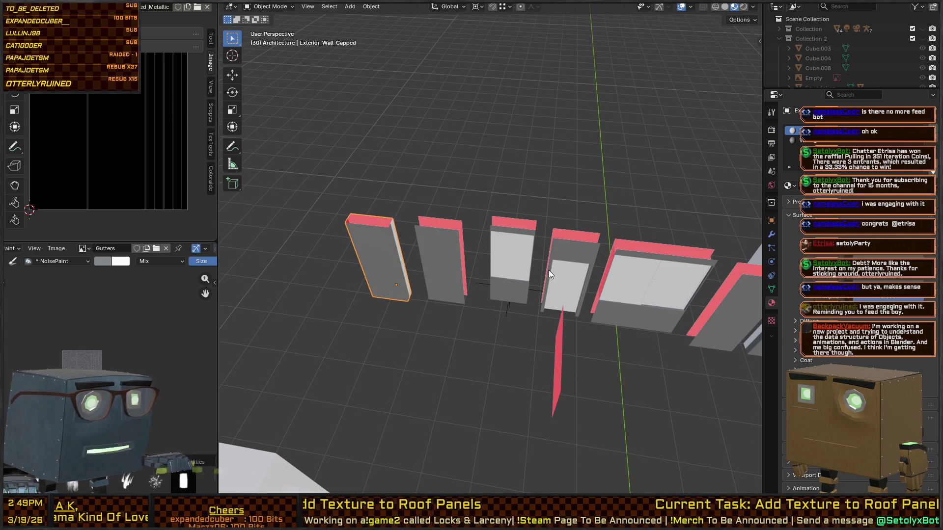
left_click(569, 258)
key("F2")
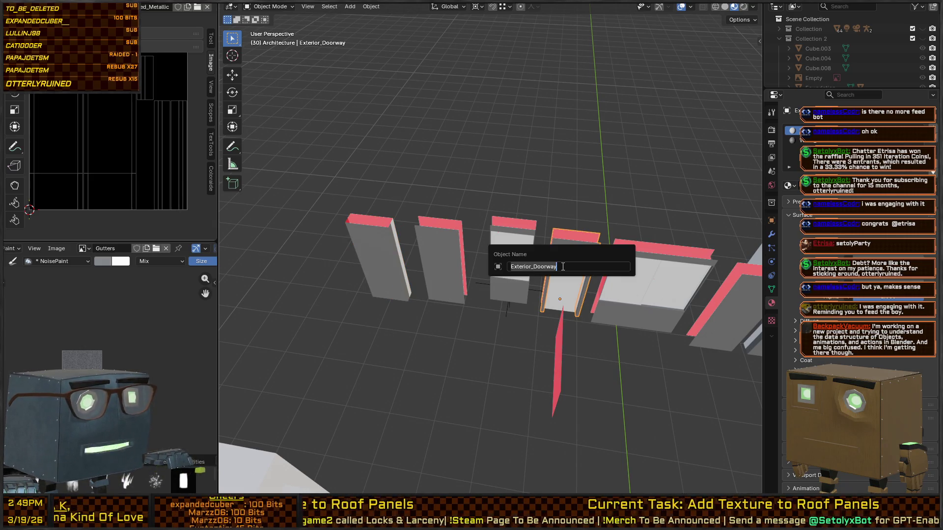
left_click_drag(604, 285, 476, 258)
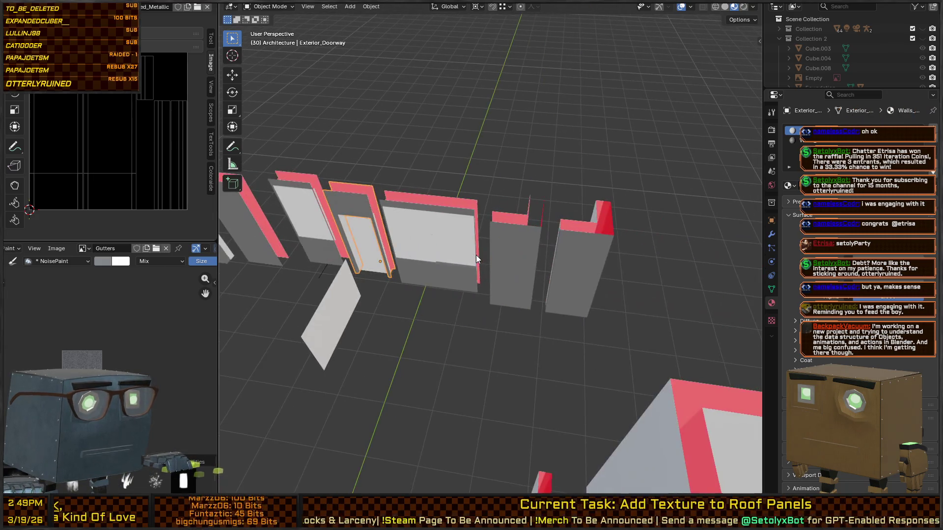
right_click(419, 249)
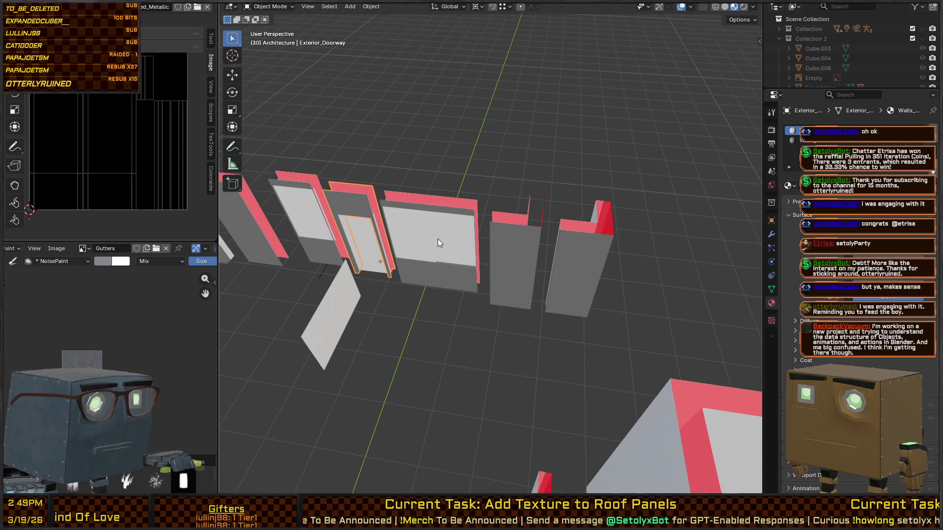
left_click(441, 285)
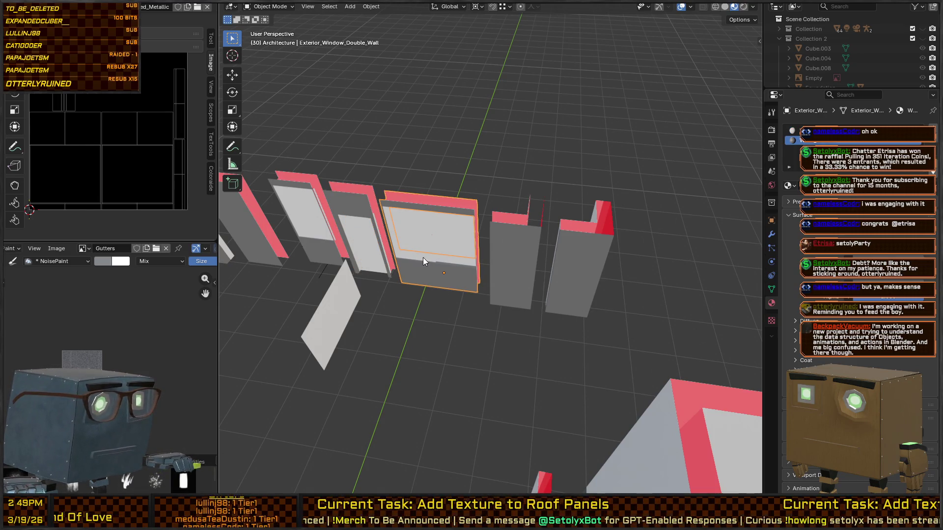
left_click(423, 257)
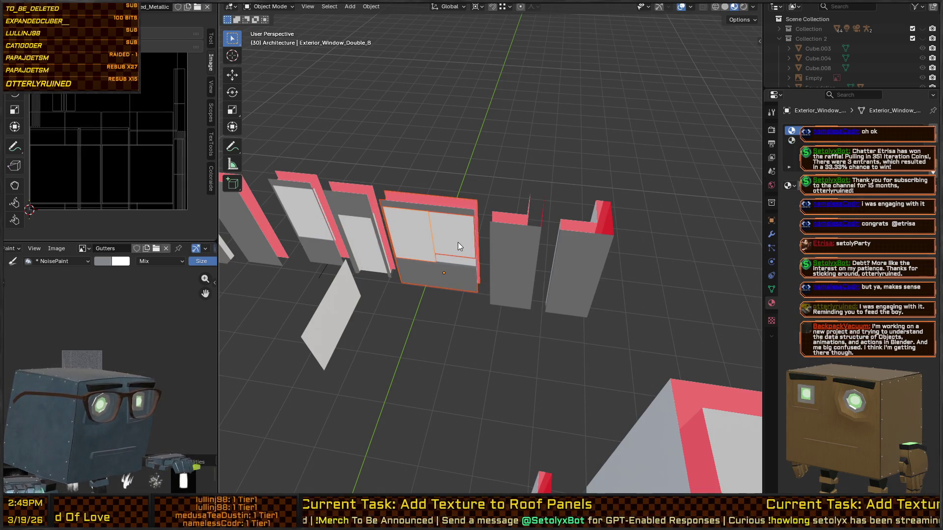
left_click(452, 282)
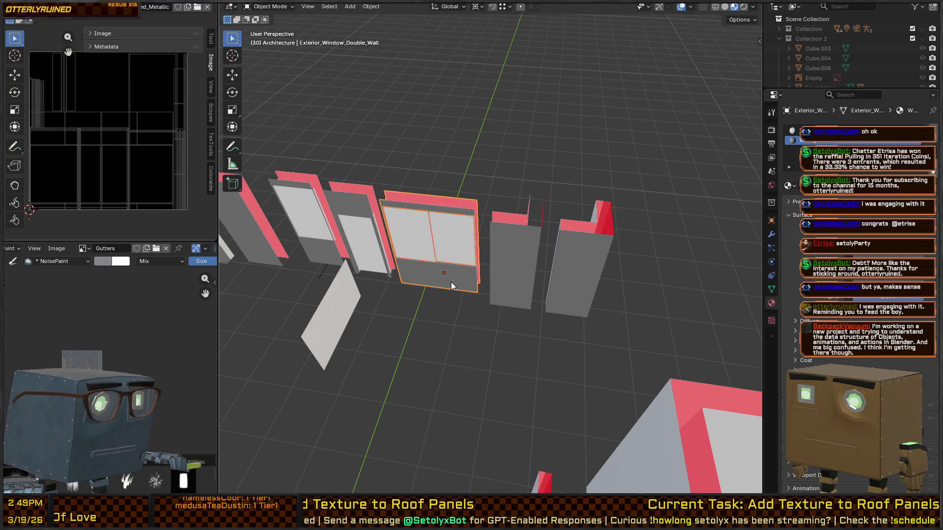
right_click(450, 282)
left_click(383, 233)
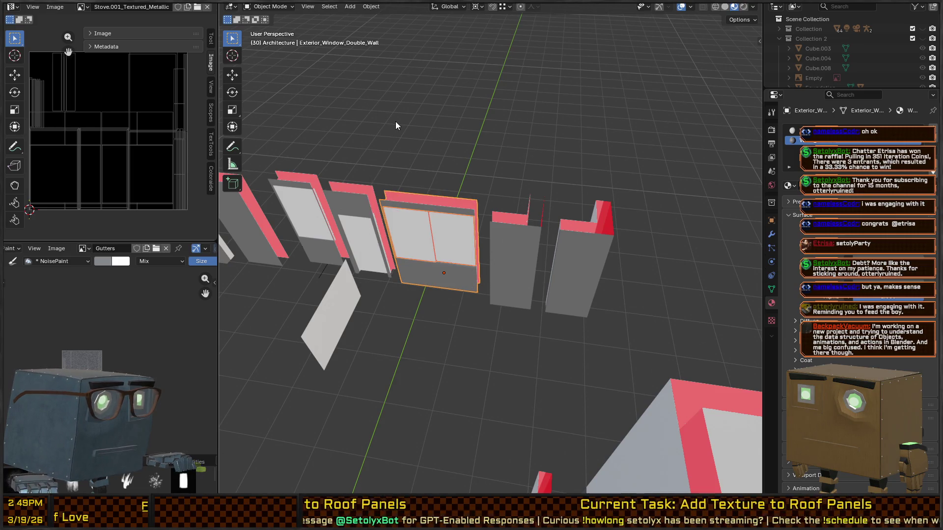
key("F2")
key("Escape")
right_click(473, 311)
key("Escape")
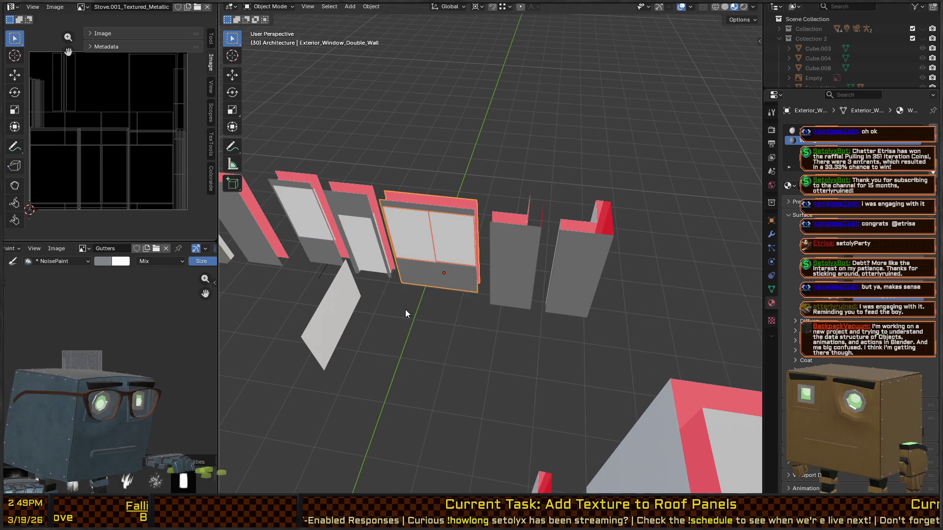
left_click(489, 276)
key("F2")
key("Escape")
right_click(498, 275)
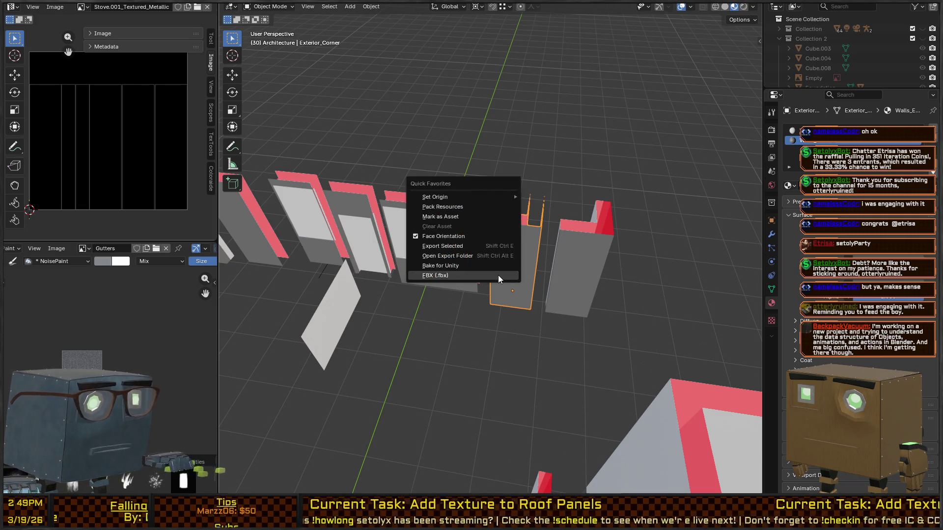
left_click(581, 290)
key("F2")
key("Escape")
right_click(580, 288)
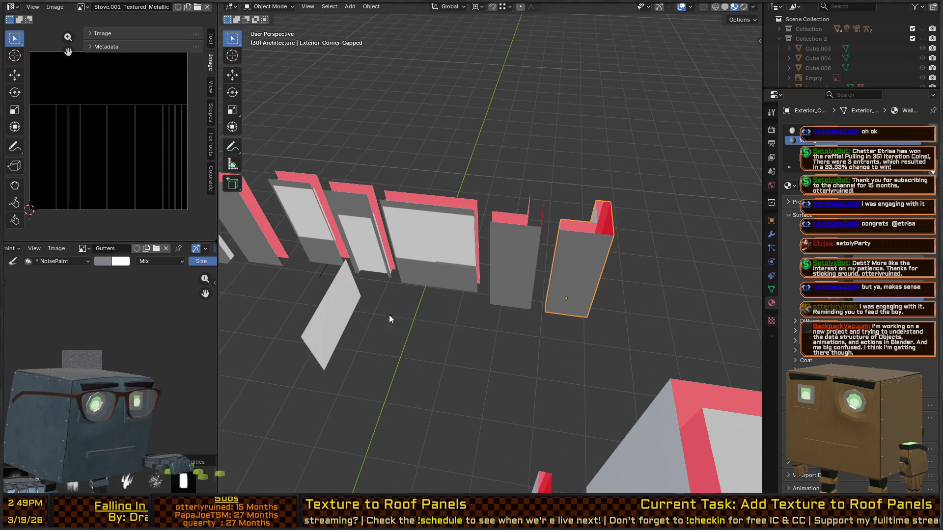
scroll(633, 332, "down", 2)
mouse_move(632, 331)
left_mouse_down()
mouse_move(493, 290)
mouse_move(552, 391)
left_mouse_up()
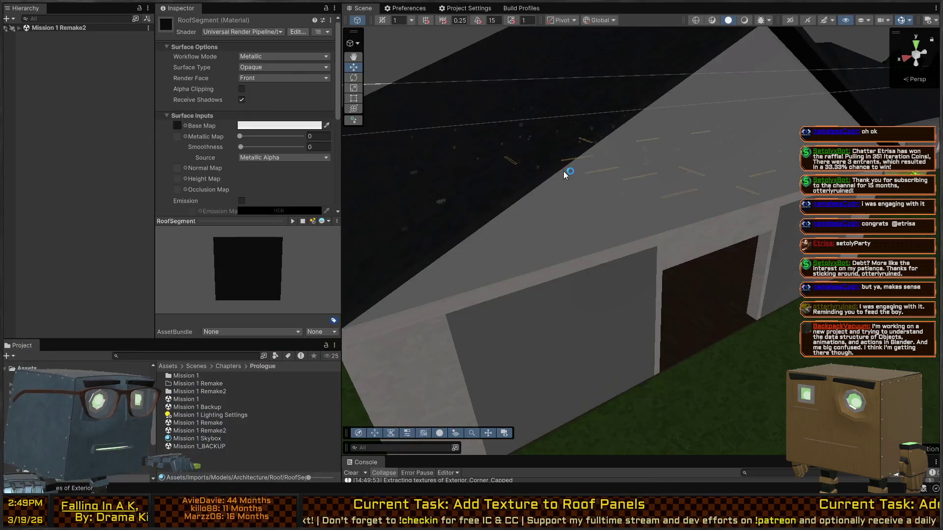
Step: Orbit and fly the Scene camera around the house to inspect the reimported walls
mouse_move(566, 173)
left_mouse_down()
mouse_move(649, 183)
mouse_move(486, 152)
mouse_move(308, 152)
mouse_move(288, 166)
left_mouse_up()
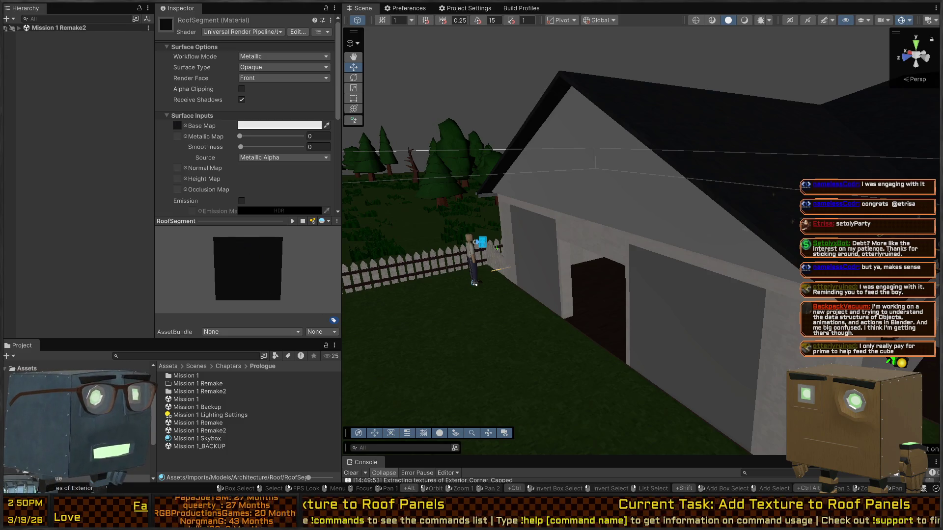
mouse_move(497, 247)
left_mouse_down()
mouse_move(757, 267)
mouse_move(717, 273)
mouse_move(735, 276)
mouse_move(682, 305)
mouse_move(714, 279)
left_mouse_up()
Step: Select the Exterior_Corner (1) wall piece and check which parts its material slots cover
left_click(706, 295)
left_click(682, 304)
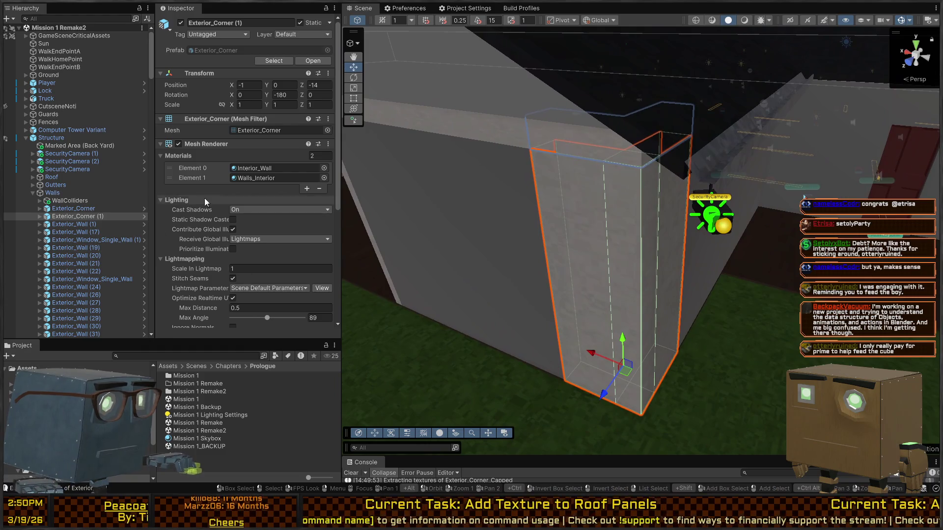
left_click(266, 177)
left_click(275, 168)
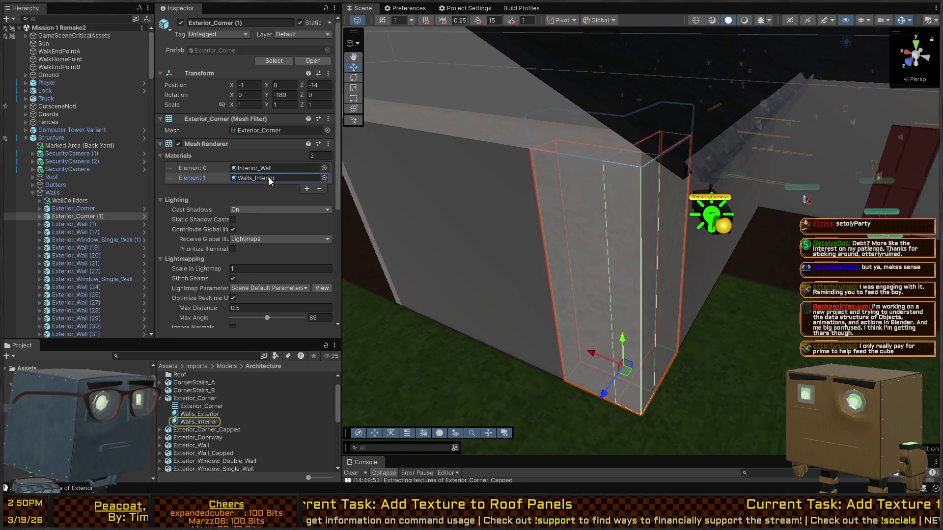
mouse_move(717, 231)
left_mouse_down()
mouse_move(709, 228)
mouse_move(826, 205)
mouse_move(544, 184)
mouse_move(319, 192)
mouse_move(633, 210)
left_mouse_up()
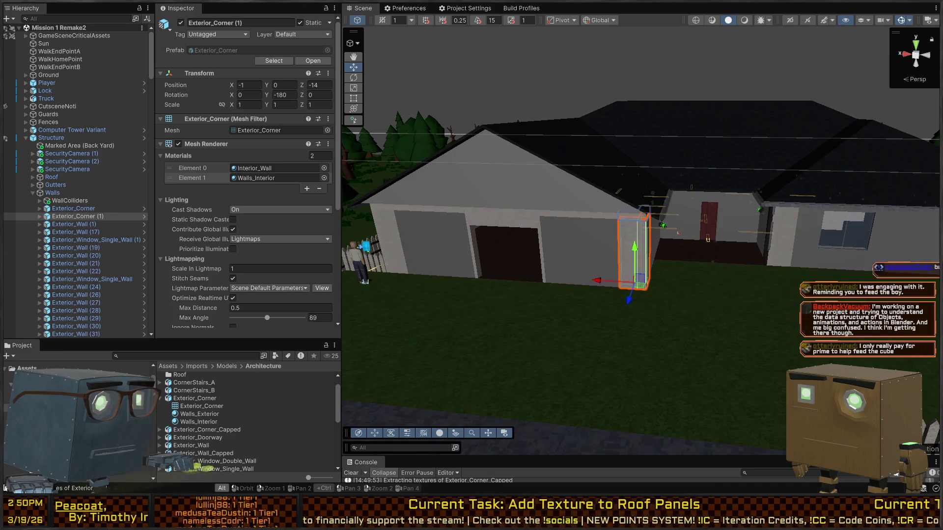
left_click(623, 246)
left_click(624, 249)
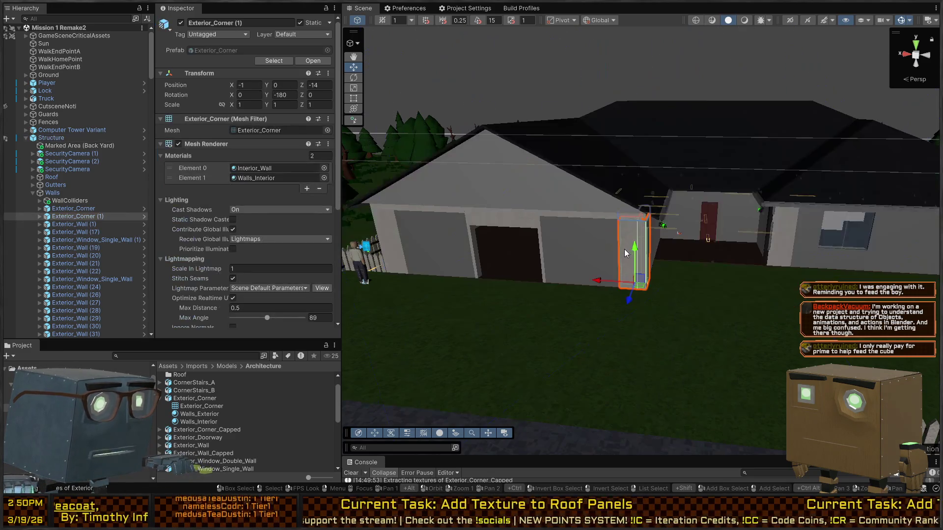
Step: Revert the second material slot to Walls_Interior after mistakenly dropping Interior_Wall there
left_click(275, 169)
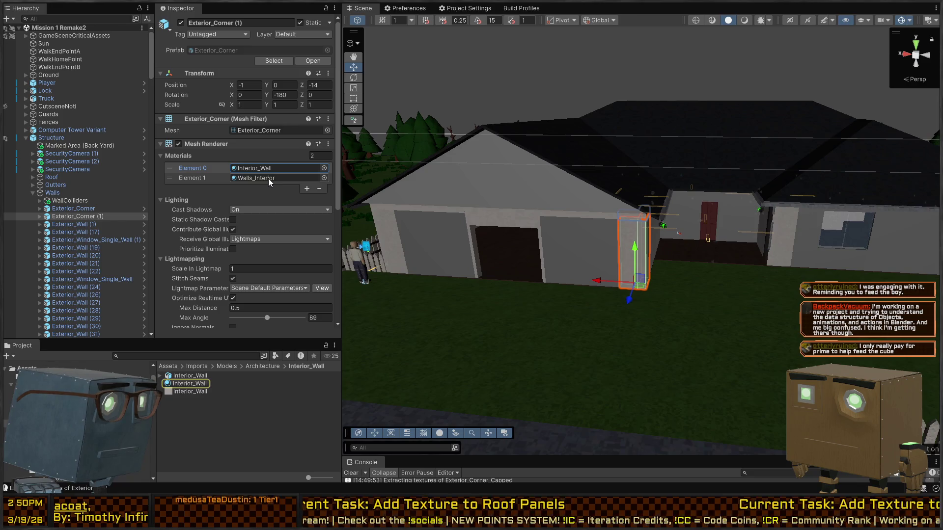
left_click(266, 178)
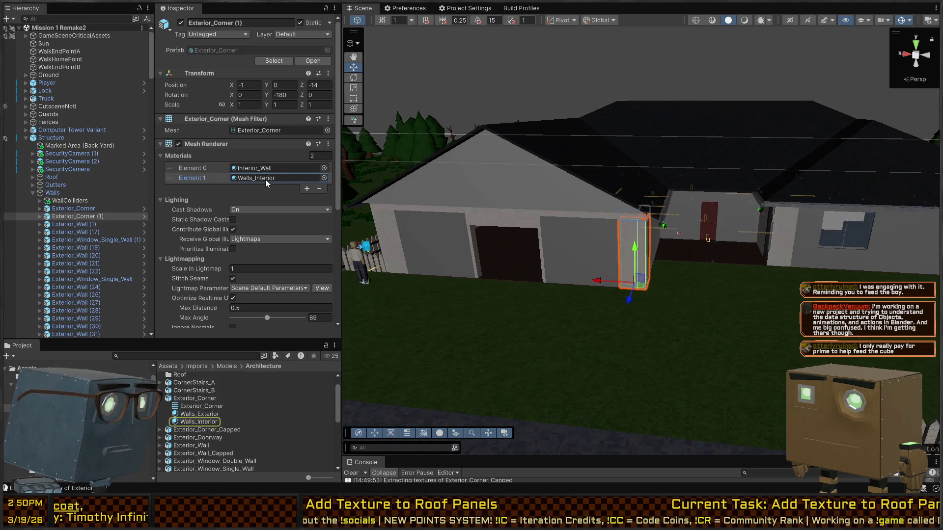
left_click(275, 168)
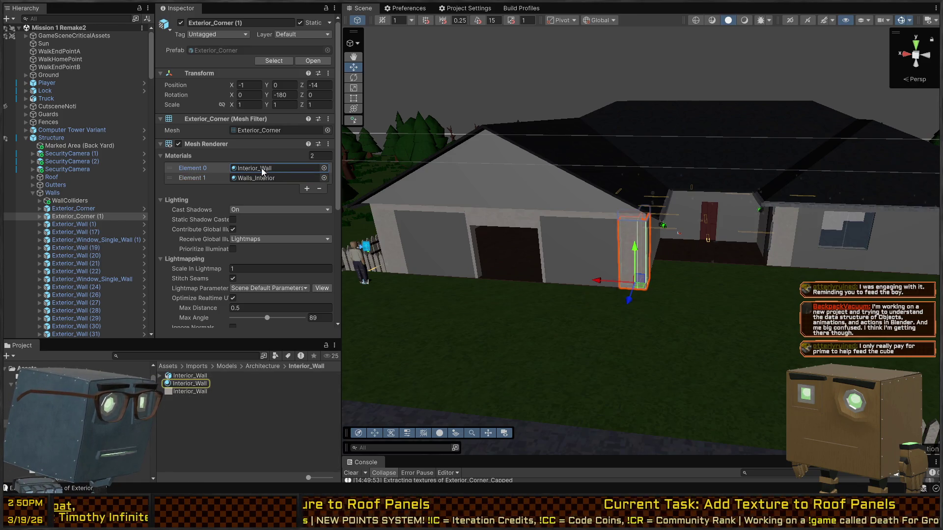
left_click(245, 179)
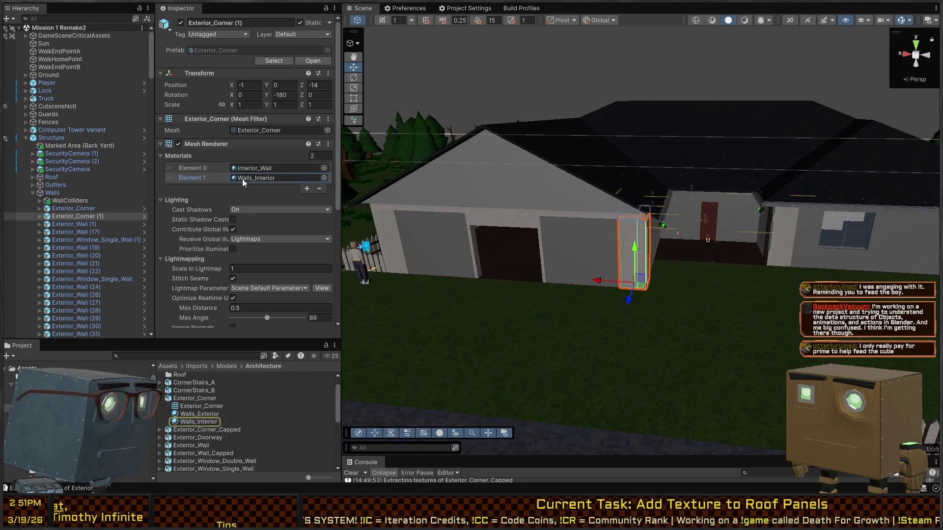
left_click(246, 169)
left_click(187, 384)
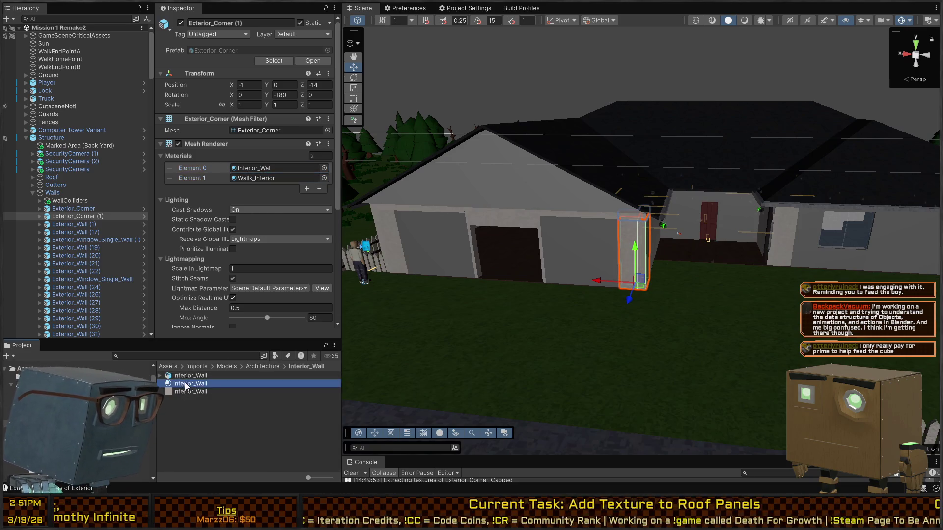
left_click_drag(186, 386, 271, 181)
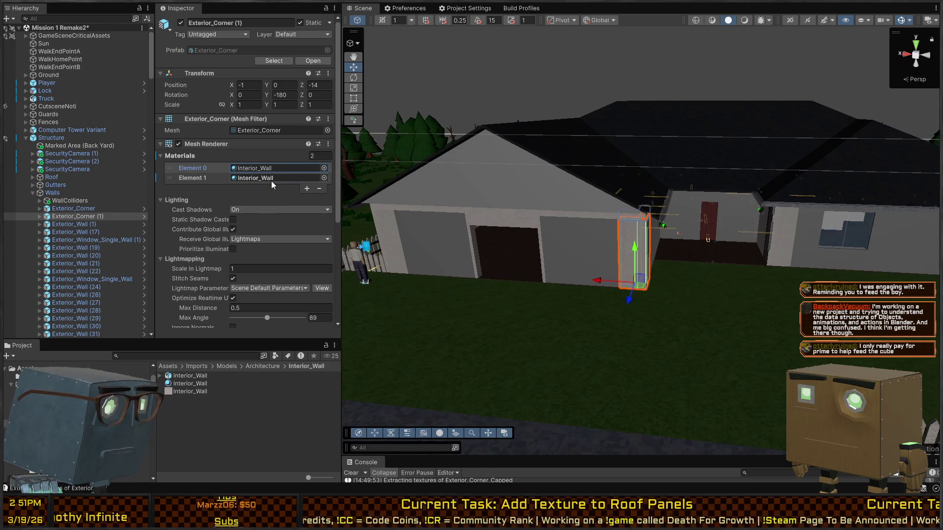
key("ctrl+z")
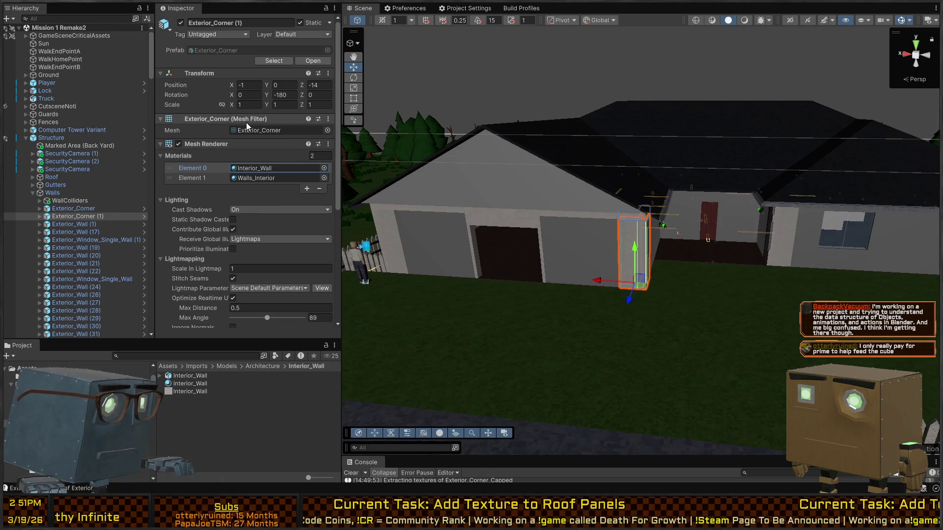
Step: Browse the Architecture models for the Exterior_Corner model's import settings
left_click(245, 130)
left_click(192, 415)
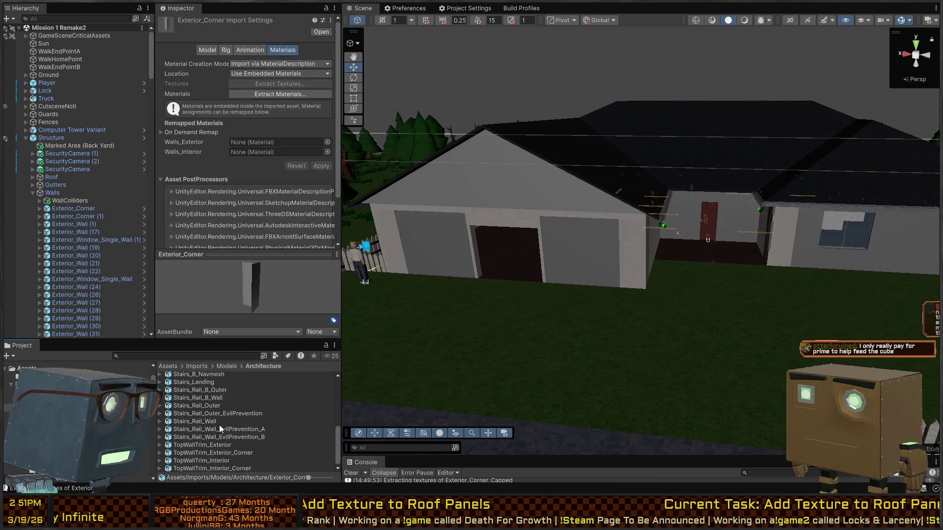
left_click(192, 400)
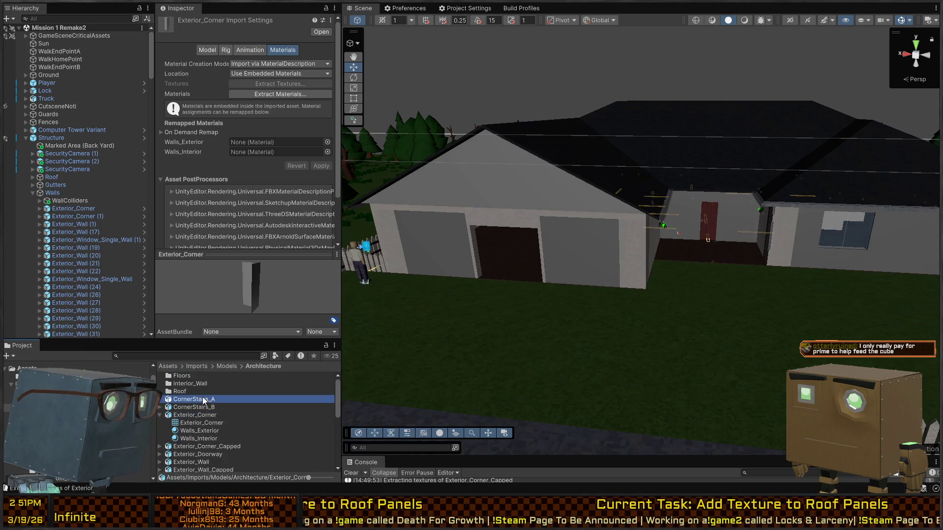
left_click(196, 415)
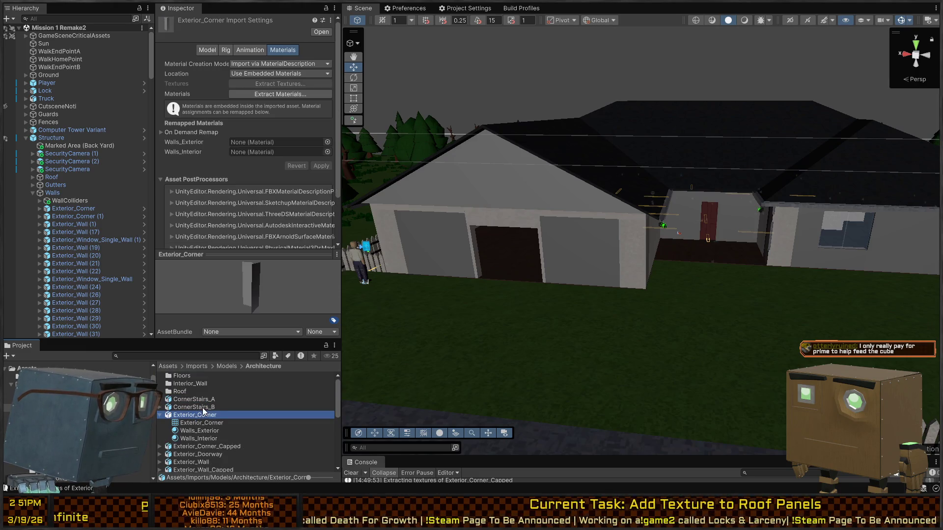
left_click(203, 407)
left_click(199, 416)
double_click(191, 384)
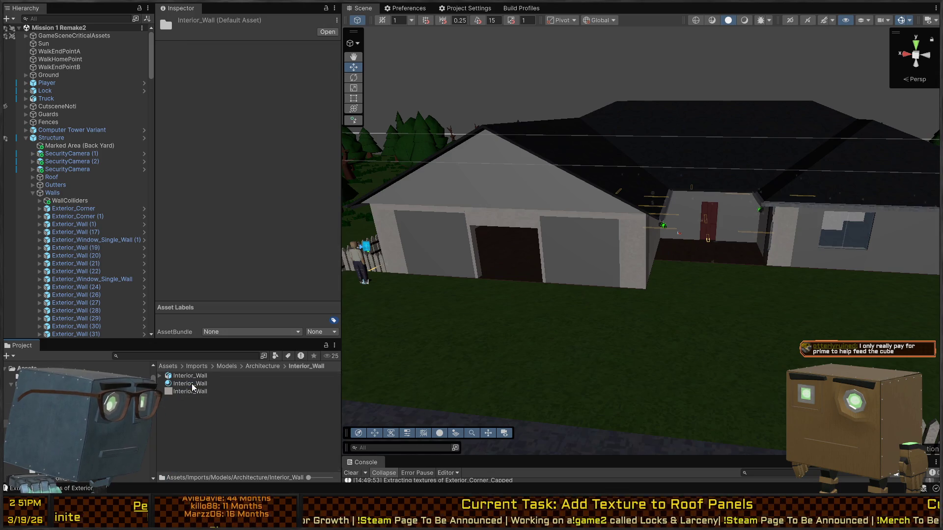
left_click(269, 366)
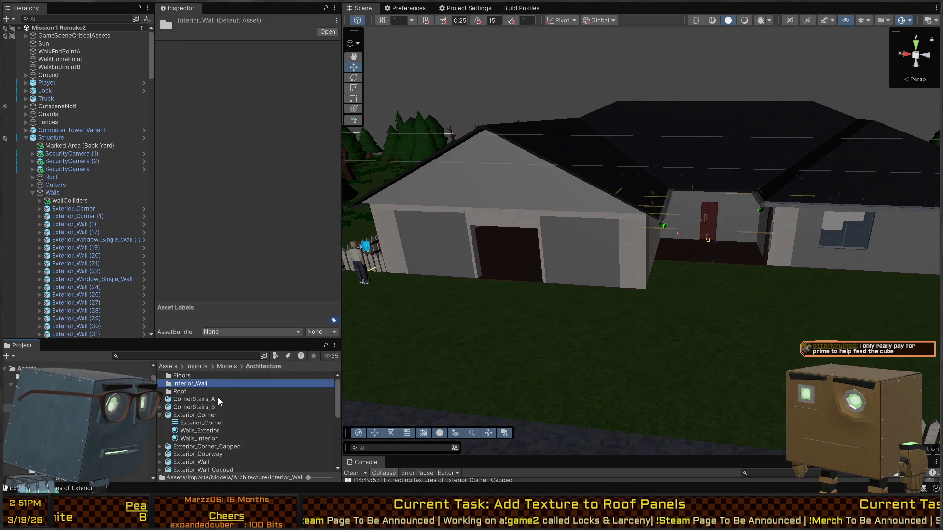
scroll(231, 393, "down", 2)
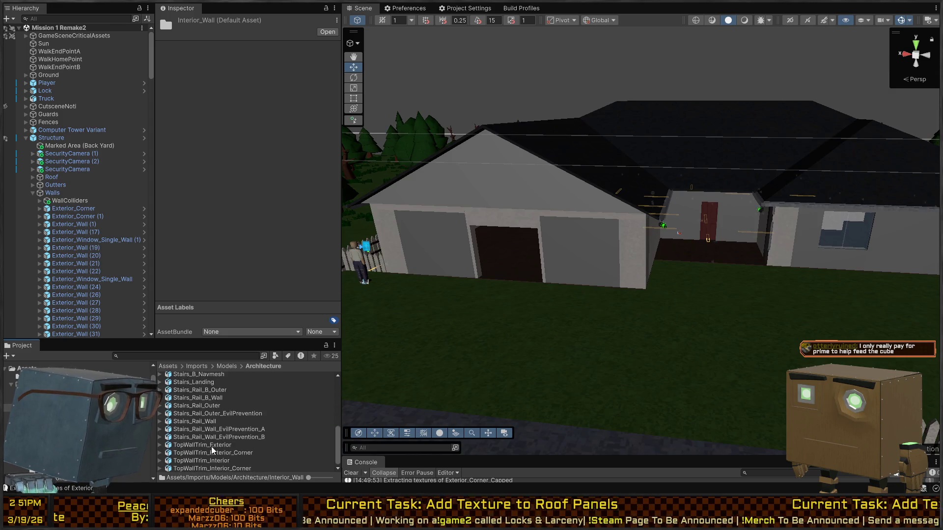
scroll(211, 438, "down", 3)
Step: Extract Exterior_Corner_Capped's embedded materials and save them
key("ctrl+f")
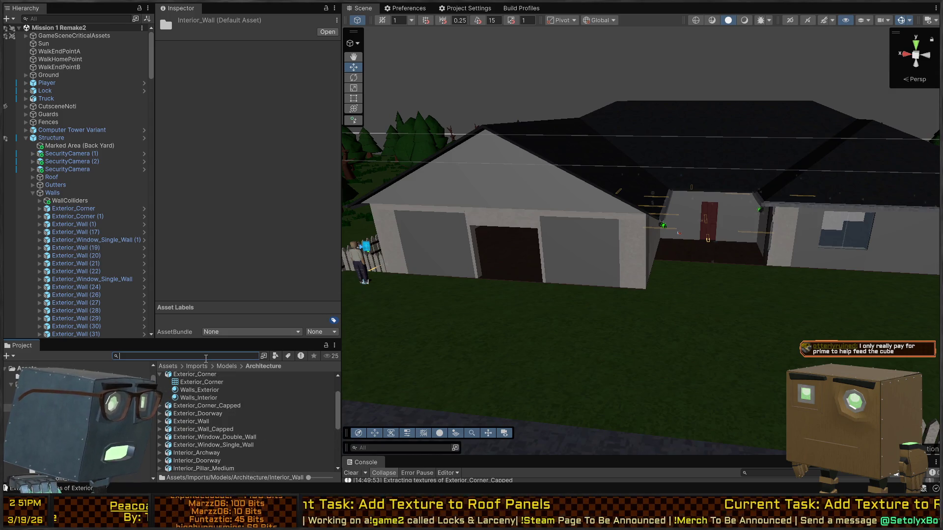
left_click(208, 405)
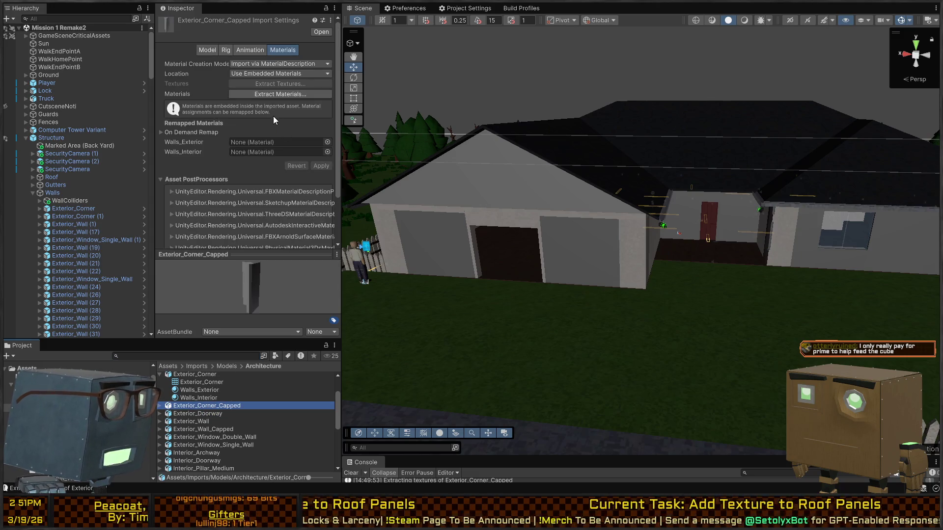
left_click(282, 94)
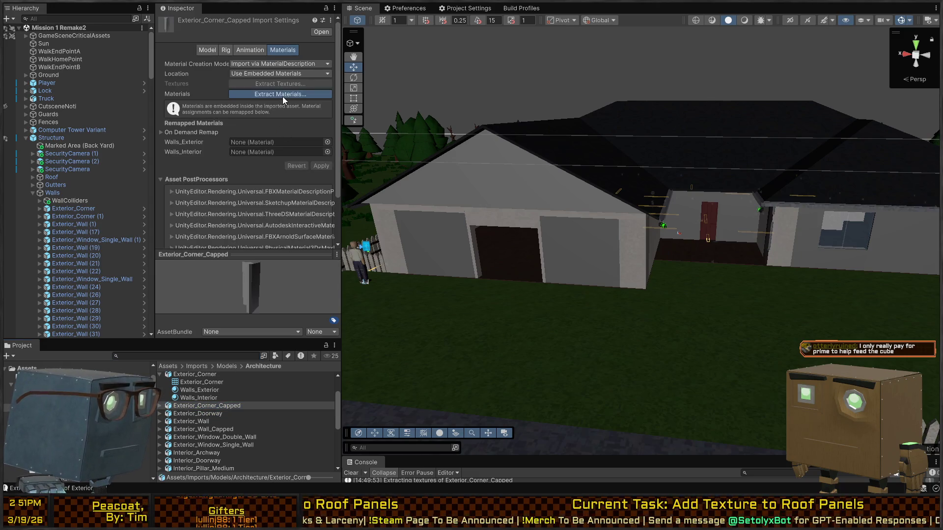
left_click(582, 349)
scroll(219, 408, "down", 10)
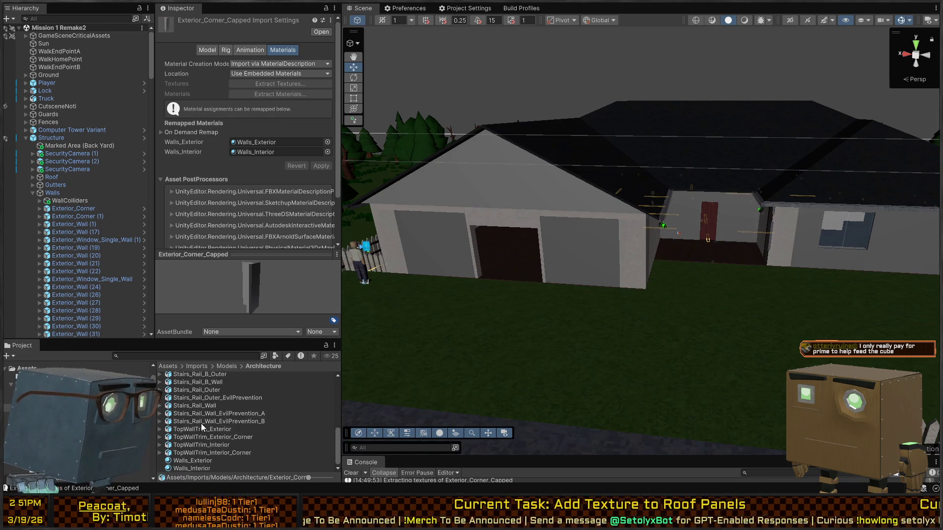
Step: Give Walls_Exterior a base texture and Walls_Interior a brown base texture
left_click(195, 460)
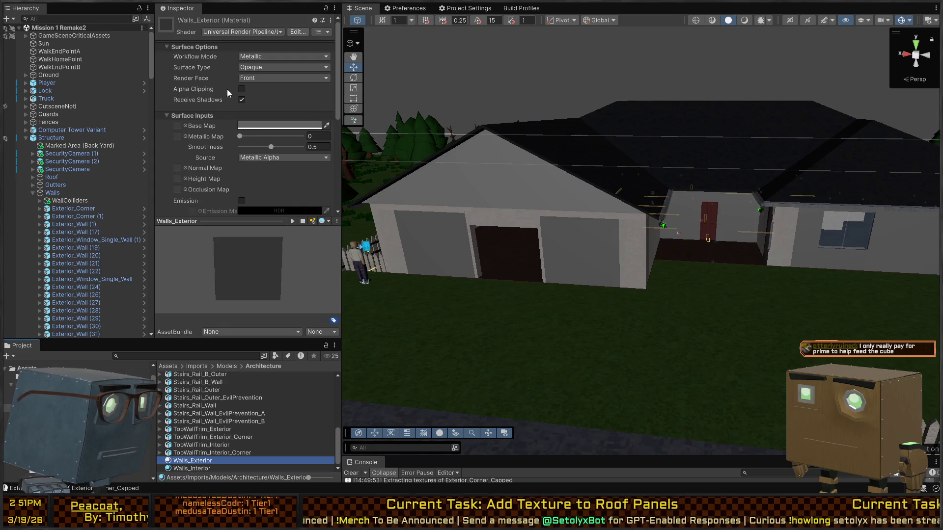
left_click(185, 126)
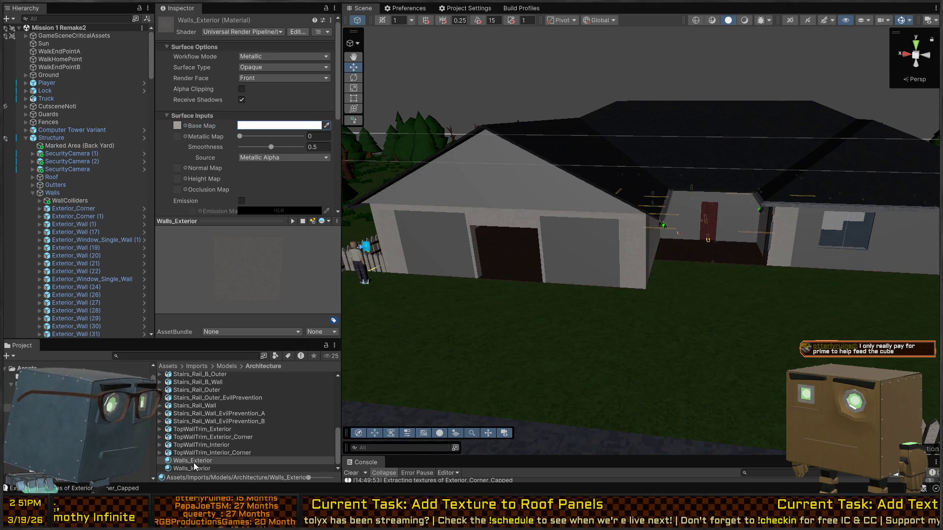
mouse_move(193, 462)
left_mouse_down()
mouse_move(589, 276)
mouse_move(602, 256)
mouse_move(580, 252)
mouse_move(600, 251)
mouse_move(446, 318)
mouse_move(438, 361)
mouse_move(204, 194)
mouse_move(199, 368)
left_mouse_up()
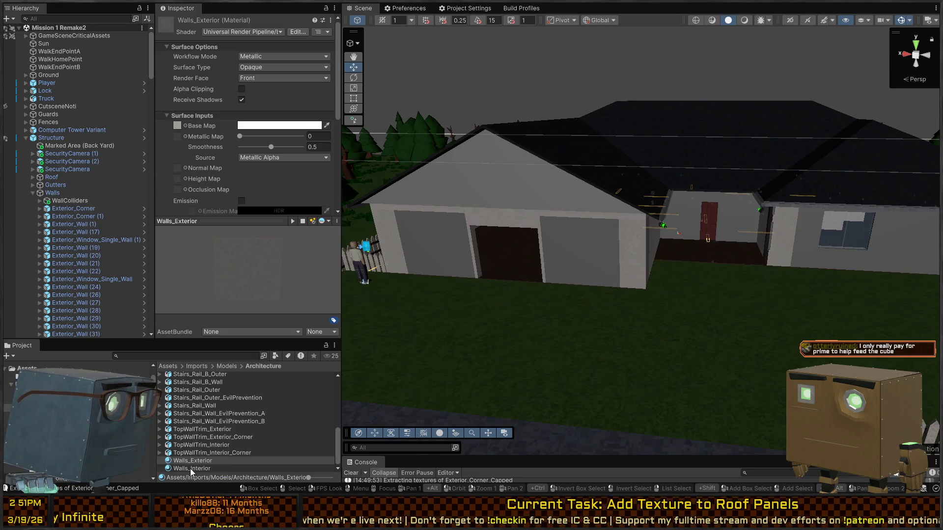
left_click(191, 468)
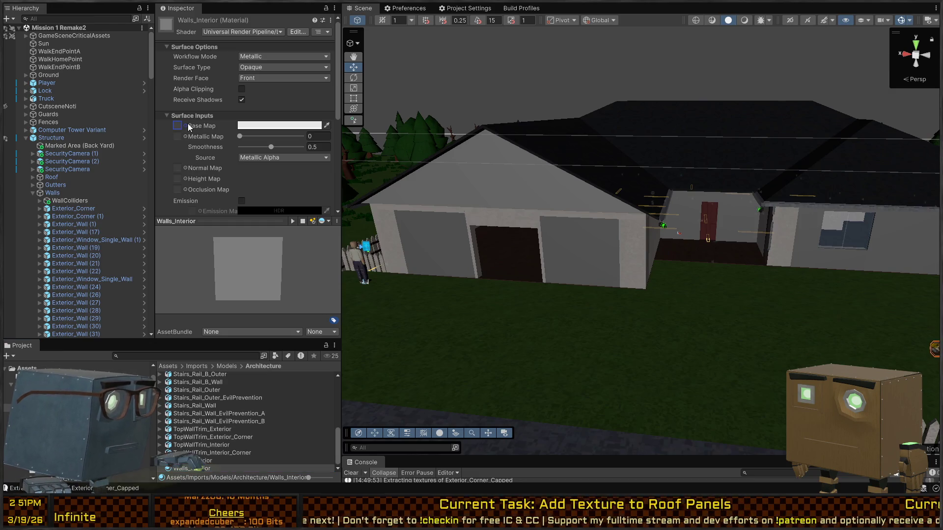
left_click_drag(181, 127, 180, 126)
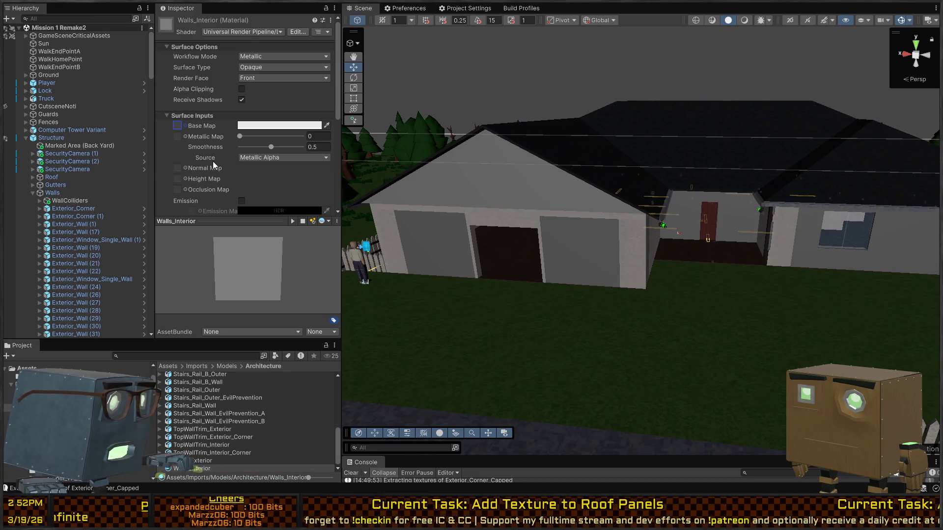
mouse_move(493, 207)
left_mouse_down()
mouse_move(610, 225)
mouse_move(541, 243)
left_mouse_up()
left_click(195, 453)
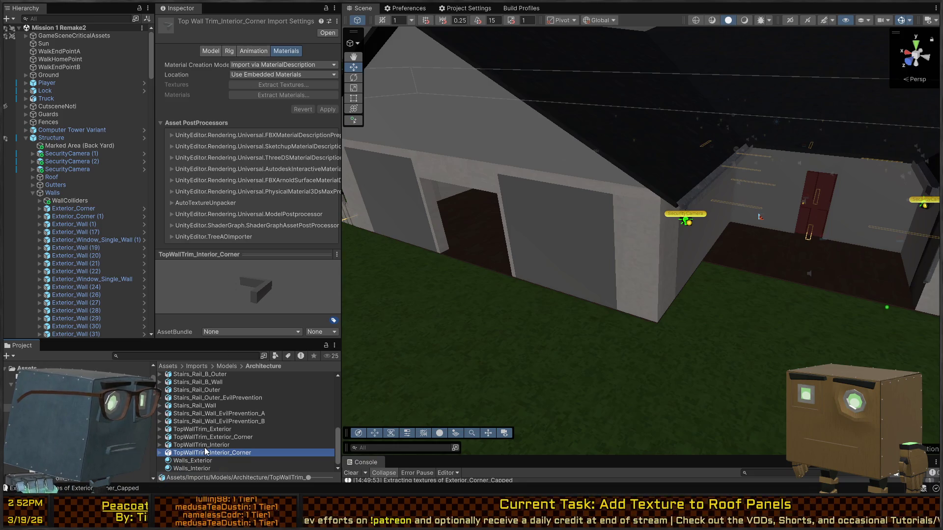
Step: Select the stair rail, landing and navmesh models in the Project window
left_click(209, 446)
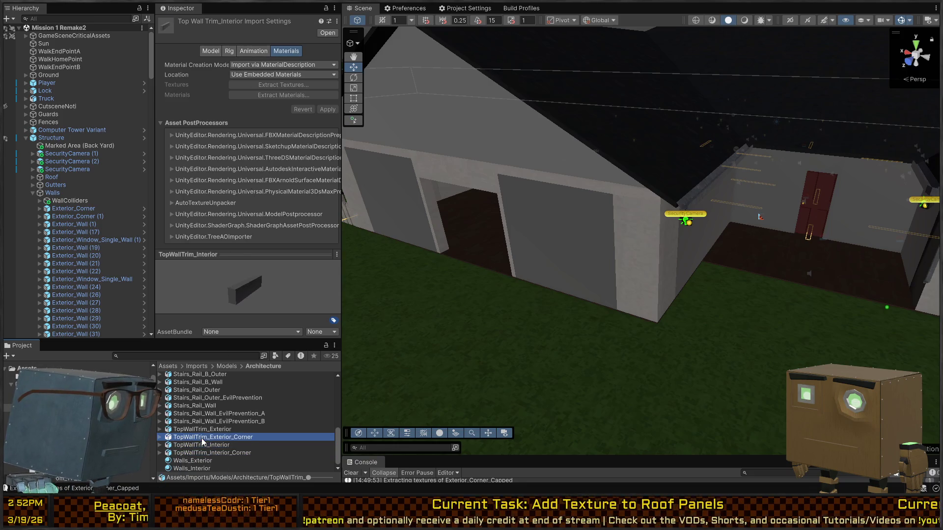
left_click(215, 422)
left_click(214, 414)
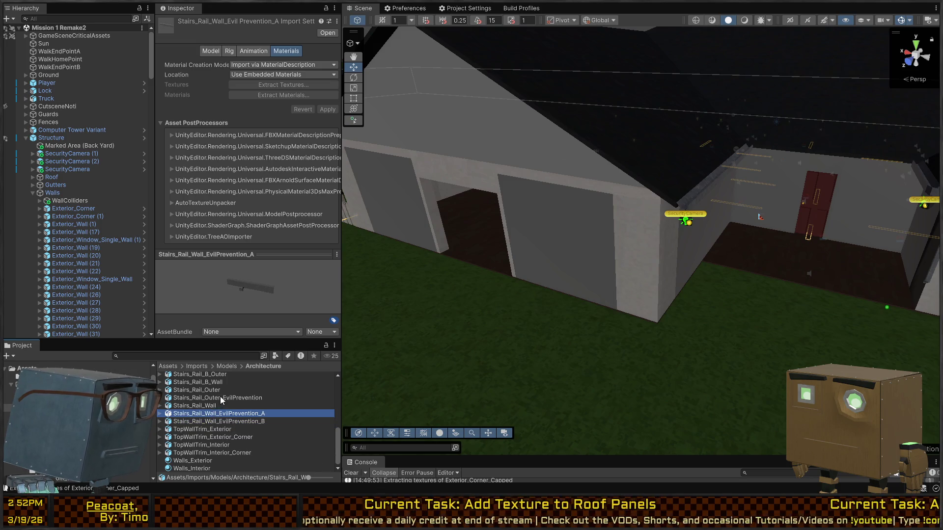
left_click(220, 398)
left_click(219, 390)
left_click(219, 384)
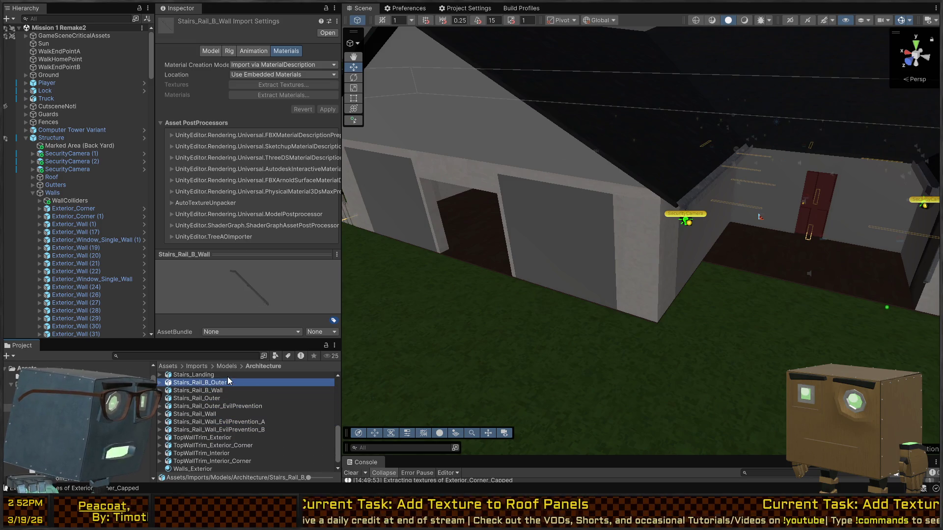
scroll(226, 396, "up", 3)
scroll(221, 398, "down", 3)
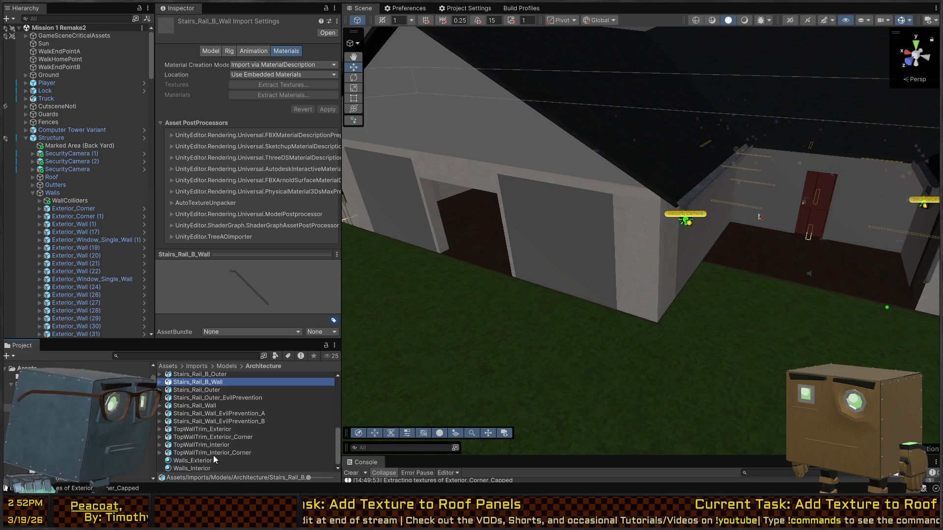
scroll(191, 414, "down", 3)
scroll(196, 415, "up", 3)
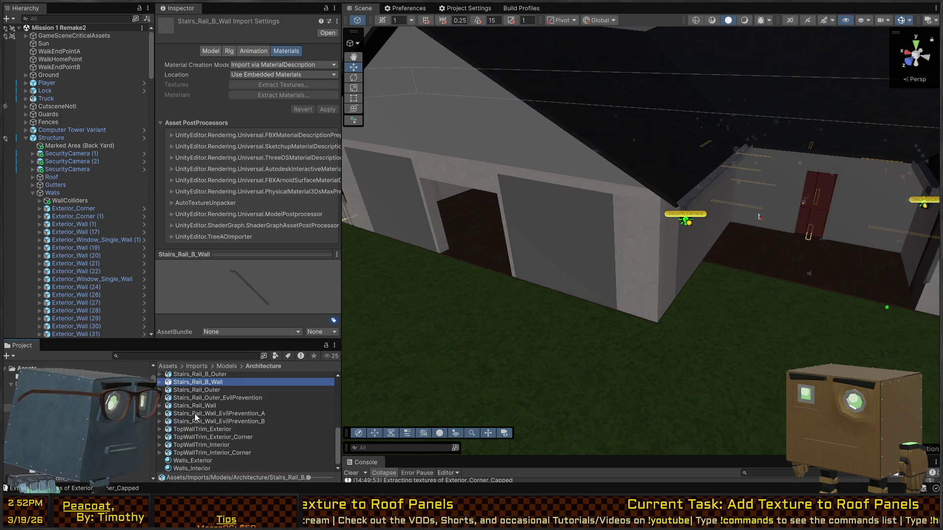
left_click(197, 422, "shift")
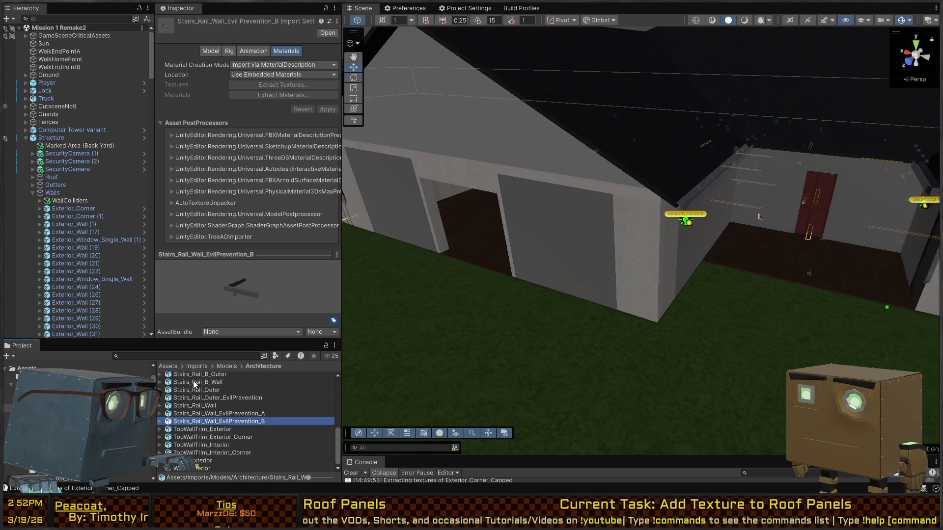
scroll(213, 404, "up", 2)
left_click(198, 398, "shift")
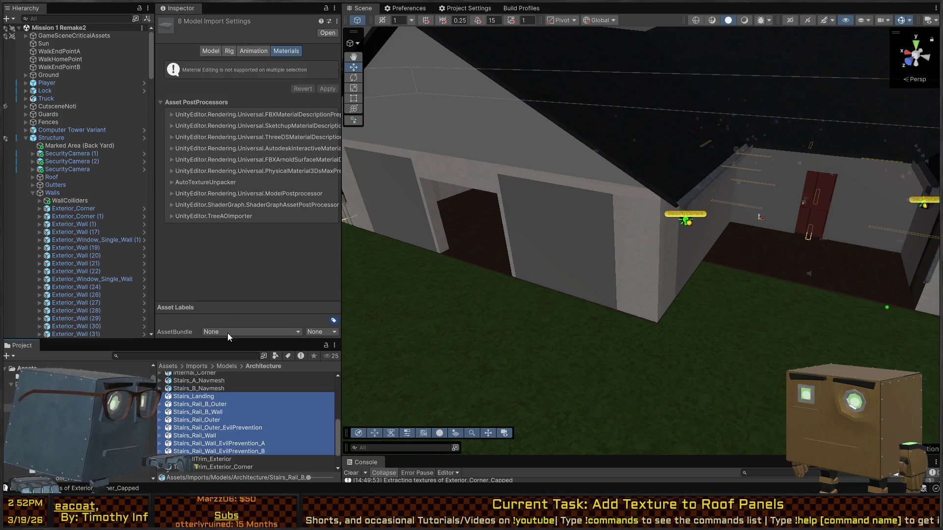
left_click(185, 381, "shift")
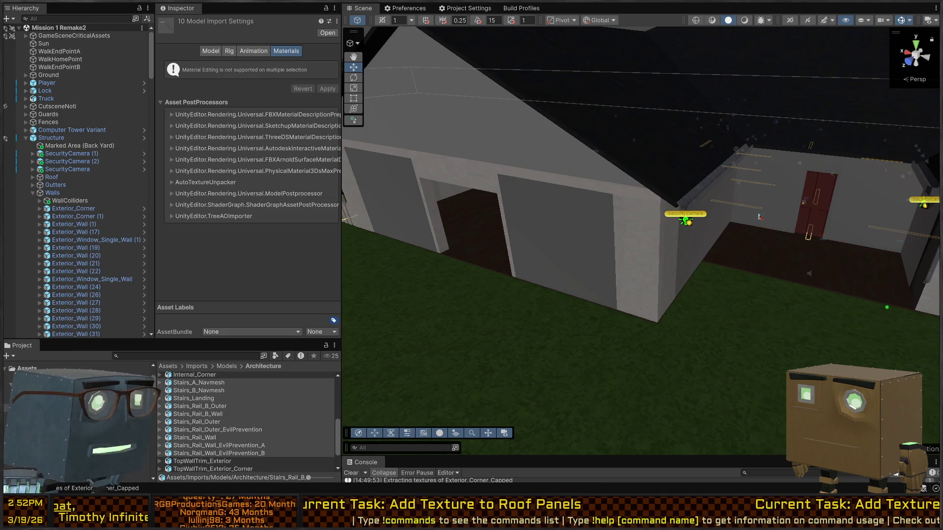
Step: Create a new folder named Stairs in the Architecture models folder
key("alt+Tab")
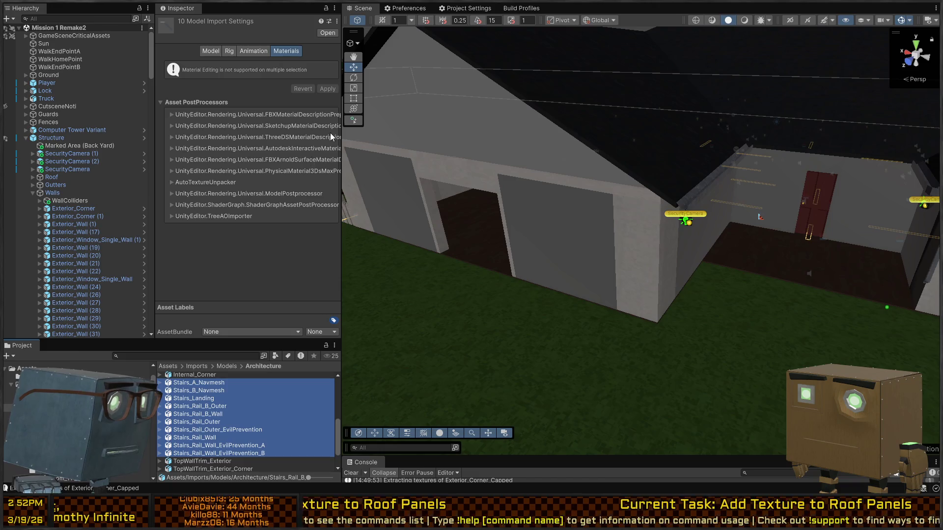
key("ctrl+shift+n")
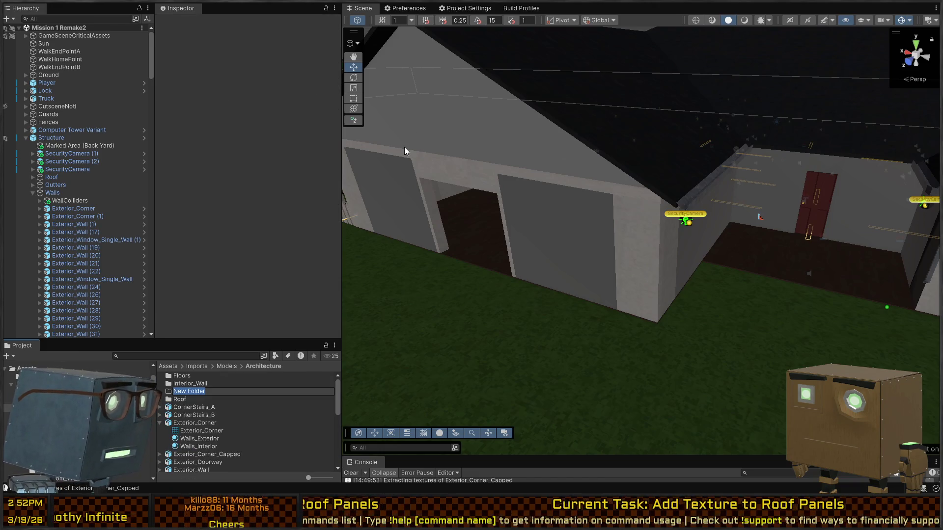
type("Stairs")
key("Return")
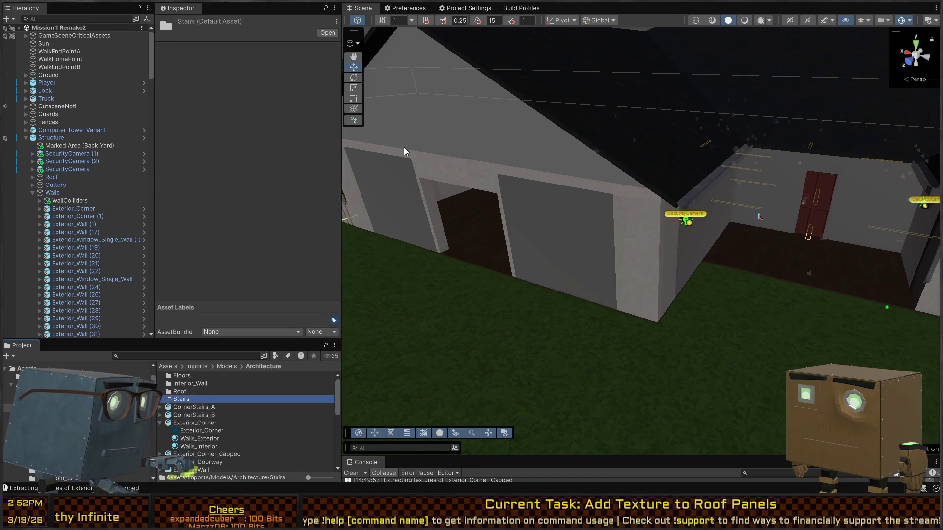
Step: Reselect the range of ten stair models
scroll(215, 386, "down", 3)
scroll(189, 420, "down", 3)
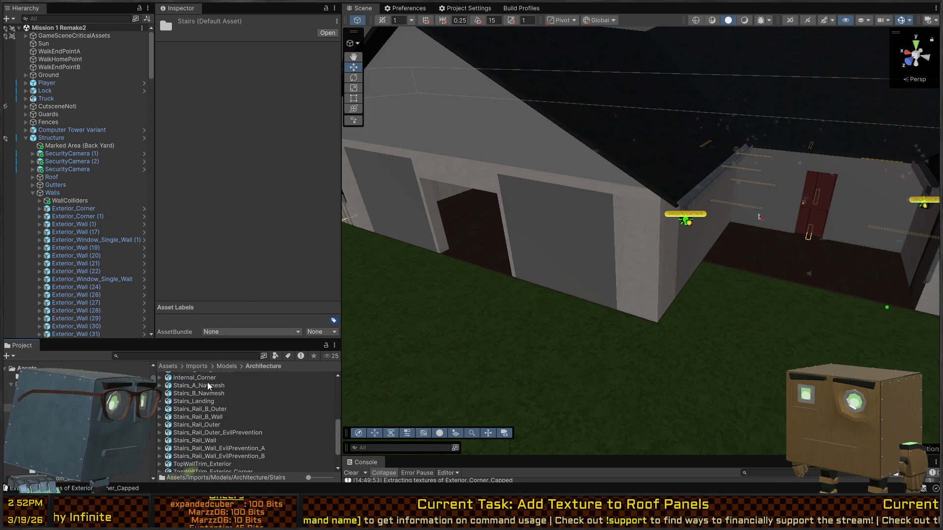
left_click(208, 386)
left_click(191, 456, "shift")
scroll(199, 442, "up", 3)
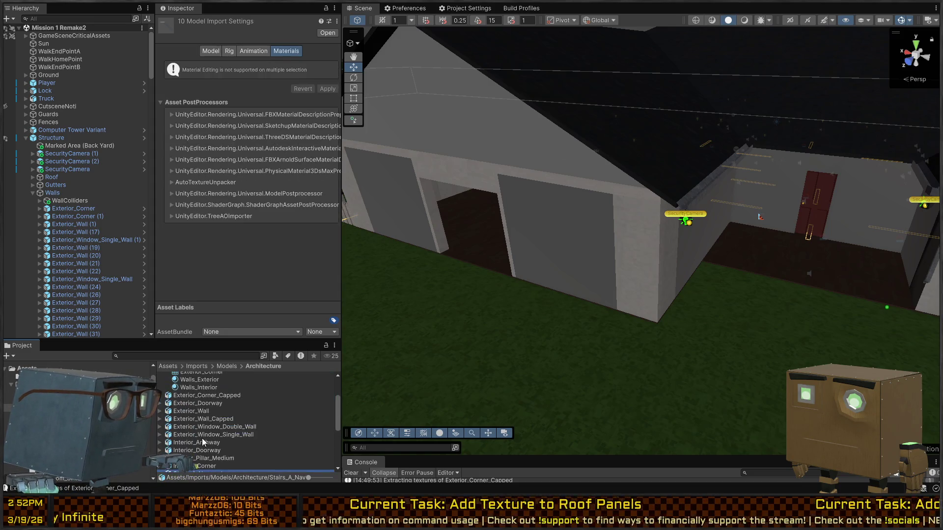
Step: Remap the single- and double-window walls' exterior material to Walls_Exterior
mouse_move(198, 446)
left_mouse_down()
mouse_move(186, 435)
mouse_move(197, 381)
mouse_move(186, 401)
left_mouse_up()
scroll(238, 406, "down", 5)
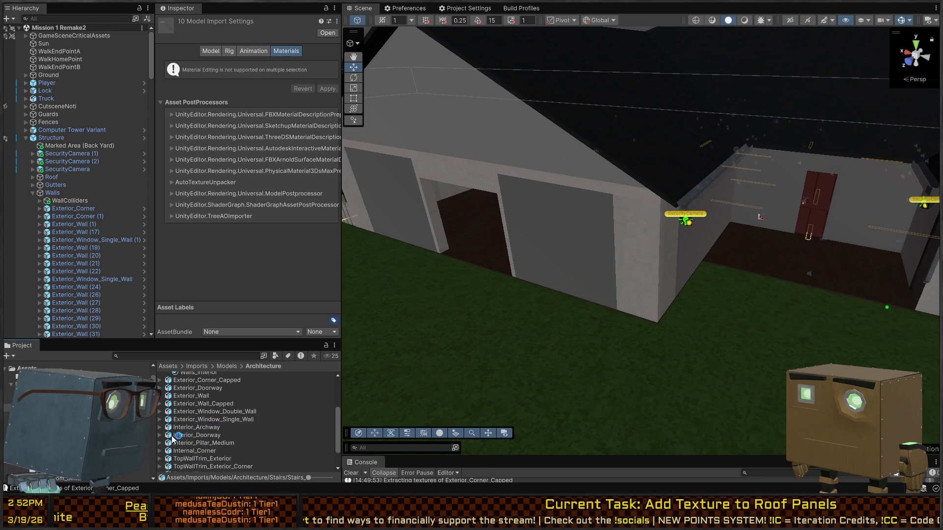
left_click(206, 430)
left_click(231, 407)
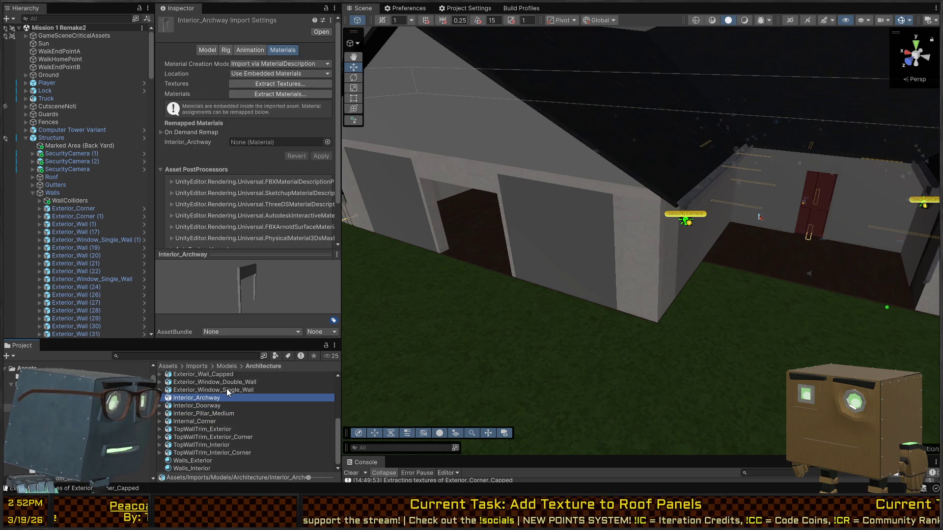
left_click(226, 388)
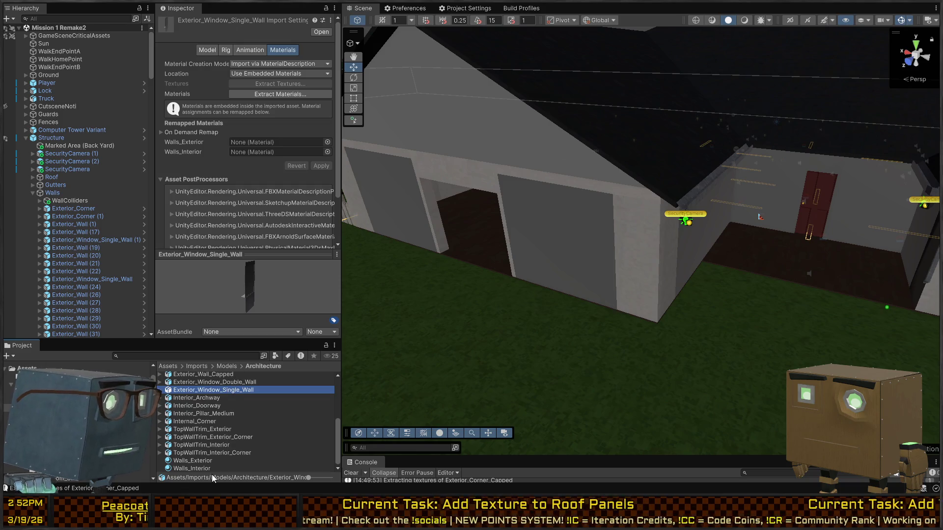
mouse_move(193, 460)
left_mouse_down()
mouse_move(282, 85)
mouse_move(266, 99)
left_mouse_up()
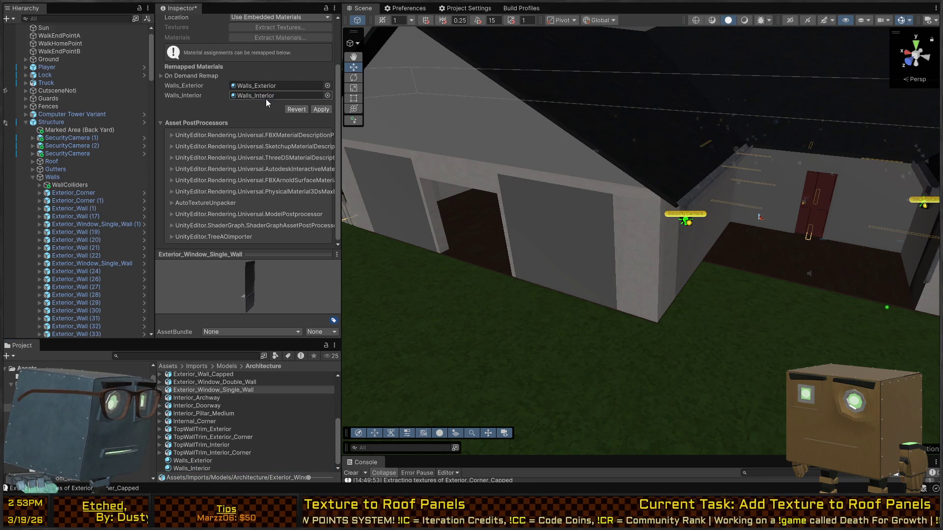
left_click(231, 383)
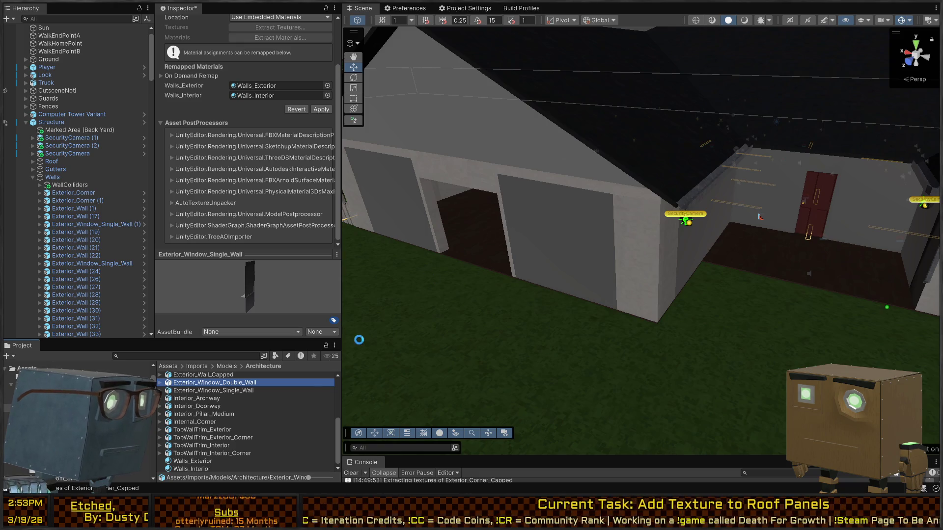
left_click_drag(193, 462, 262, 85)
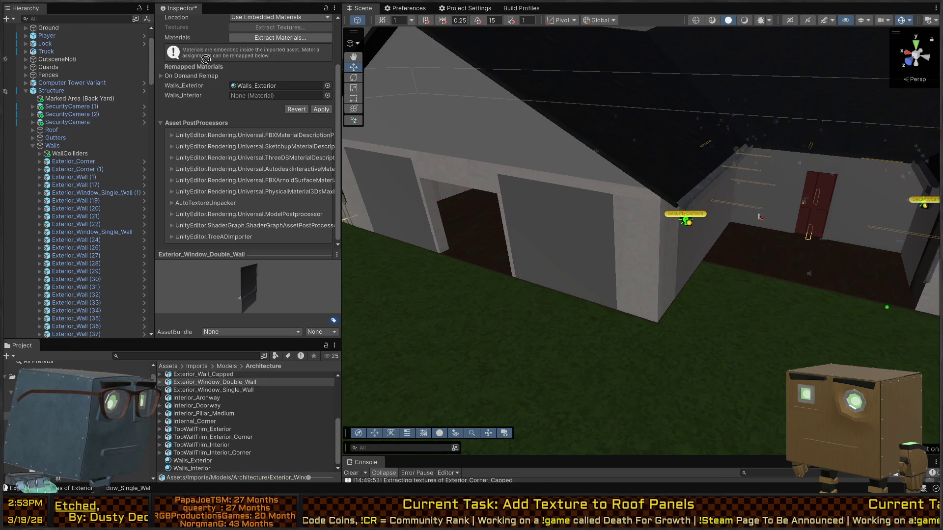
left_click_drag(205, 59, 246, 92)
scroll(208, 398, "up", 2)
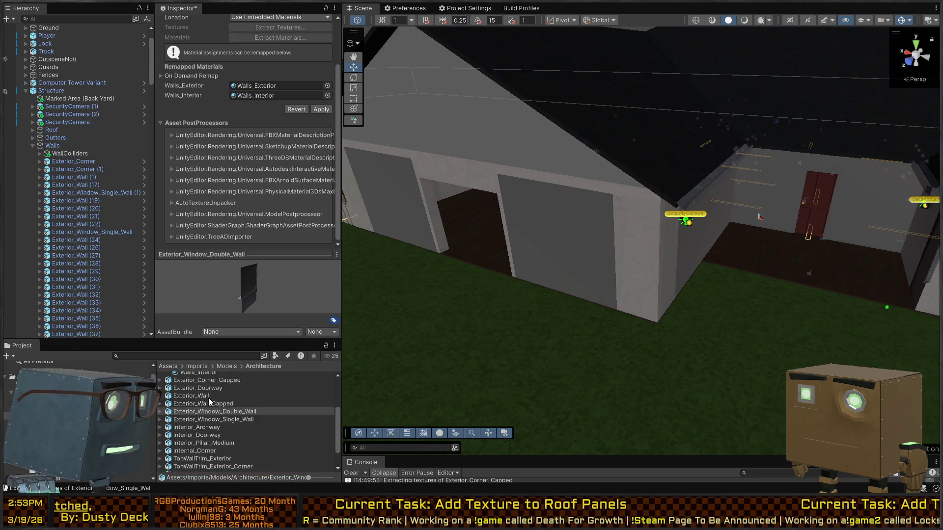
Step: Remap Exterior_Wall_Capped's materials to Walls_Exterior and Walls_Interior and apply
left_click(212, 404)
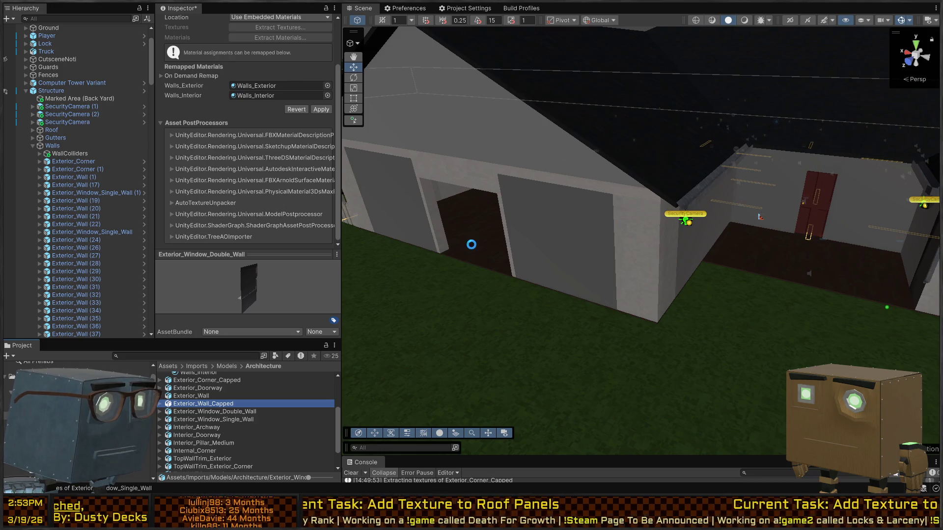
scroll(234, 424, "down", 2)
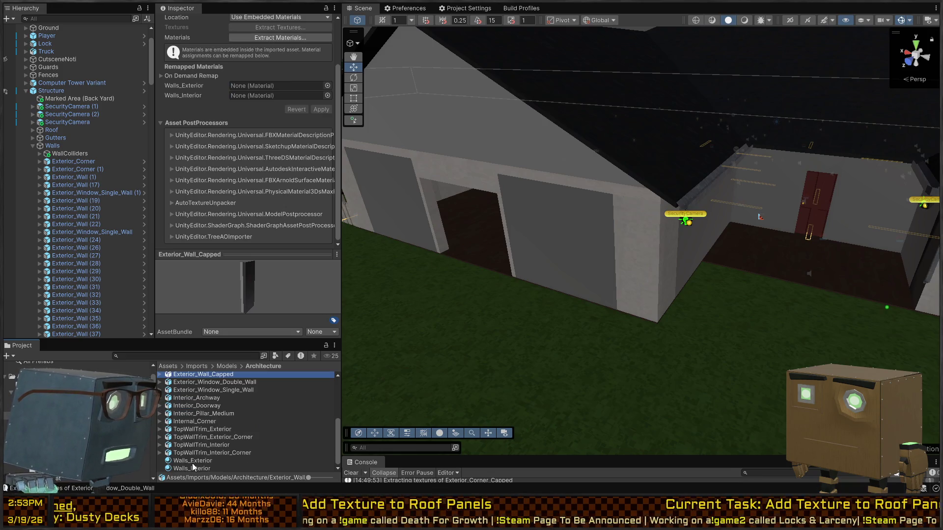
left_click_drag(192, 463, 261, 84)
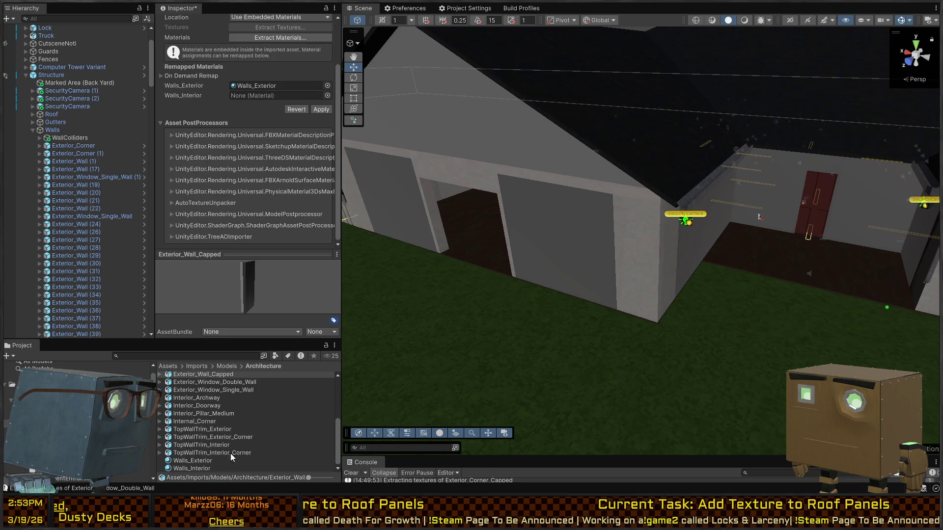
left_click_drag(200, 468, 264, 149)
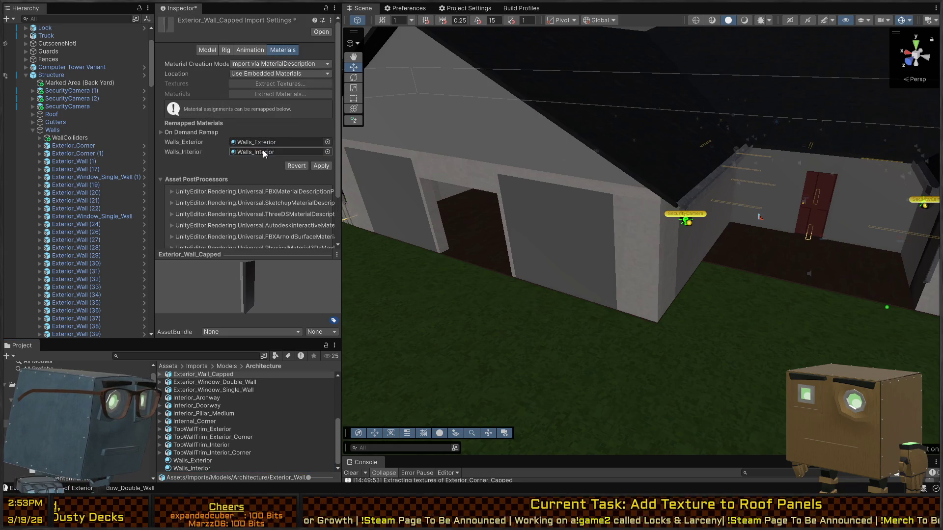
left_click(321, 166)
scroll(229, 387, "up", 2)
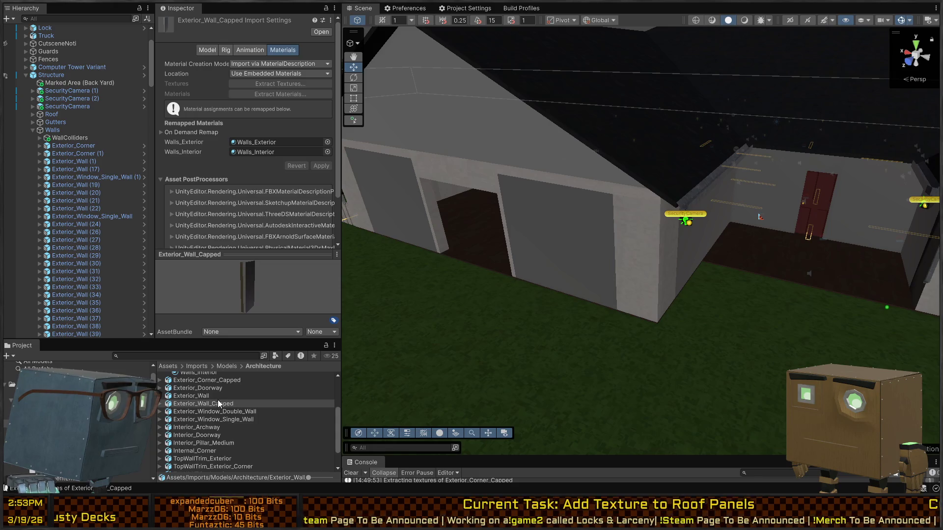
left_click(197, 396)
scroll(206, 423, "down", 3)
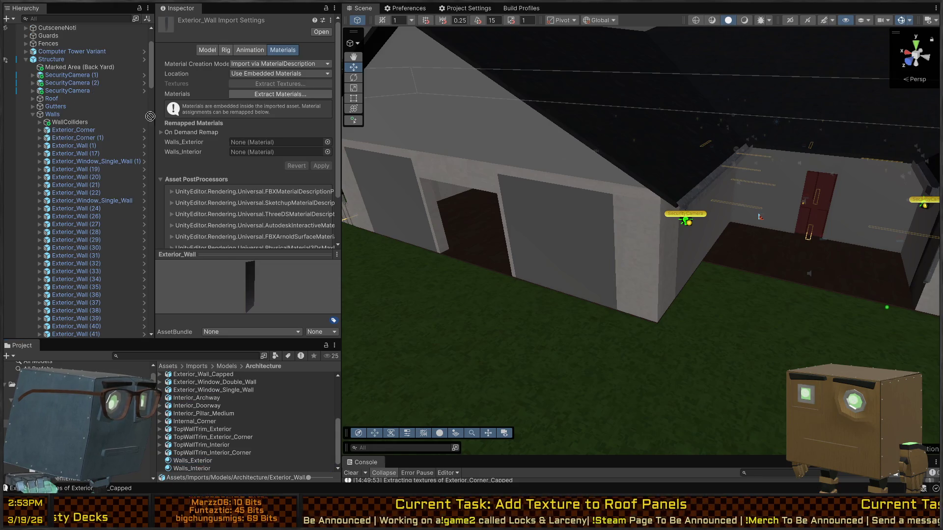
Step: Remap Exterior_Wall's materials to Walls_Exterior and Walls_Interior and apply
left_click_drag(151, 116, 248, 144)
left_click(185, 469)
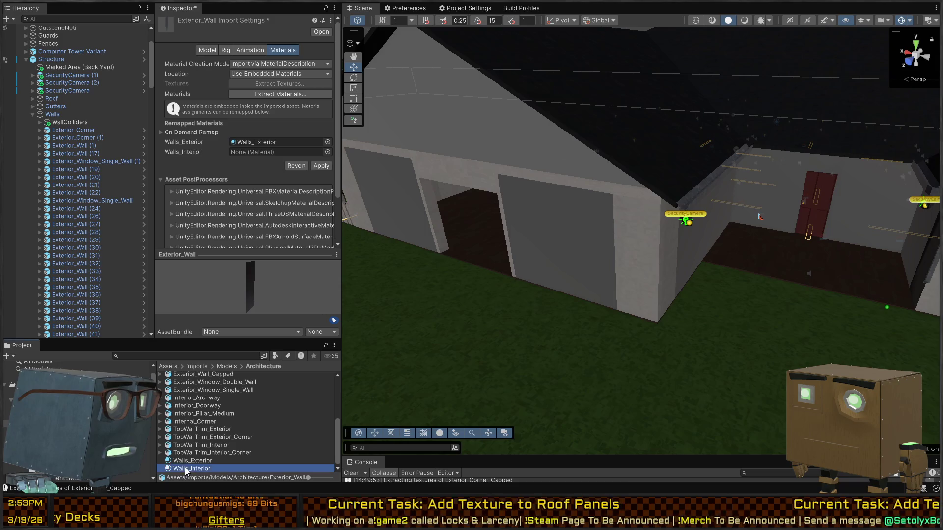
left_click_drag(186, 470, 254, 152)
left_click(325, 166)
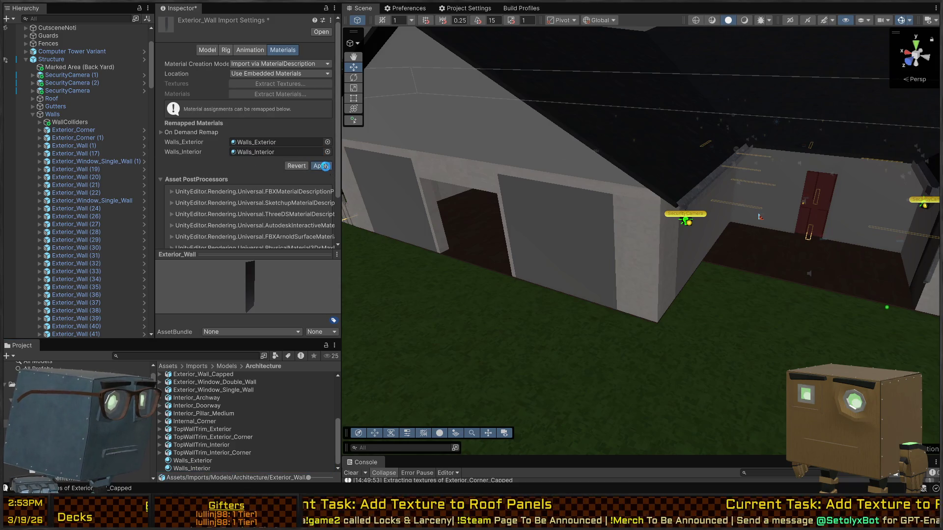
Step: Remap Exterior_Doorway's materials to Walls_Exterior and Walls_Interior
scroll(220, 421, "up", 5)
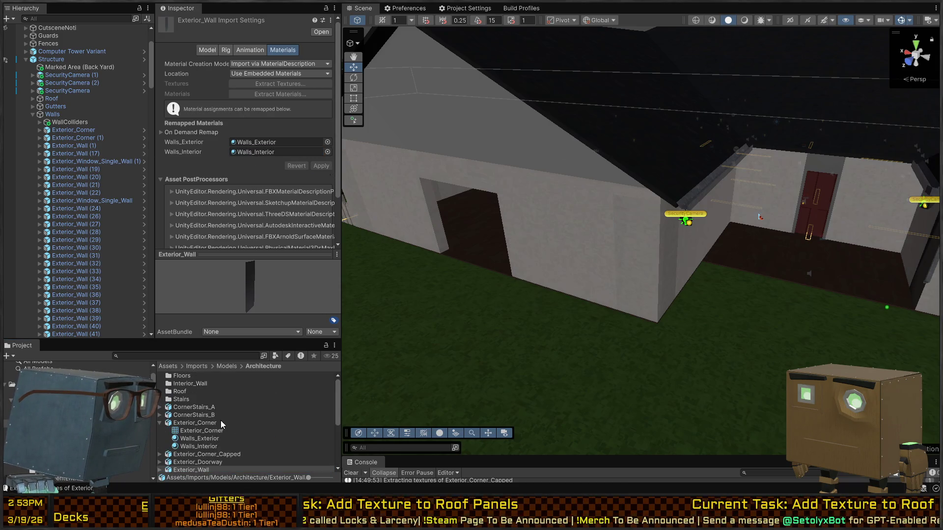
left_click(201, 460)
scroll(276, 387, "down", 5)
mouse_move(201, 460)
left_mouse_down()
mouse_move(167, 454)
mouse_move(253, 147)
left_mouse_up()
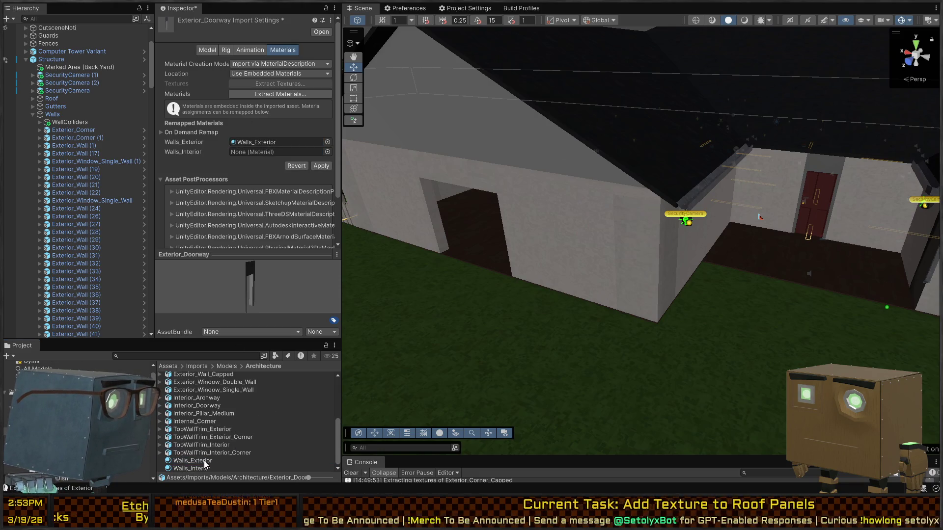
mouse_move(204, 469)
left_mouse_down()
mouse_move(266, 143)
mouse_move(266, 153)
left_mouse_up()
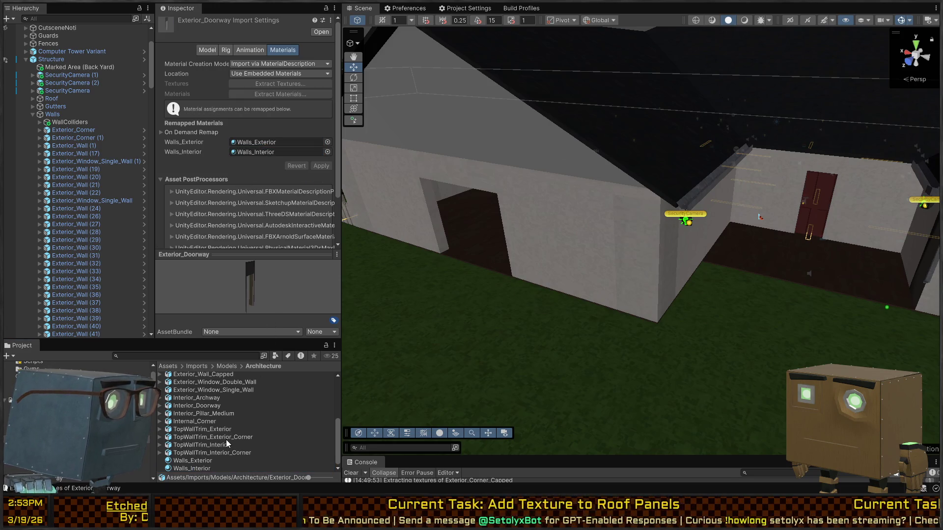
Step: Fly the Scene camera through the house to view the retextured walls
mouse_move(727, 275)
left_mouse_down()
mouse_move(747, 267)
mouse_move(627, 248)
left_mouse_up()
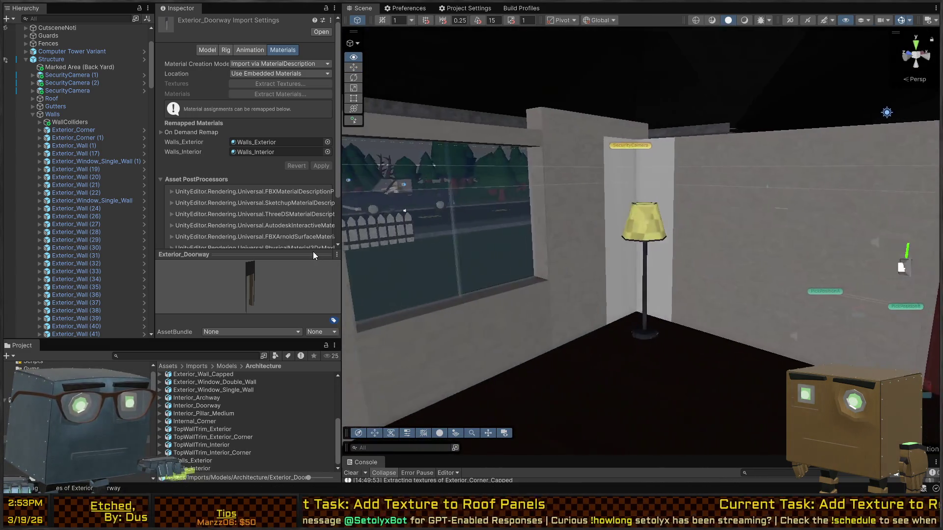
mouse_move(569, 255)
left_mouse_down()
mouse_move(340, 240)
mouse_move(709, 258)
mouse_move(797, 290)
mouse_move(584, 287)
left_mouse_up()
left_click(585, 287)
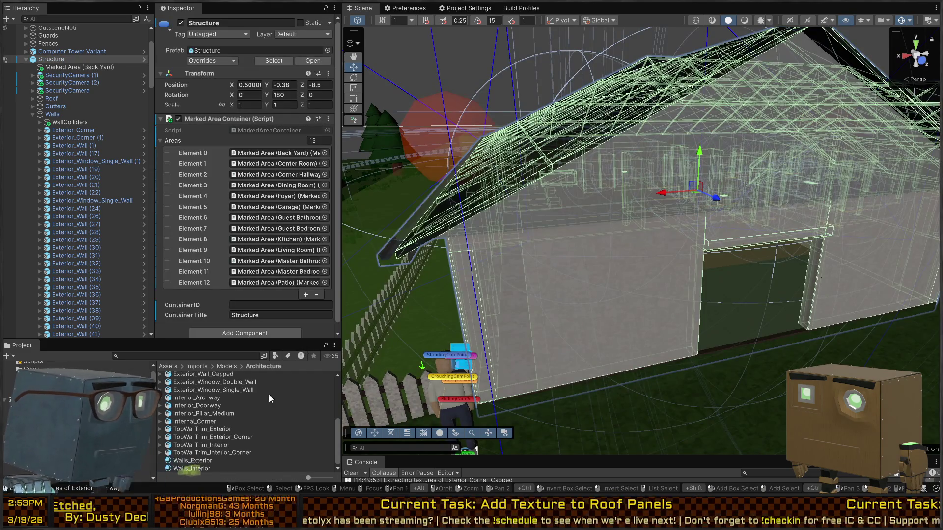
Step: Review the material remapping of TopWallTrim_Interior_Corner and Exterior_Window_Single_Wall, rotating the model preview
left_click(192, 453)
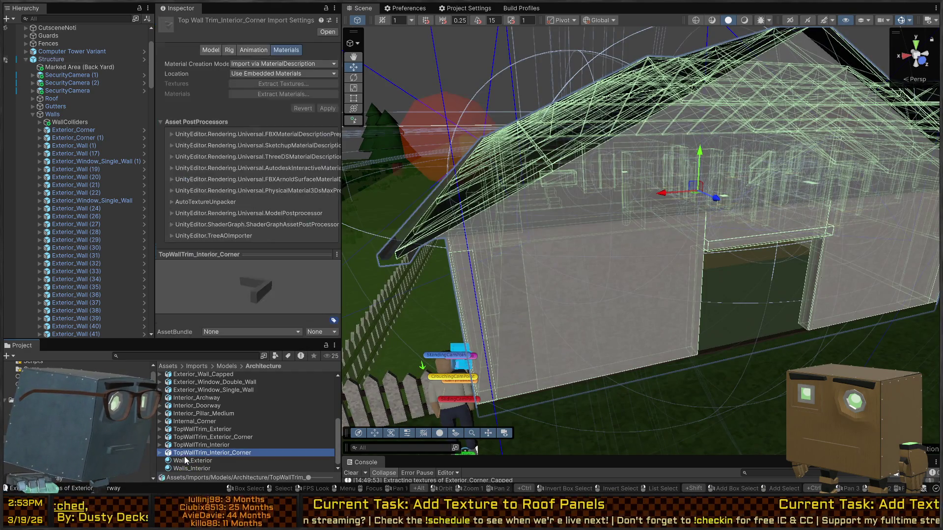
left_click(199, 460)
left_click(195, 468)
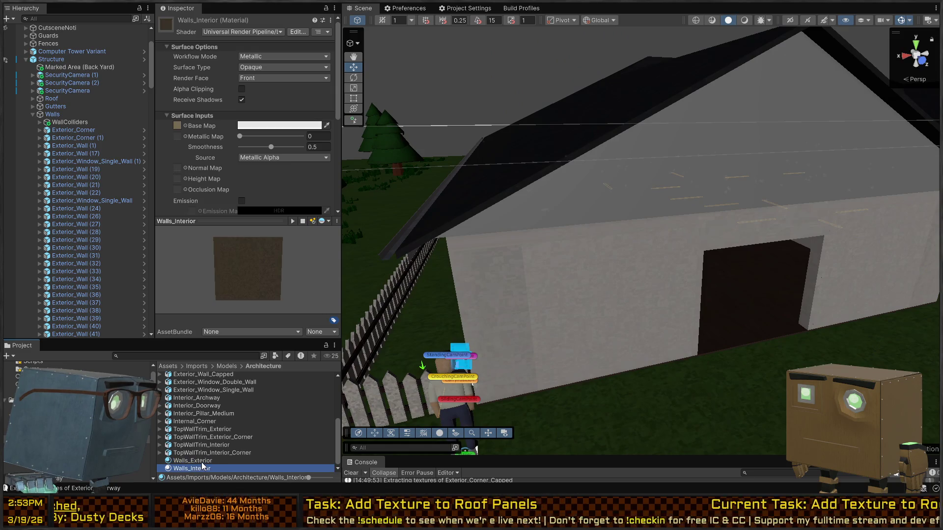
left_click(201, 462)
left_click(199, 467)
left_click(214, 461)
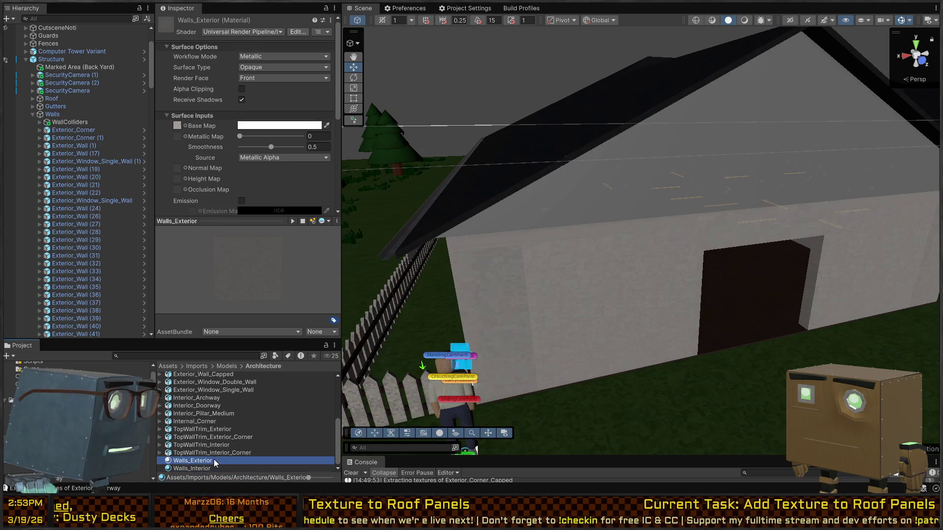
left_click(207, 445)
left_click(209, 429)
left_click(223, 389)
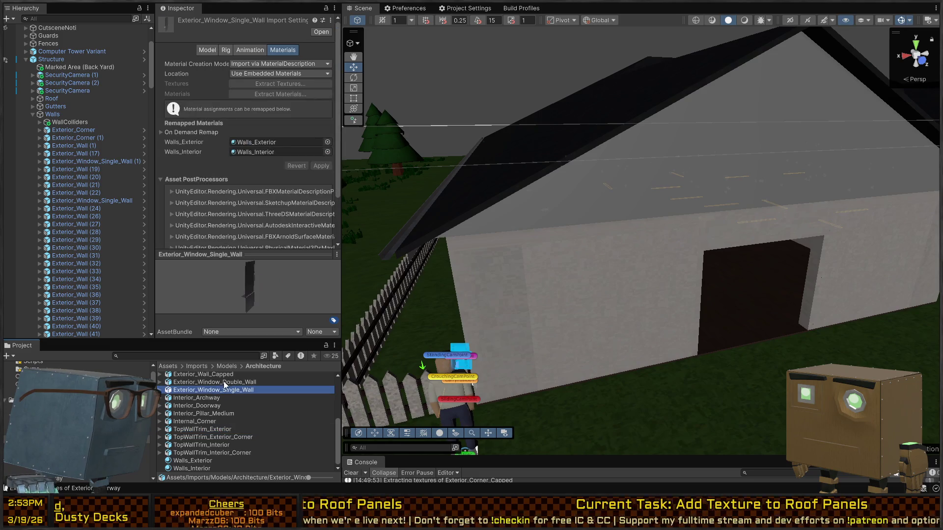
left_click(229, 294)
left_click_drag(291, 290, 270, 307)
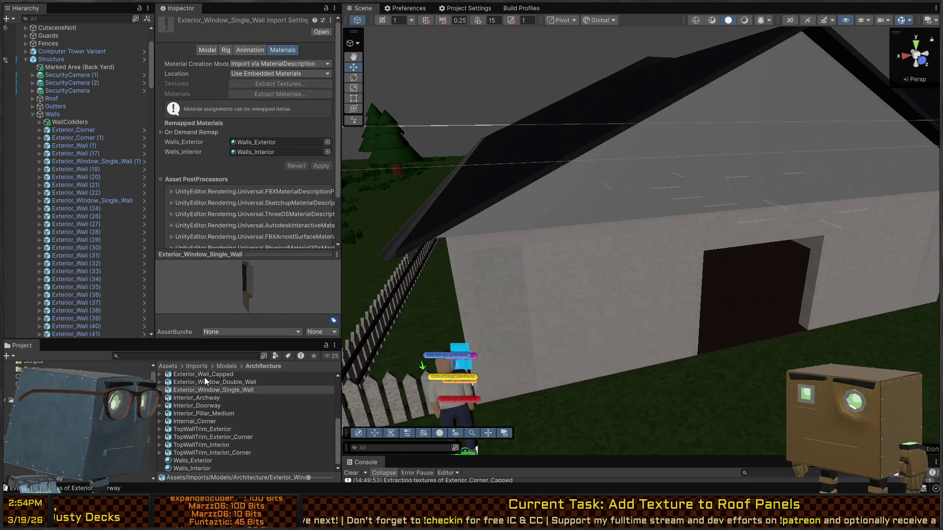
scroll(205, 380, "up", 3)
Step: Check the material remapping of Exterior_Wall, Exterior_Wall_Capped, Exterior_Doorway and Exterior_Corner_Capped
left_click(198, 435)
left_click(204, 426)
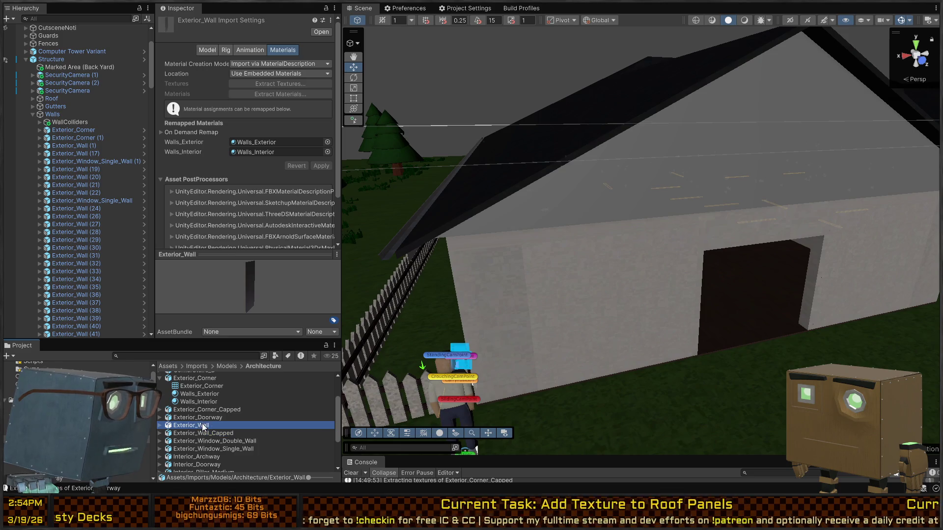
scroll(204, 433, "down", 1)
left_click(208, 431)
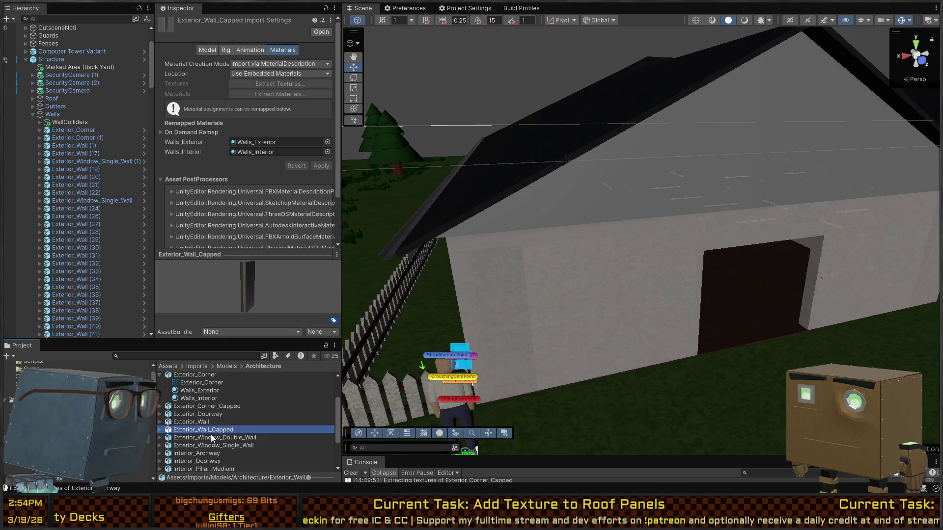
left_click(212, 438)
left_click(219, 422)
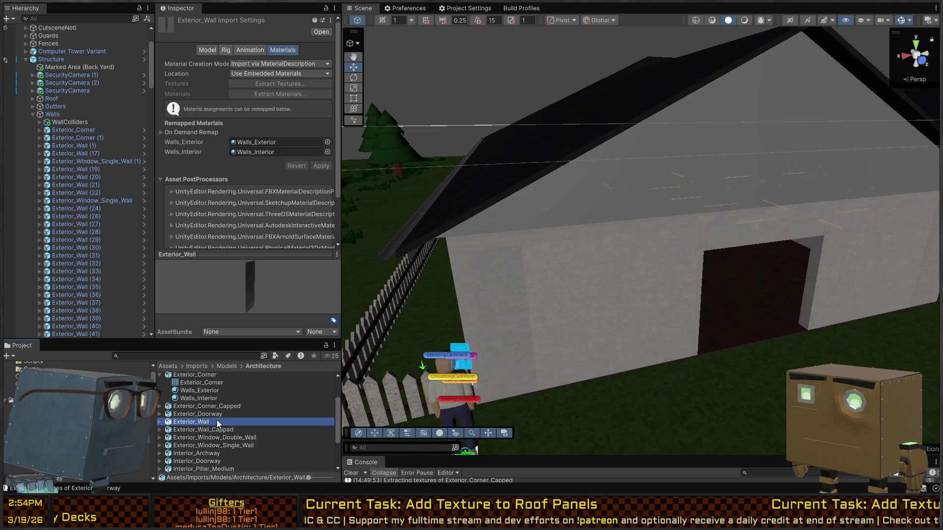
left_click(217, 416)
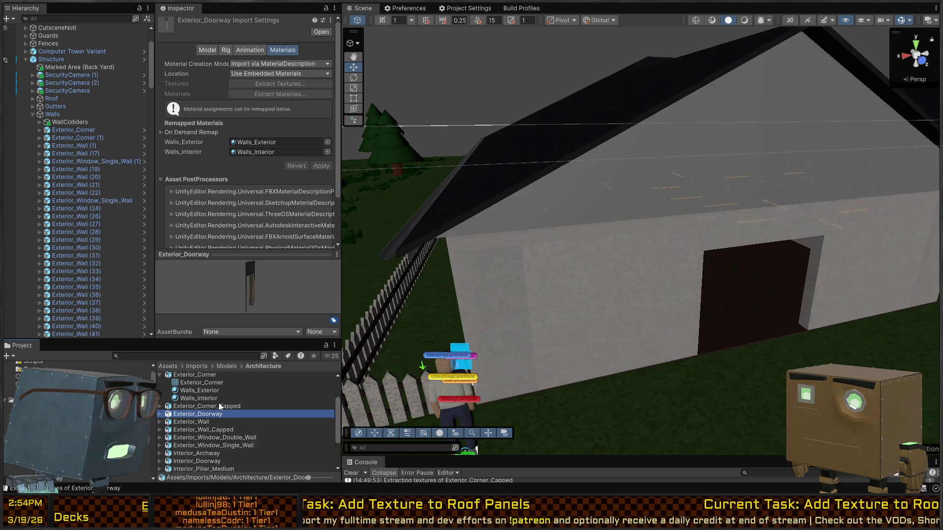
left_click(219, 406)
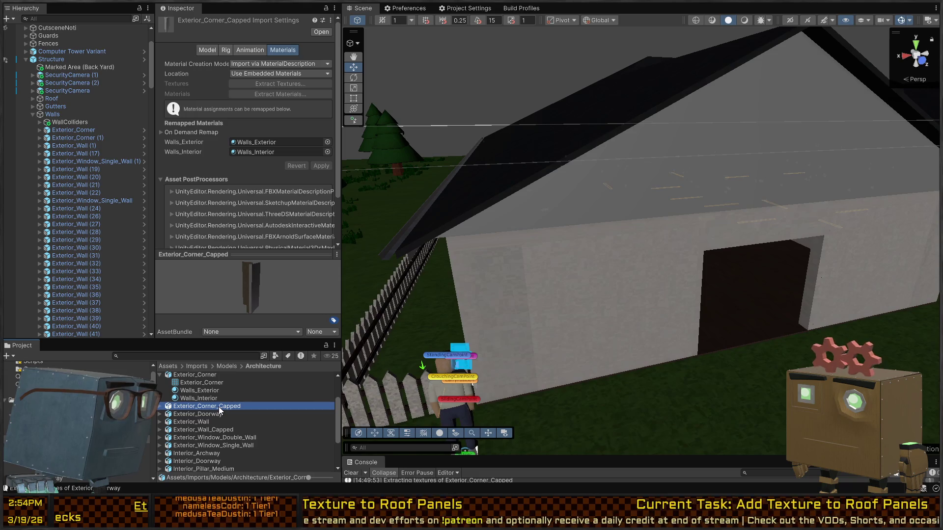
scroll(216, 408, "up", 3)
left_click(197, 416)
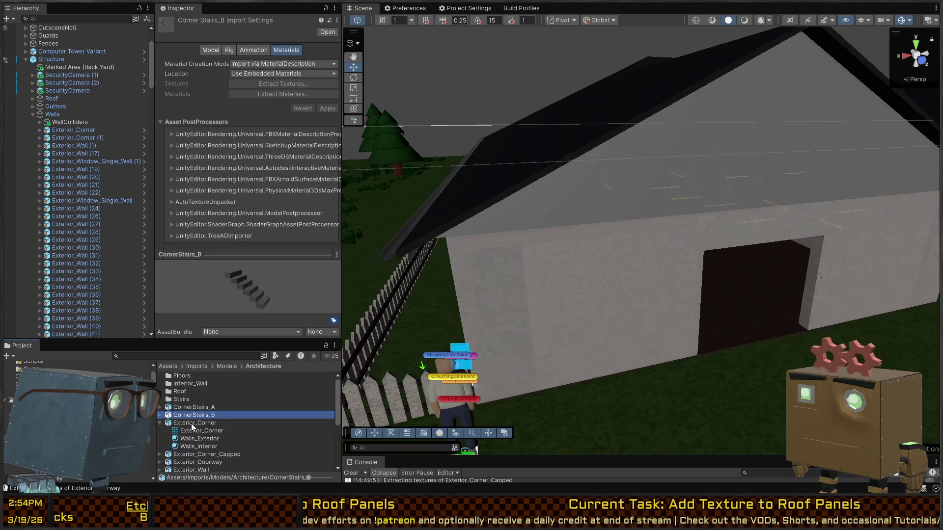
Step: Remap Exterior_Corner's slots to the Walls_Exterior and Walls_Interior materials and apply the import settings
left_click(193, 424)
scroll(219, 420, "down", 5)
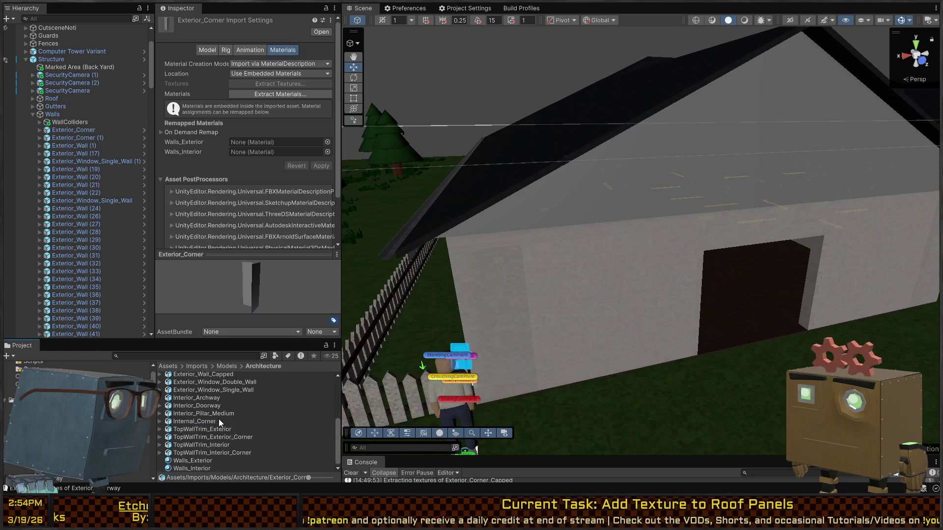
left_click_drag(184, 460, 269, 143)
mouse_move(188, 469)
left_mouse_down()
mouse_move(243, 151)
mouse_move(251, 151)
left_mouse_up()
left_click(328, 165)
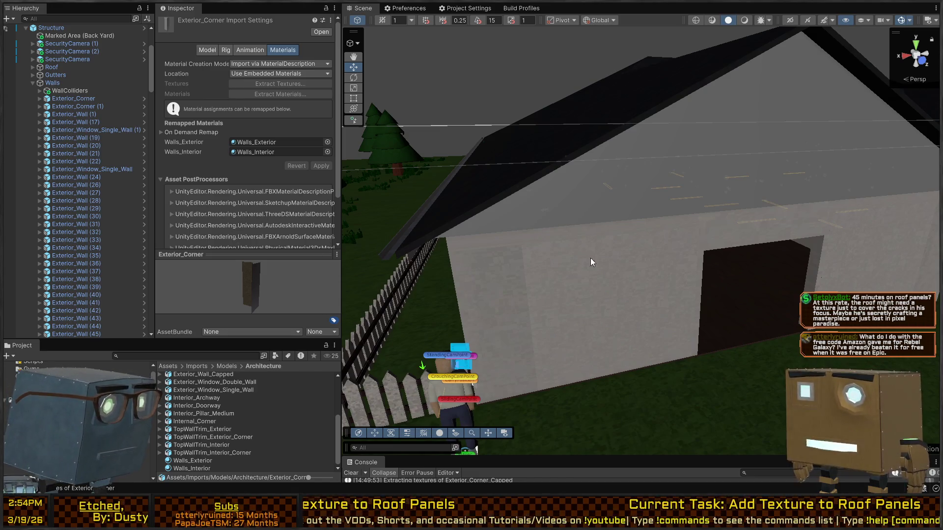
mouse_move(589, 261)
left_mouse_down()
mouse_move(706, 245)
mouse_move(654, 255)
mouse_move(708, 268)
left_mouse_up()
key("w")
Step: Select the Exterior_Wall (10) piece in the scene and locate its Interior_Wall material in the assets
left_click(709, 269)
left_click(716, 258)
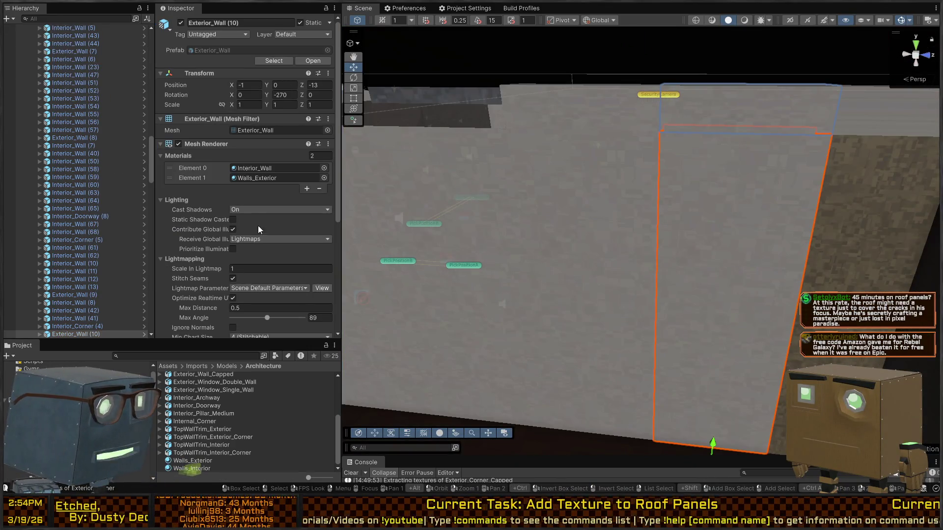
left_click(269, 168)
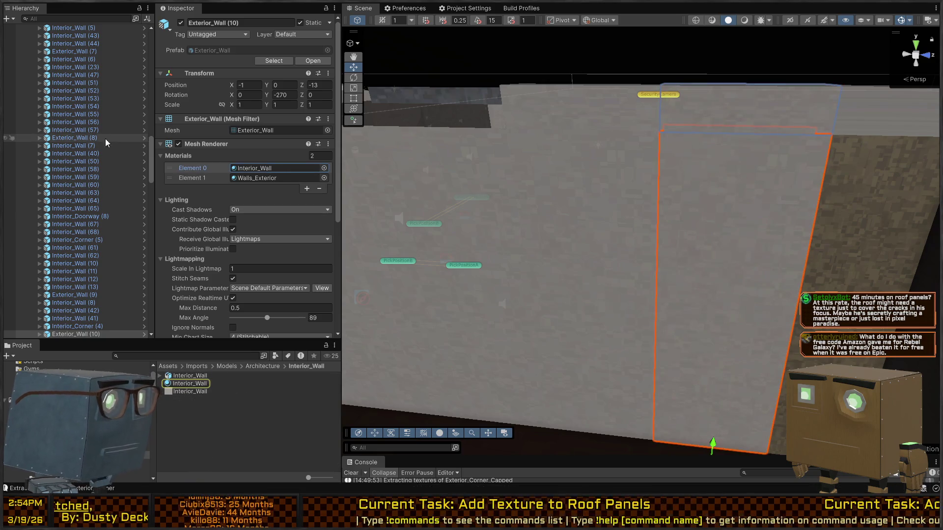
scroll(102, 137, "up", 6)
scroll(107, 140, "up", 15)
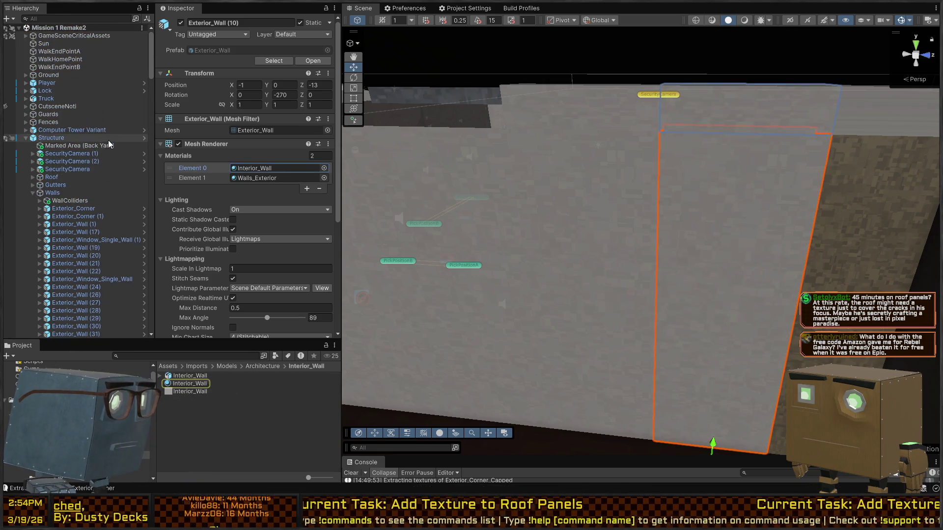
Step: Open the Structure prefab for editing and select the Exterior_Wall (66) piece
left_click(143, 138)
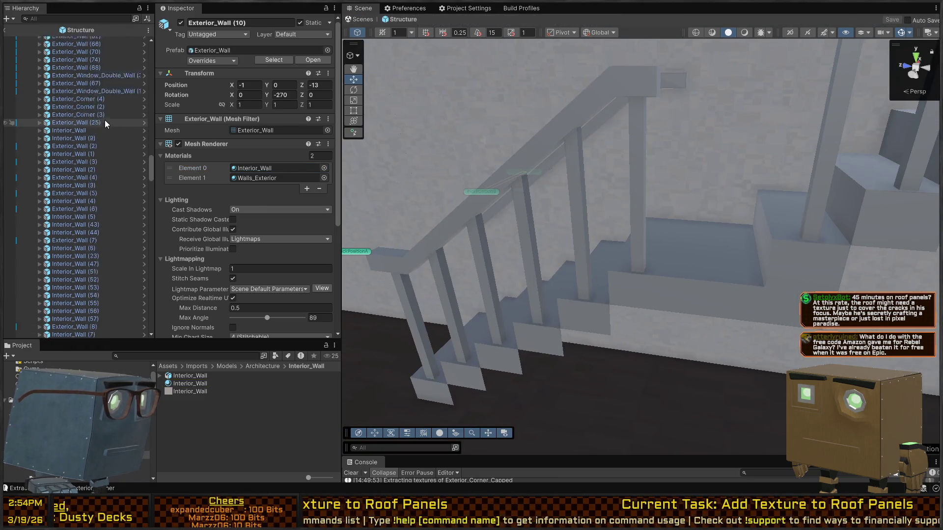
scroll(107, 125, "up", 3)
left_click(107, 132)
Step: Open the Exterior_Wall prefab, return to the Structure prefab, and locate the wall prefabs in Project
left_click(143, 135)
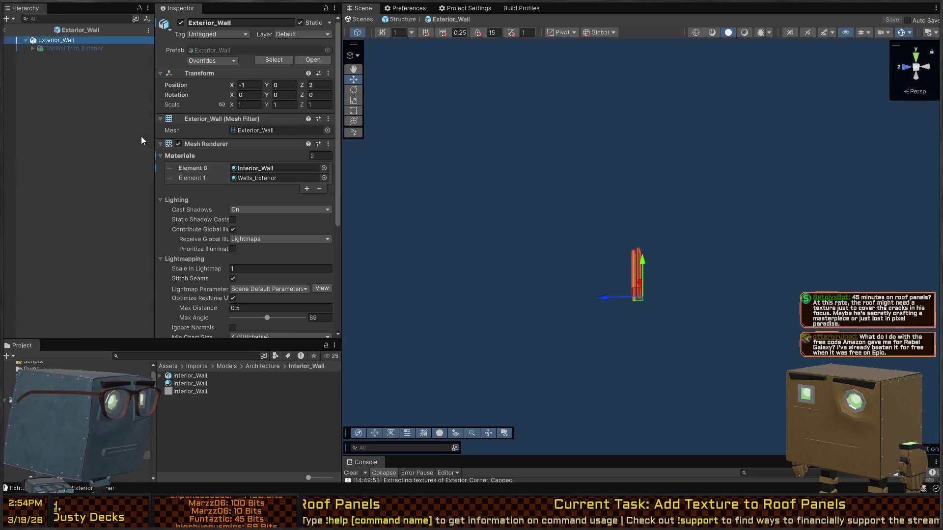
left_click(5, 30)
left_click(230, 51)
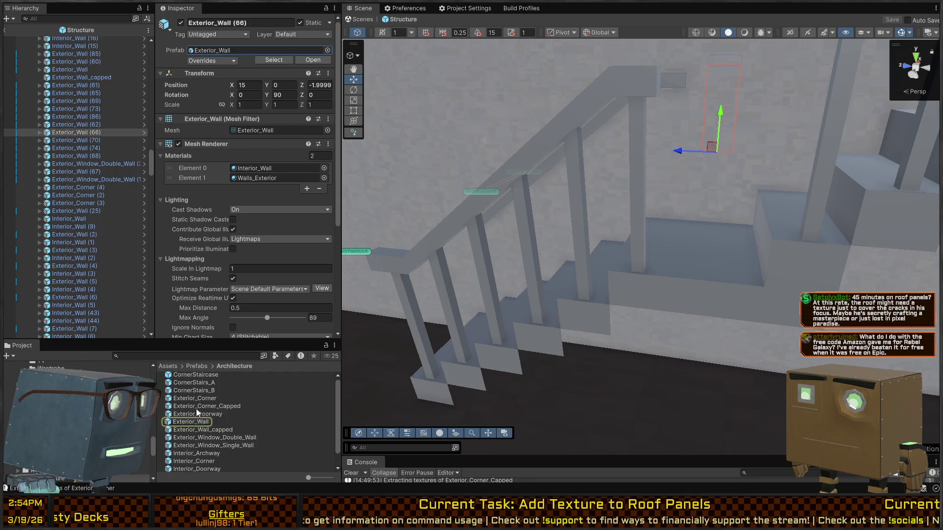
scroll(186, 423, "down", 1)
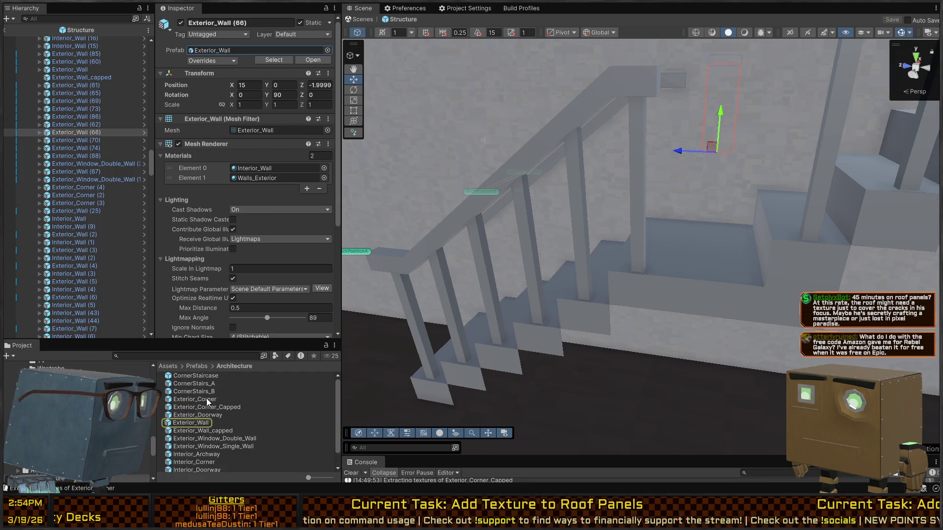
Step: Open the Exterior_Corner prefab for editing, inspect neighbouring wall prefabs, and save the prefab
left_click(206, 399)
double_click(207, 399)
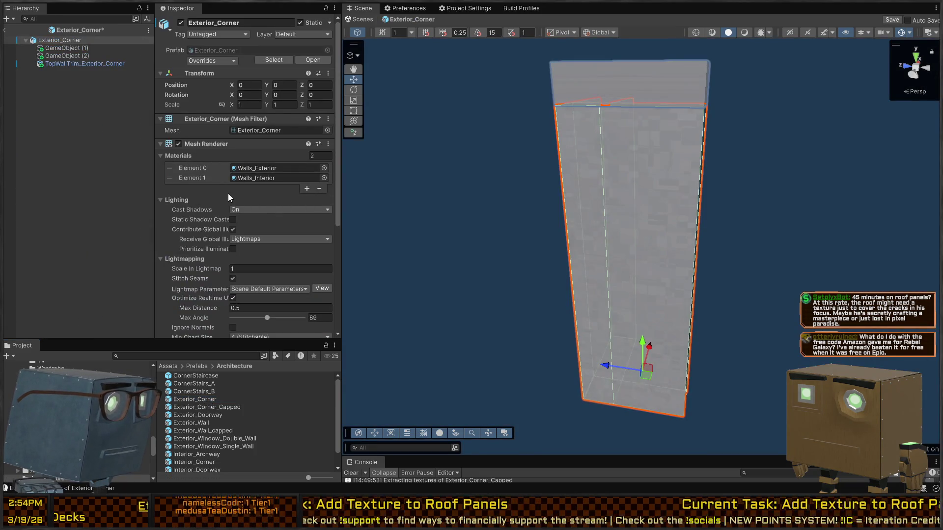
left_click(195, 407)
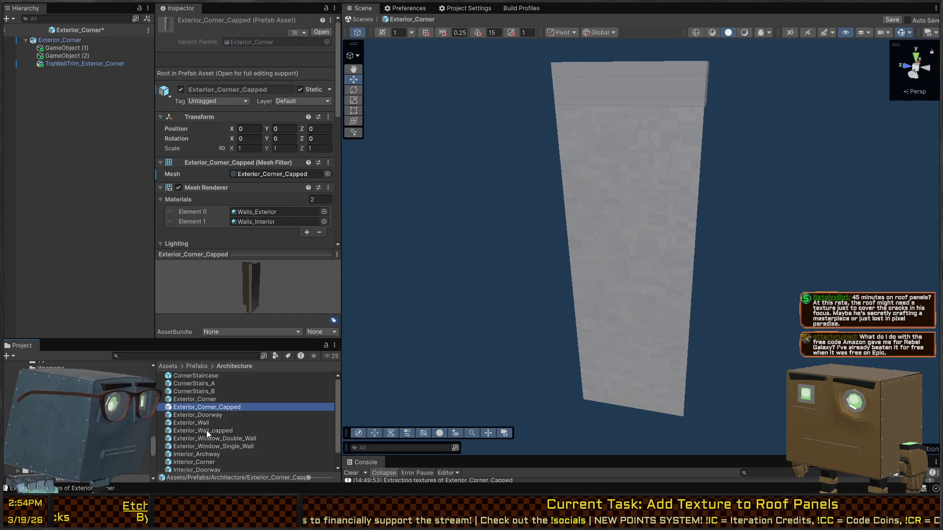
left_click(205, 415)
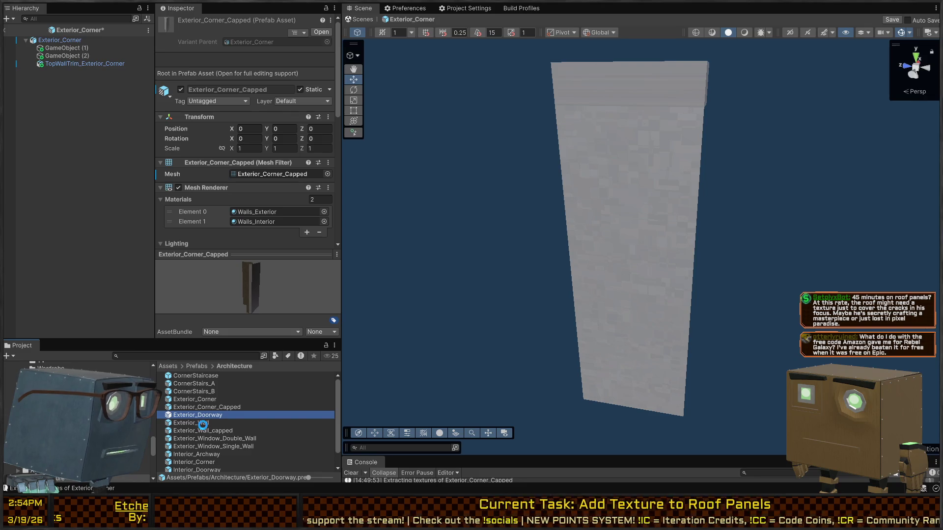
left_click(203, 422)
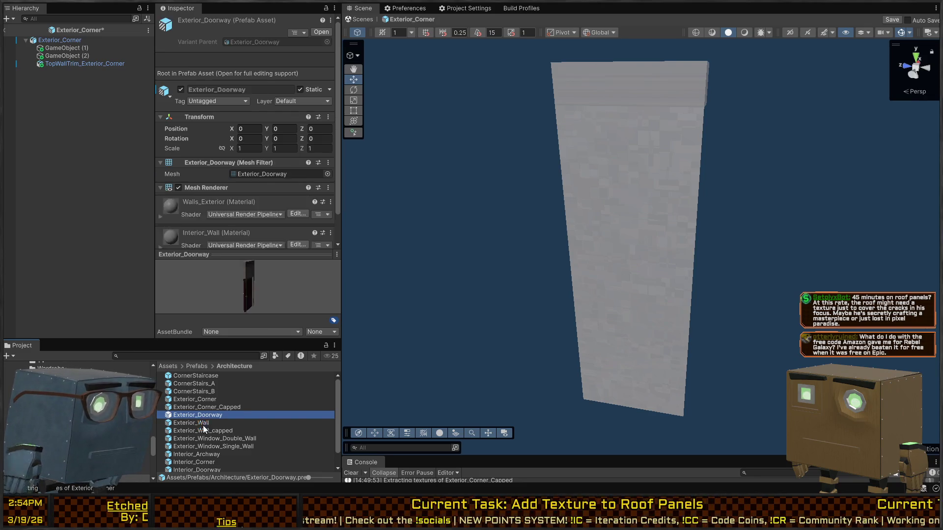
left_click(886, 20)
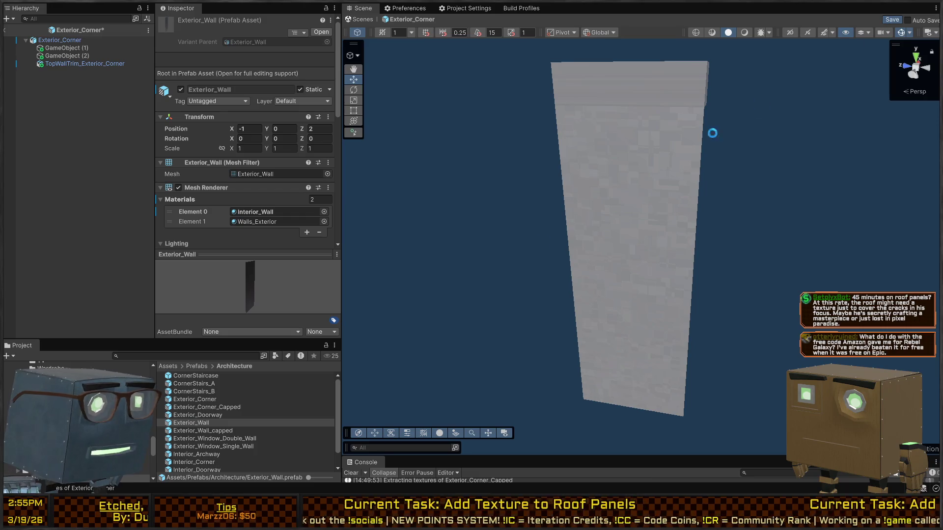
Step: Inspect material slots of the Exterior_Corner, Doorway, Wall, Wall_capped and Window wall prefabs
left_click(200, 399)
left_click(195, 410)
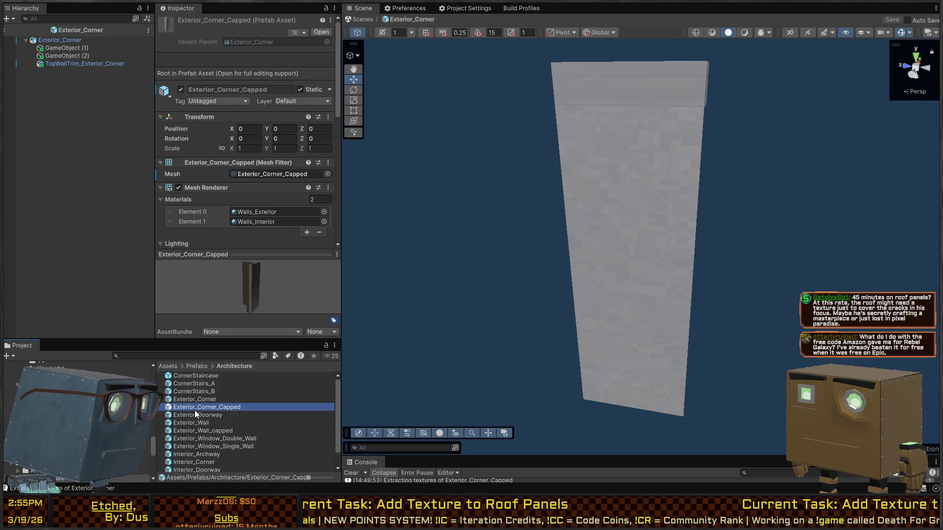
left_click(217, 420)
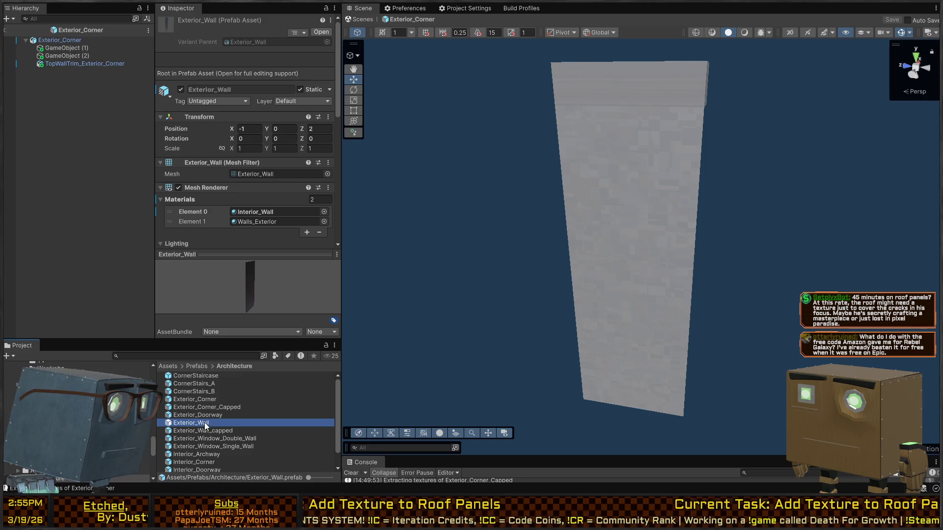
left_click(208, 415)
left_click(213, 408)
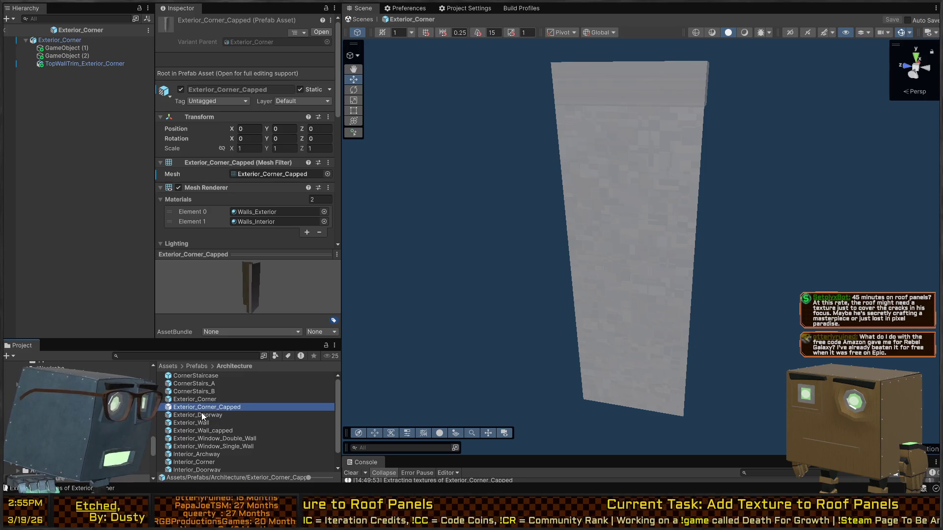
left_click(200, 416)
left_click(203, 217)
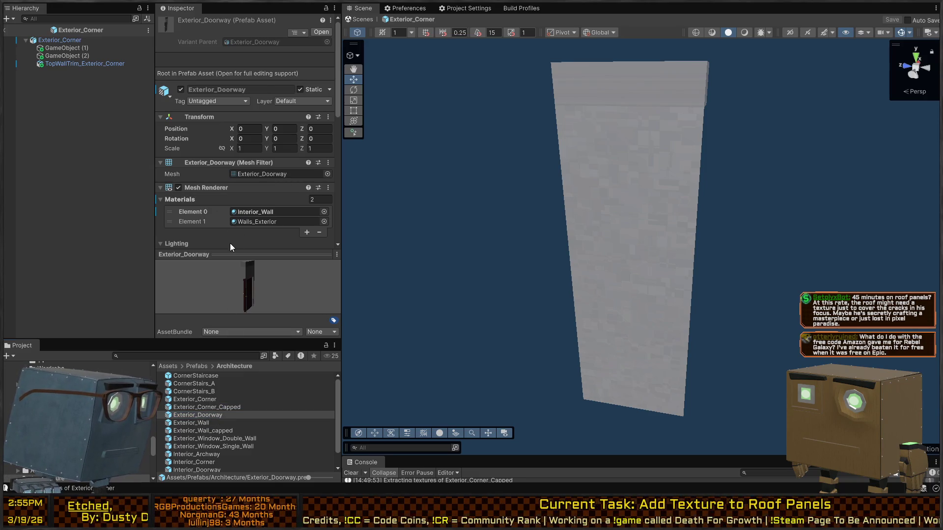
left_click(195, 425)
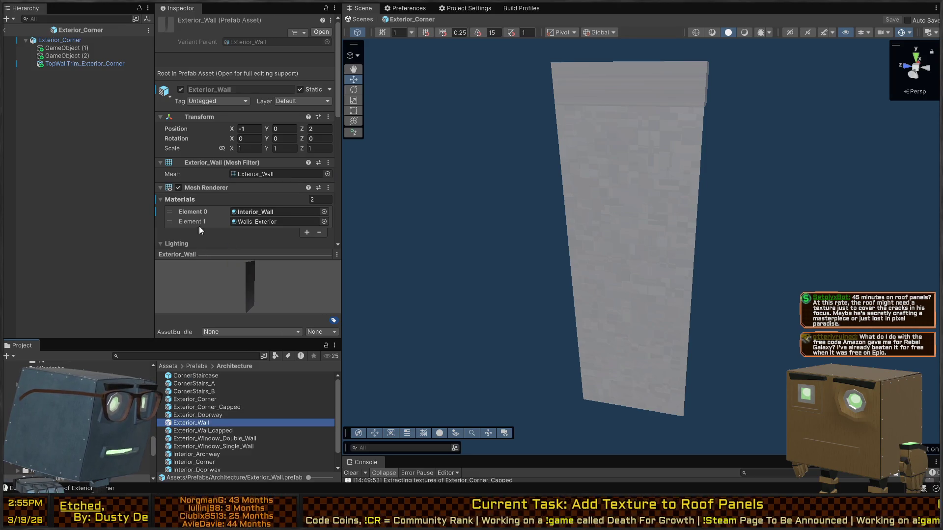
left_click(211, 213)
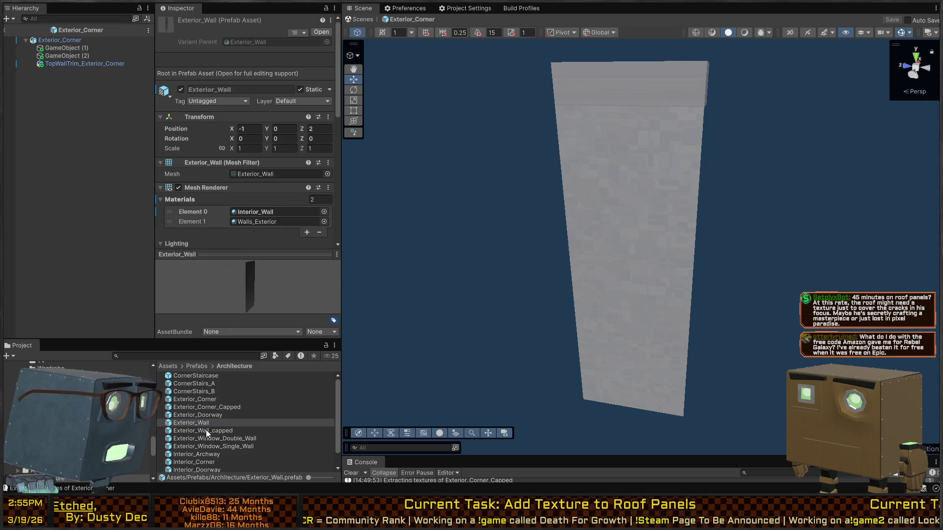
left_click(205, 430)
left_click(199, 211)
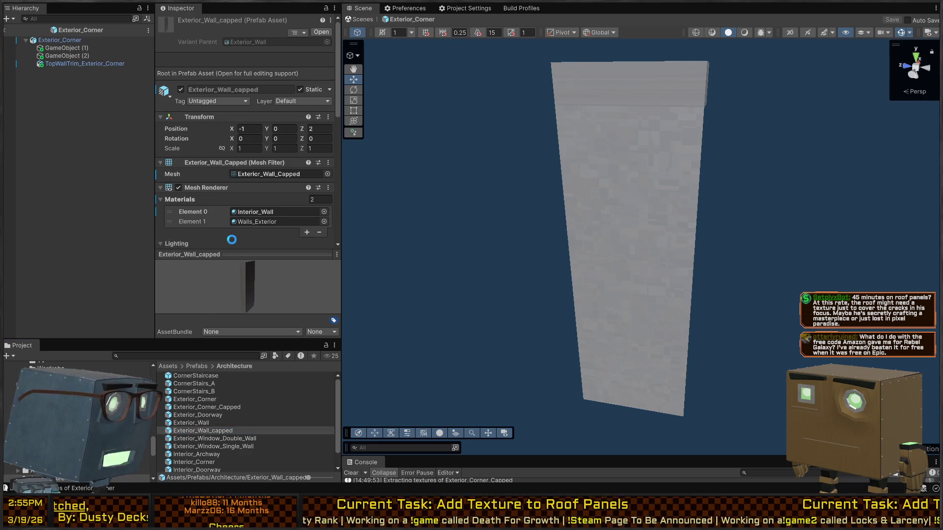
left_click(218, 438)
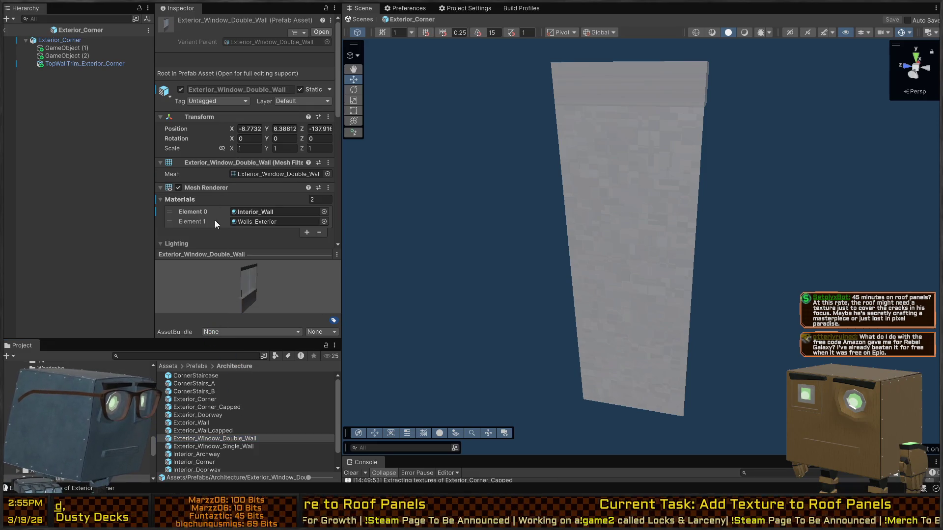
left_click(213, 448)
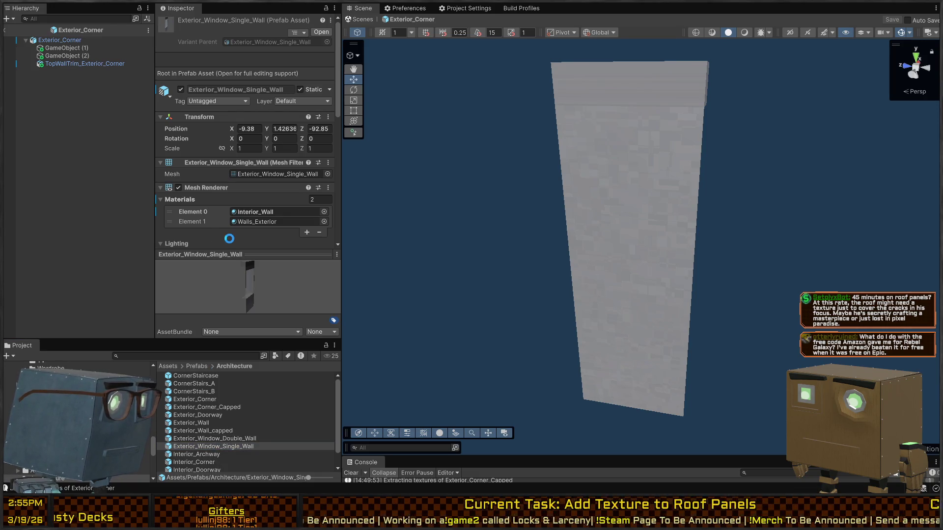
Step: Paste the Interior_Archway material into Interior_Archway's first slot, then inspect Interior_Corner, Interior_Doorway and Stairs_Landing
scroll(204, 455, "down", 1)
left_click(212, 439)
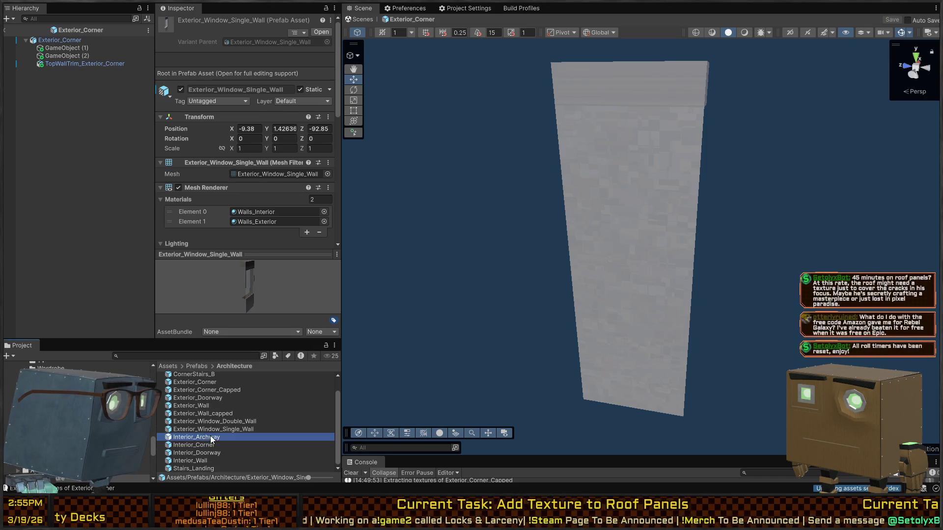
left_click(199, 211)
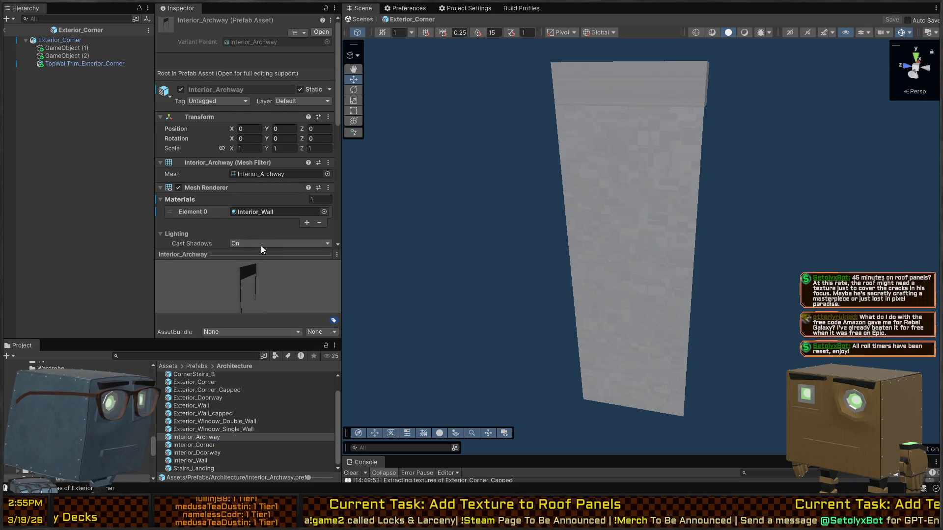
key("ctrl+v")
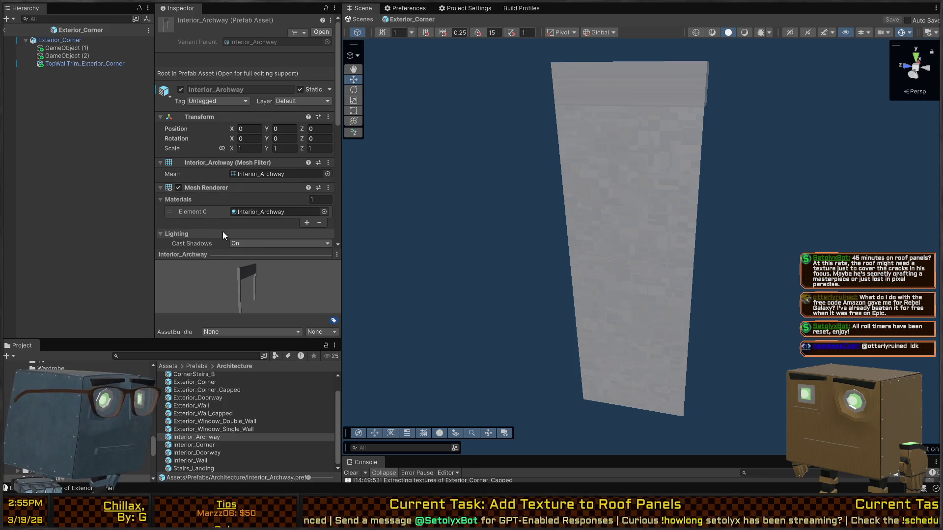
left_click(191, 446)
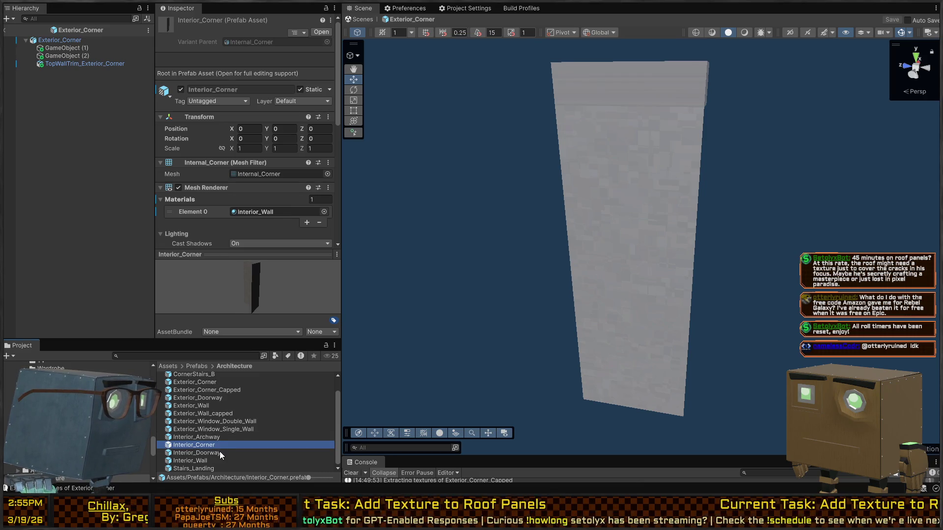
left_click(219, 453)
left_click(203, 468)
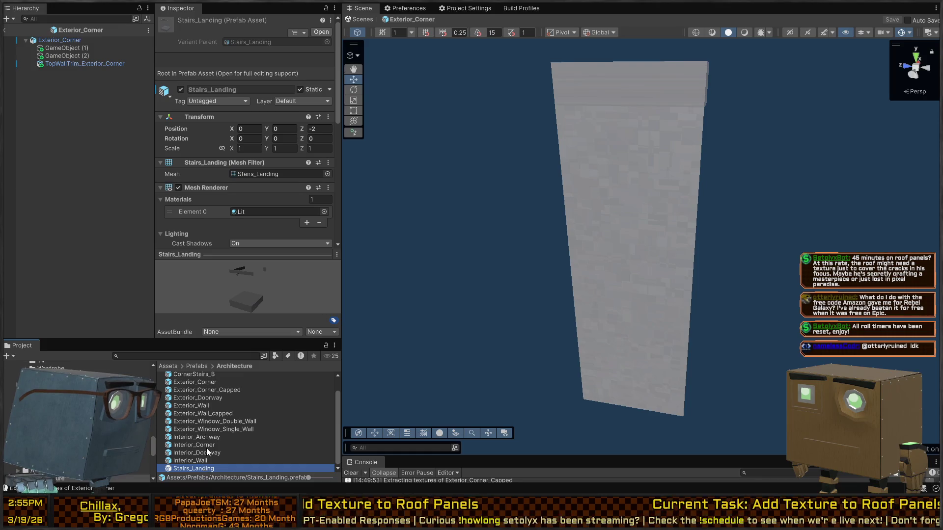
scroll(209, 440, "up", 1)
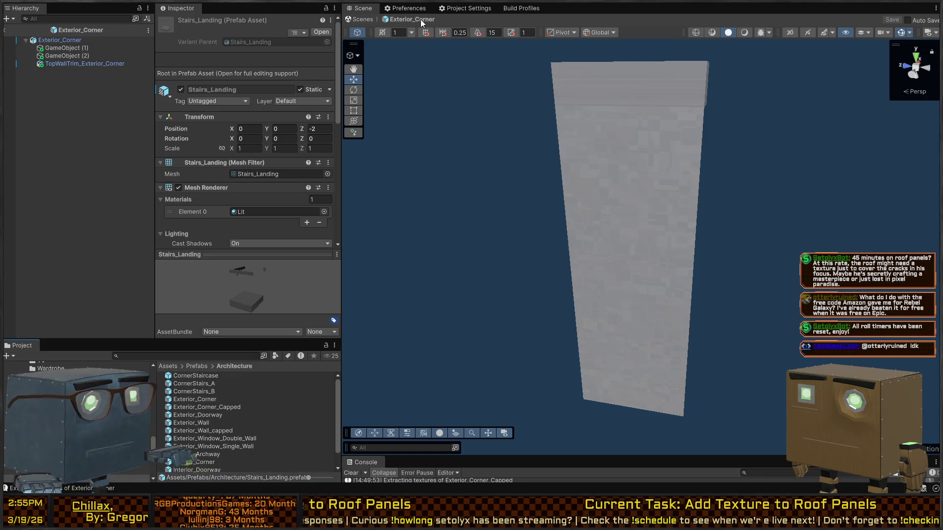
Step: Return to the house scene and raise the Walls_Interior material's smoothness above 0.5
left_click(356, 19)
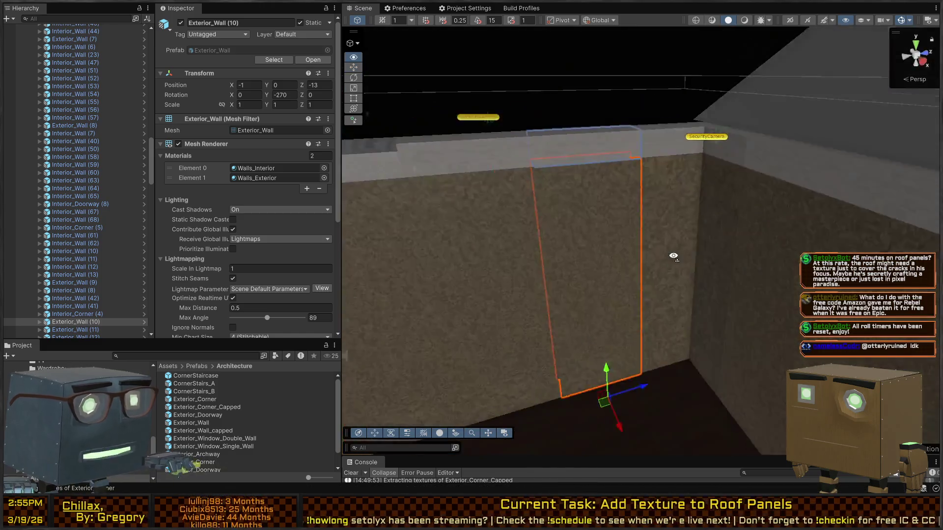
mouse_move(673, 256)
left_mouse_down()
mouse_move(459, 263)
mouse_move(472, 268)
mouse_move(491, 253)
mouse_move(470, 232)
mouse_move(222, 217)
mouse_move(374, 214)
mouse_move(639, 240)
mouse_move(502, 210)
left_mouse_up()
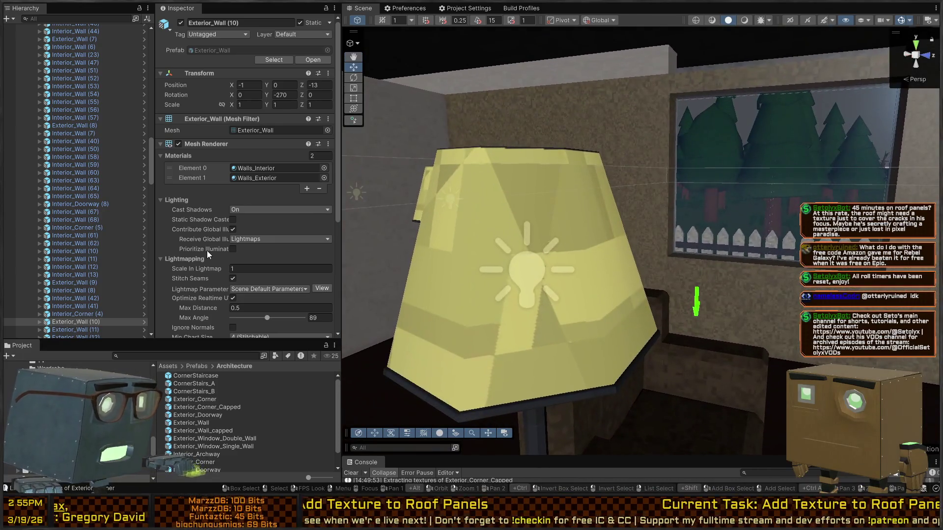
left_click(265, 169)
left_click(191, 469)
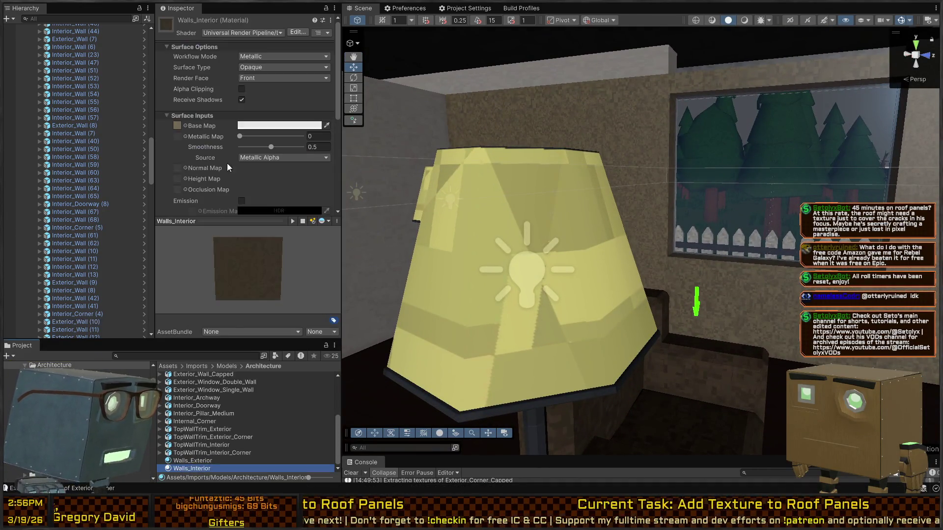
left_click_drag(273, 147, 281, 147)
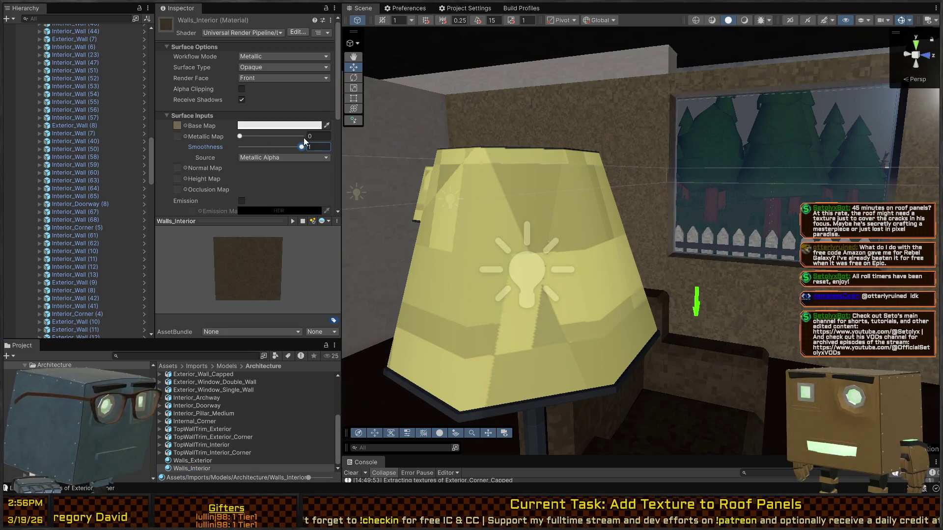
Step: Set Walls_Exterior smoothness to 0, fly around the house to check it, then switch to Blender
left_click(198, 460)
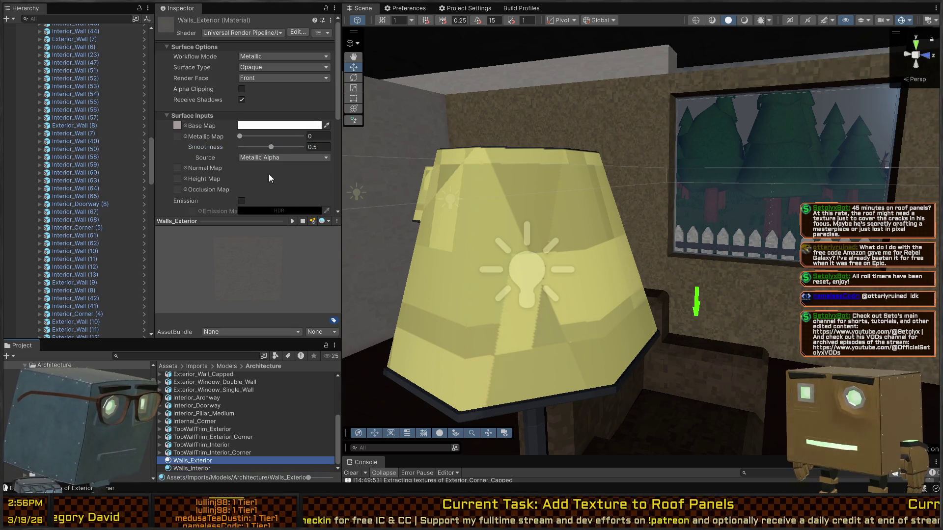
left_click_drag(271, 146, 240, 146)
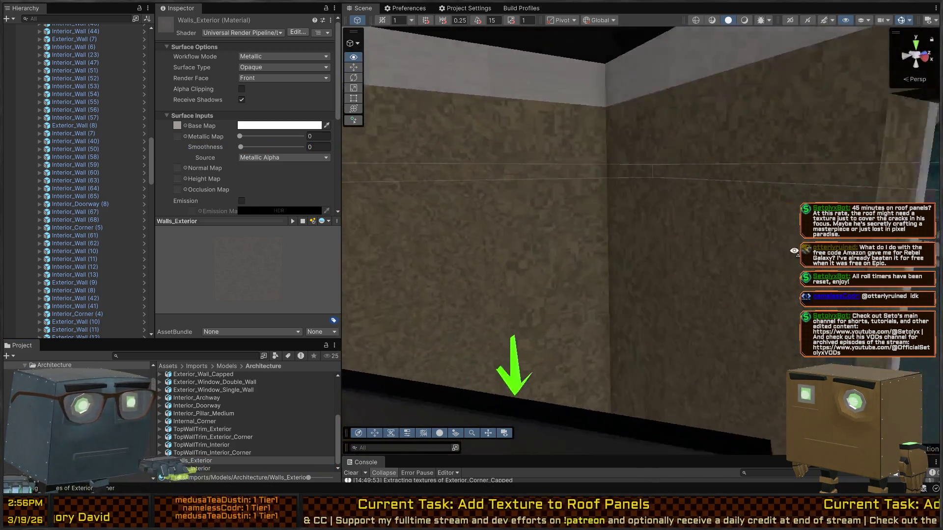
left_click_drag(794, 251, 490, 249)
mouse_move(362, 267)
left_mouse_down()
mouse_move(312, 267)
mouse_move(296, 247)
left_mouse_up()
key("Up")
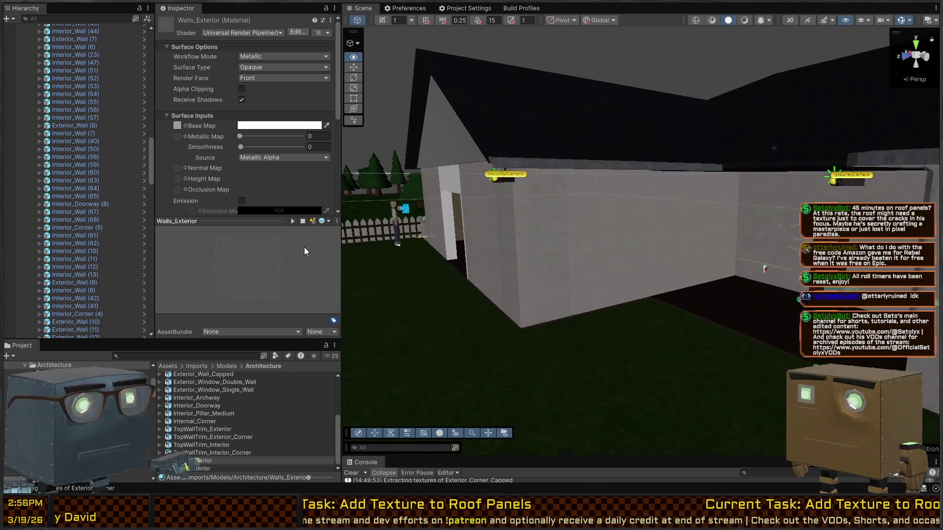
key("Left")
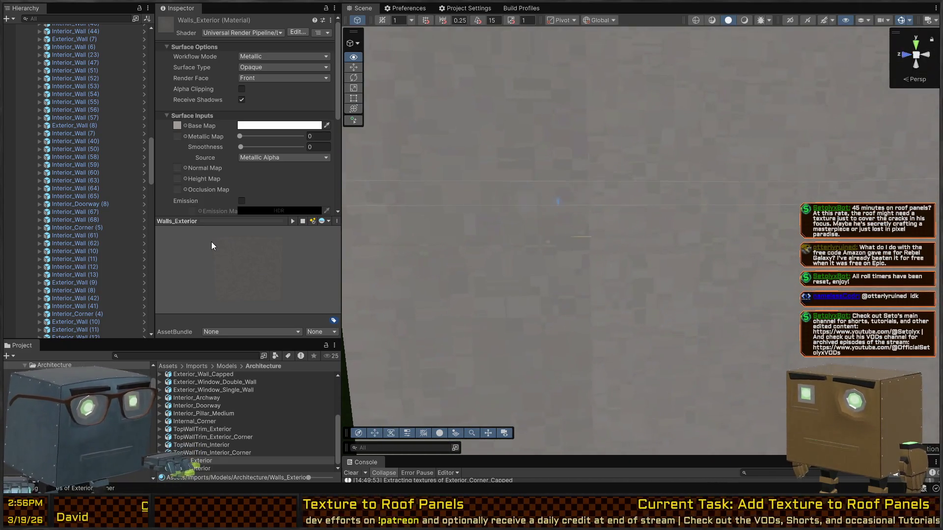
mouse_move(354, 241)
left_mouse_down()
mouse_move(397, 251)
mouse_move(671, 223)
left_mouse_up()
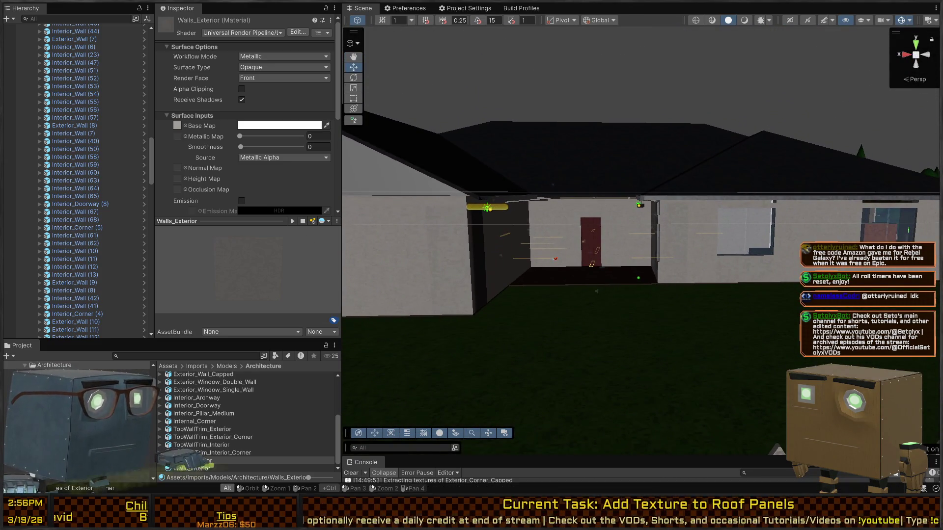
key("alt+Tab")
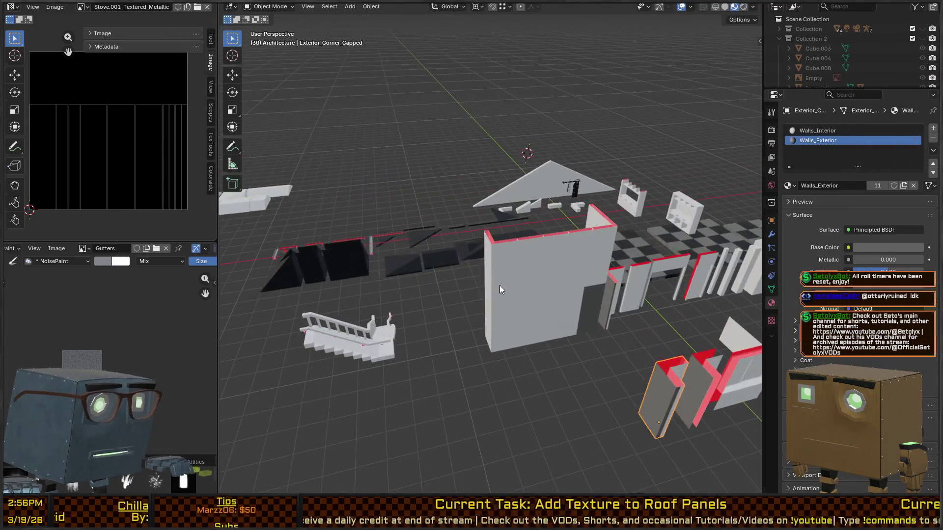
Step: Select the back-row wall pieces, from the window walls to Exterior_Wall_Capped
mouse_move(499, 285)
left_mouse_down()
mouse_move(648, 270)
mouse_move(470, 235)
mouse_move(286, 278)
mouse_move(503, 302)
mouse_move(550, 322)
left_mouse_up()
left_click(549, 322)
left_click_drag(523, 287, 515, 300)
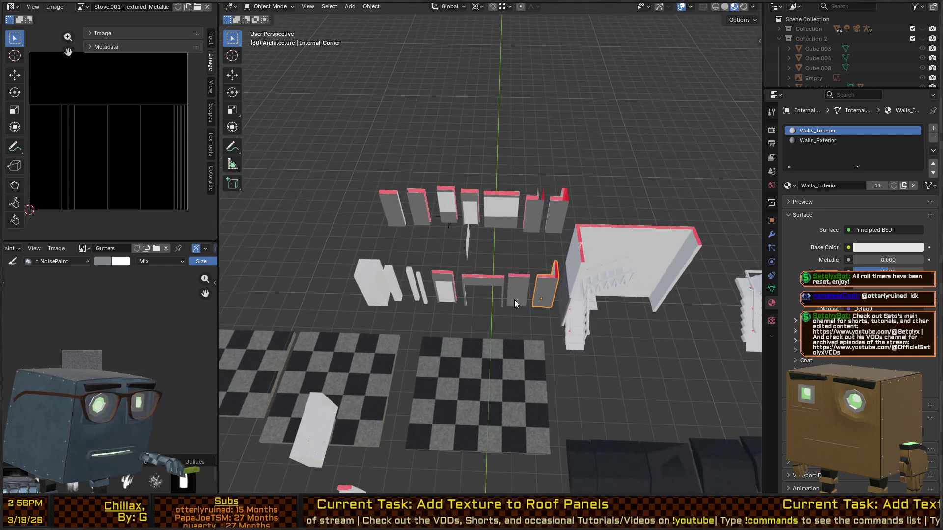
left_click(557, 201)
left_click(527, 217, "shift")
left_click(496, 226, "shift")
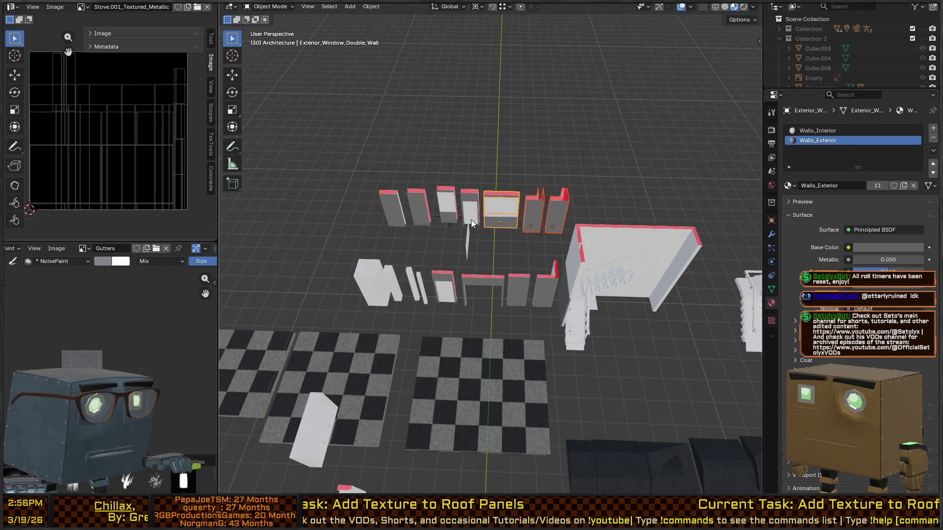
left_click(461, 198, "shift")
left_click(451, 190, "shift")
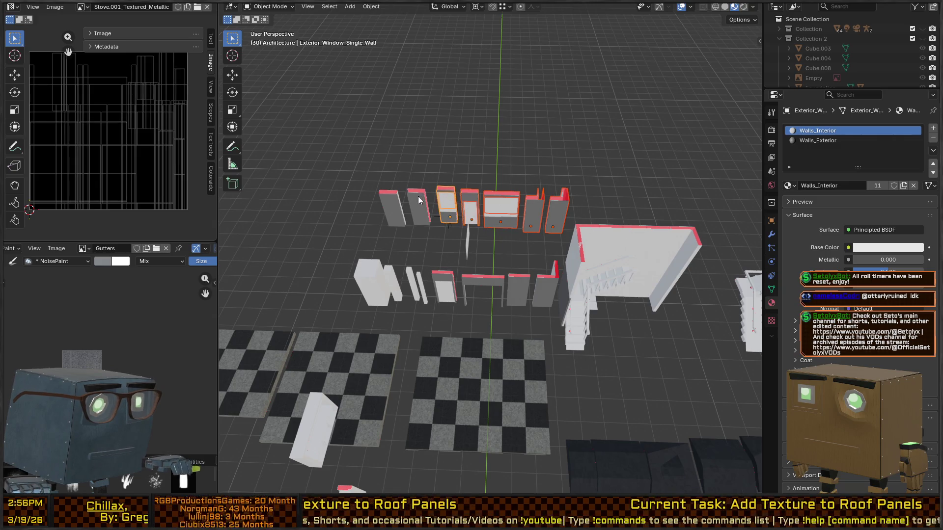
left_click(418, 196, "shift")
left_click(385, 200, "shift")
Step: Smart UV Project the selected walls with 66° angle limit and 0.020 island margin, returning to Object Mode
key("Tab")
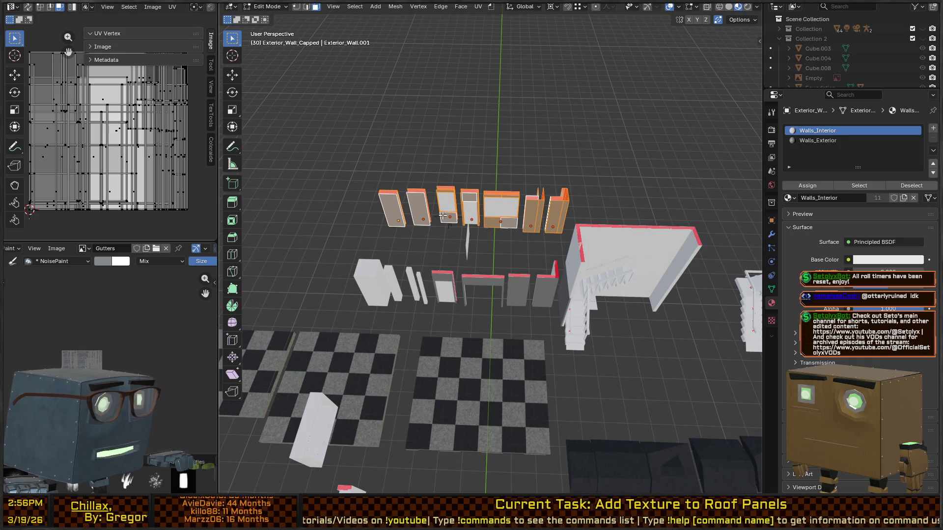
key("u")
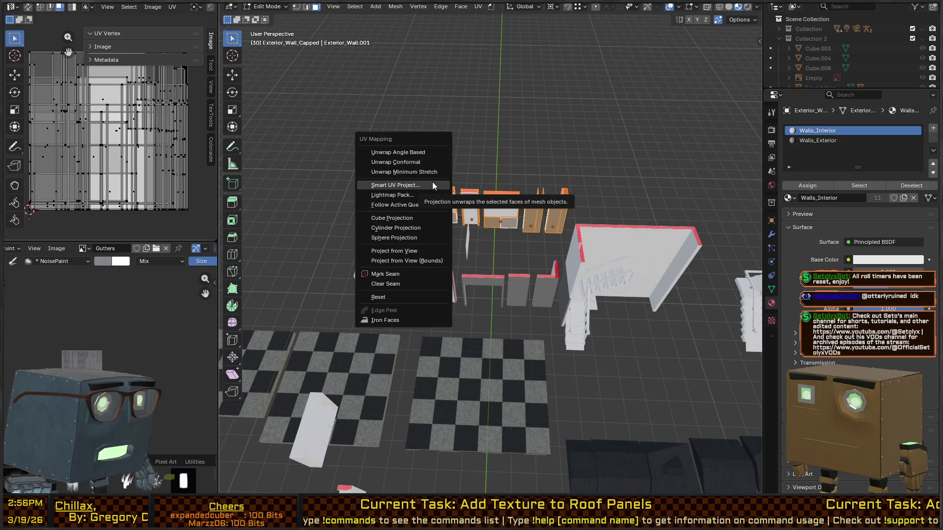
left_click(433, 185)
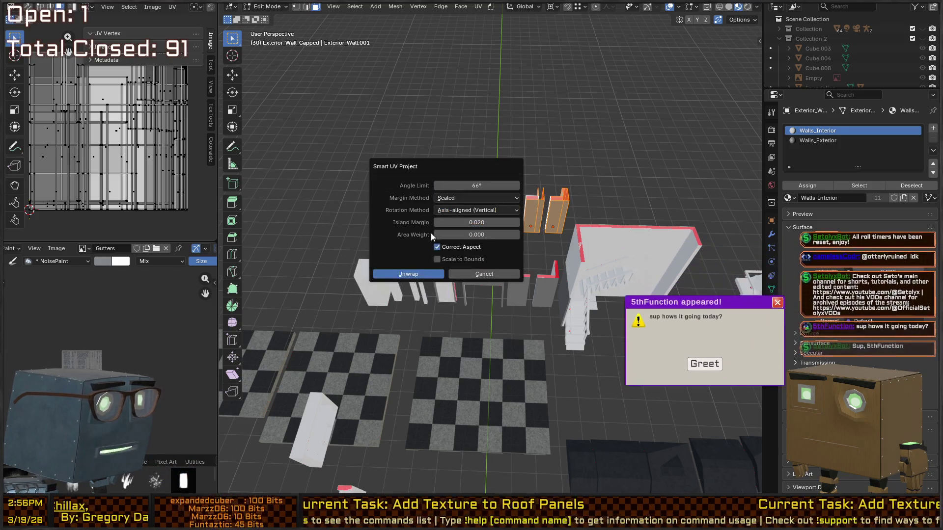
left_click(413, 275)
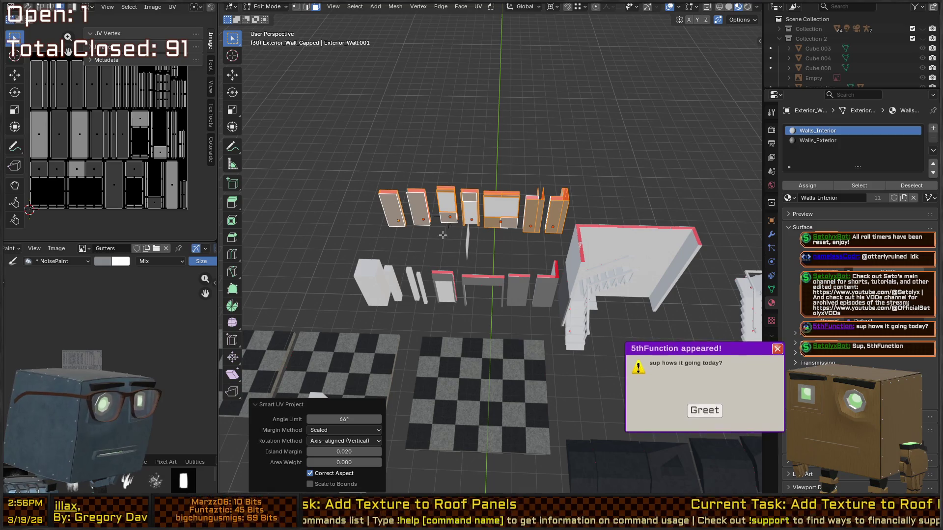
key("Tab")
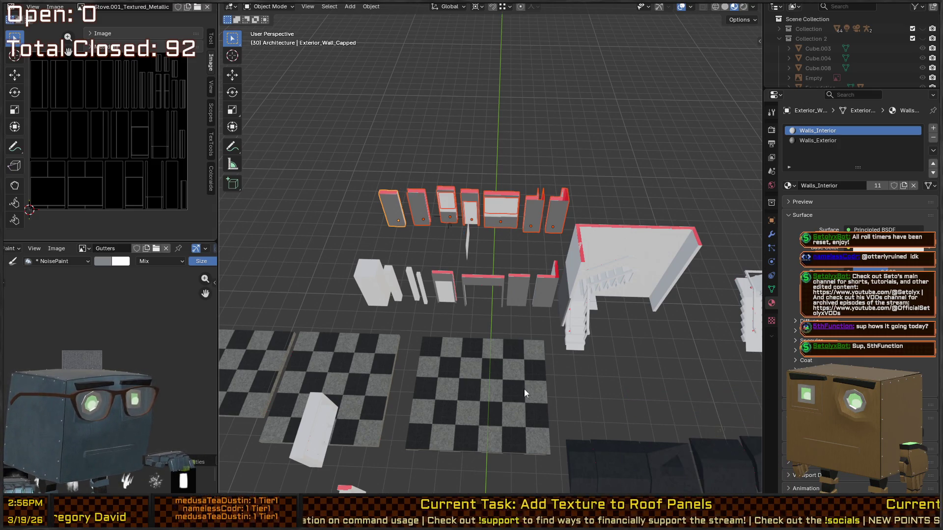
Step: Frame the wall row and check Exterior_Wall_Capped's name without renaming it
left_click_drag(523, 389, 544, 272)
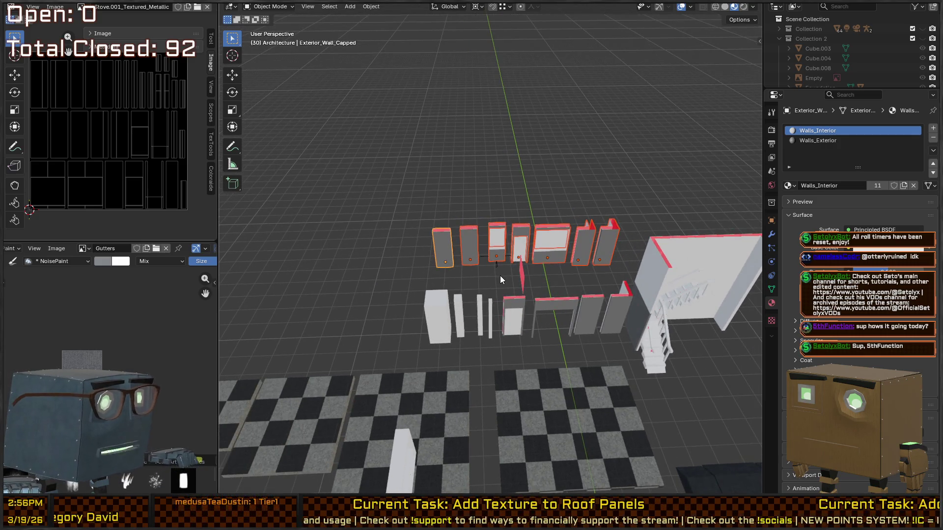
key("KP_Decimal")
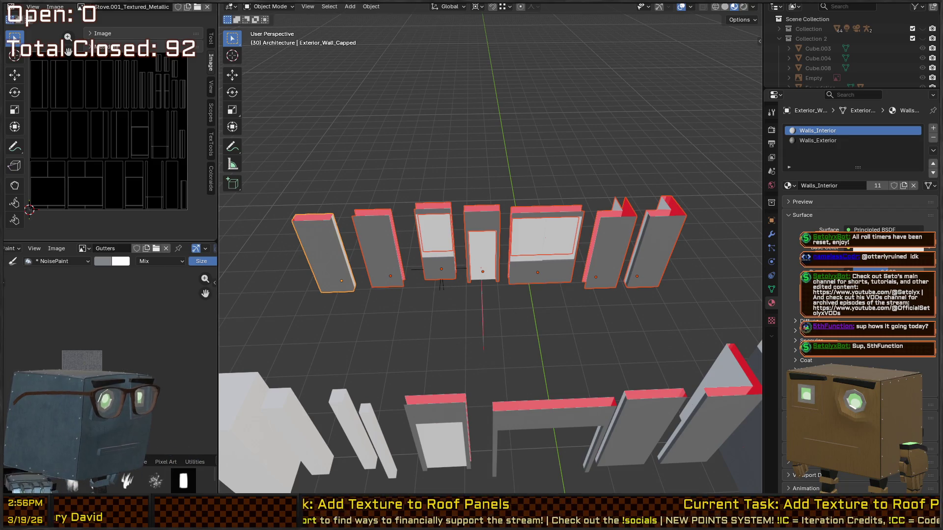
mouse_move(530, 192)
left_mouse_down()
mouse_move(541, 181)
mouse_move(513, 202)
mouse_move(567, 178)
mouse_move(540, 195)
left_mouse_up()
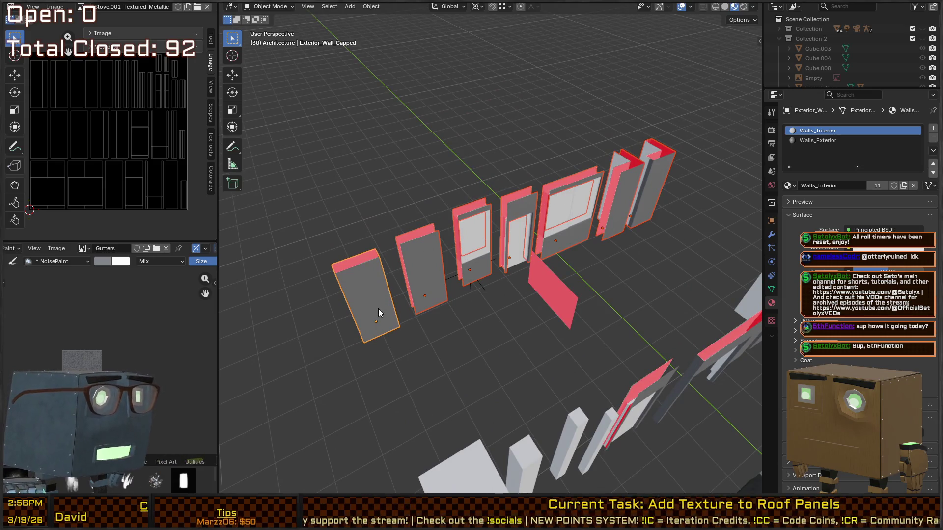
mouse_move(613, 280)
left_mouse_down()
mouse_move(514, 285)
mouse_move(575, 302)
mouse_move(573, 314)
mouse_move(584, 285)
mouse_move(568, 297)
mouse_move(500, 278)
left_mouse_up()
key("F2")
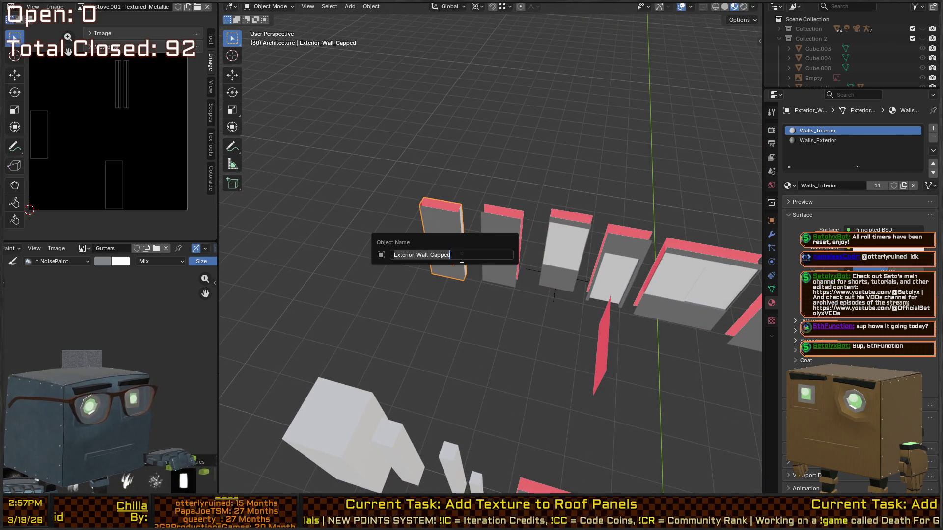
right_click(462, 259)
left_click(453, 252)
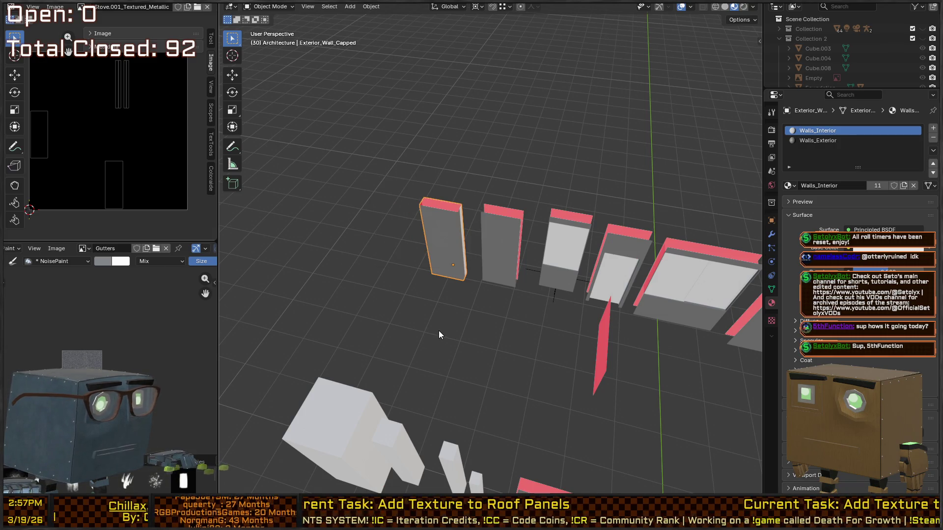
Step: Check the names of Exterior_Wall, Exterior_Window_Single_Wall and Exterior_Doorway, cancelling Quick Favorites
left_click(502, 249)
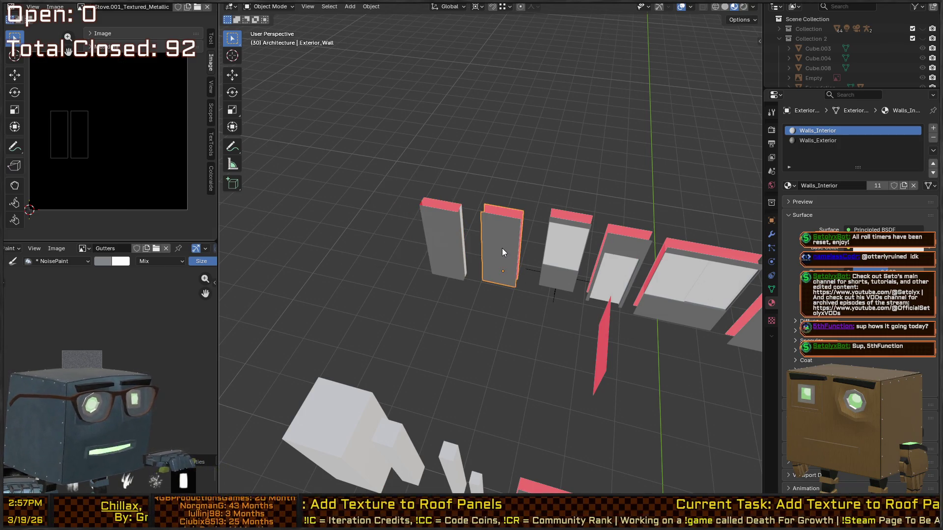
key("F2")
right_click(502, 248)
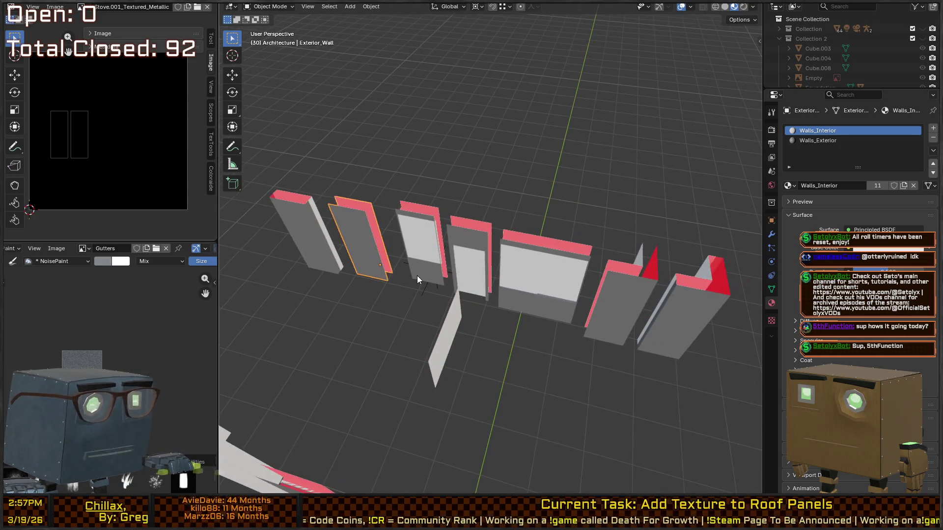
left_click(417, 275)
key("F2")
key("Escape")
right_click(417, 275)
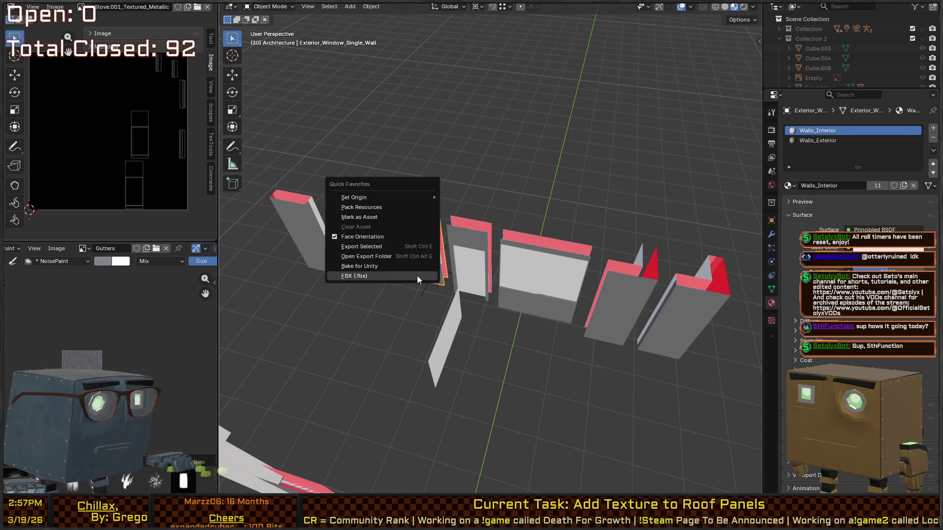
left_click(479, 246)
key("F2")
key("Escape")
key("q")
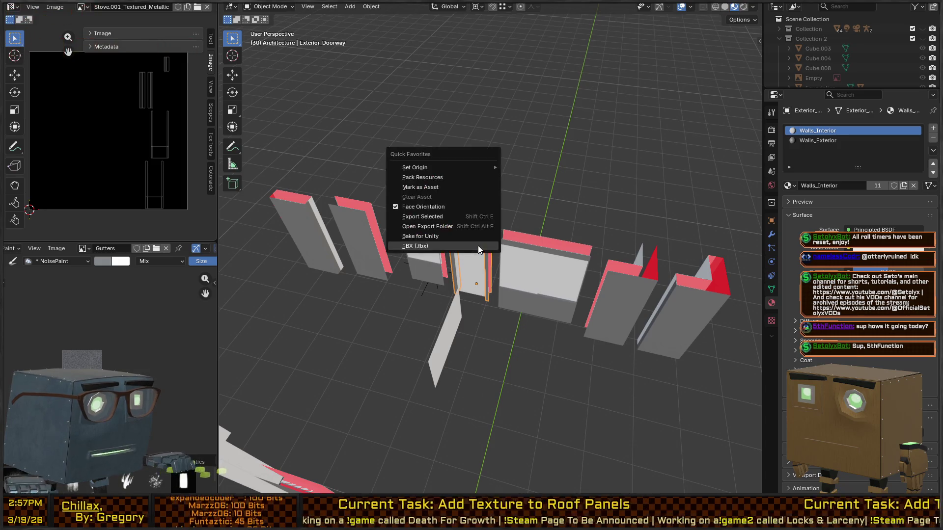
key("Escape")
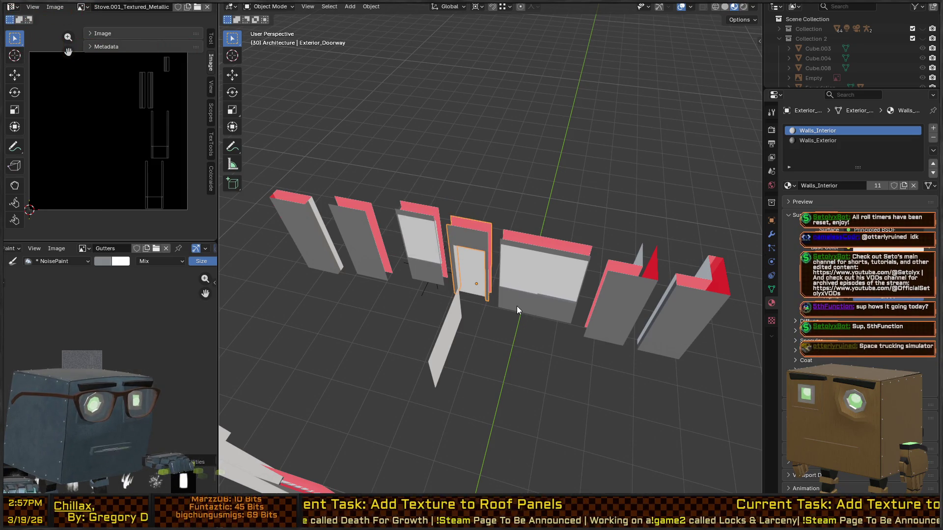
Step: Check the names of Exterior_Window_Double_Wall and the exterior corner wall, leaving them unchanged
left_click(516, 305)
key("F2")
key("Escape")
key("q")
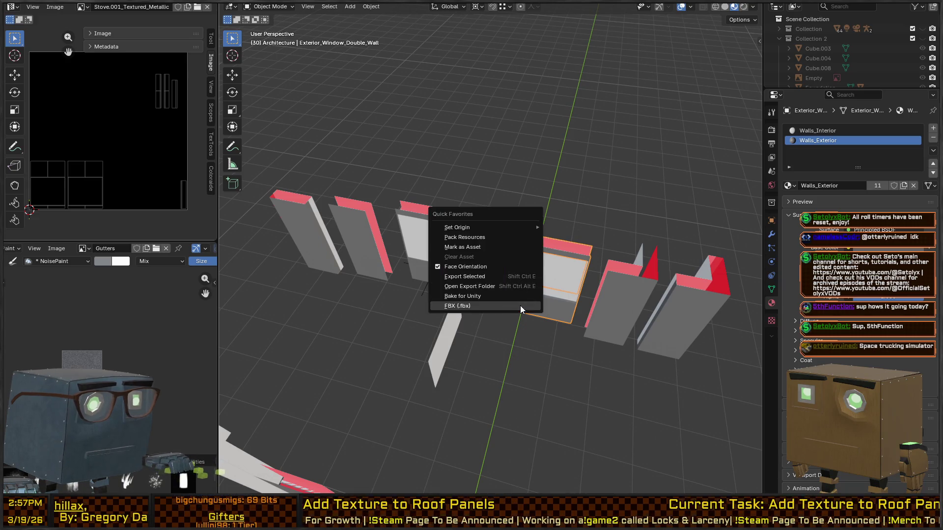
key("Escape")
left_click(621, 331)
key("KP_Decimal")
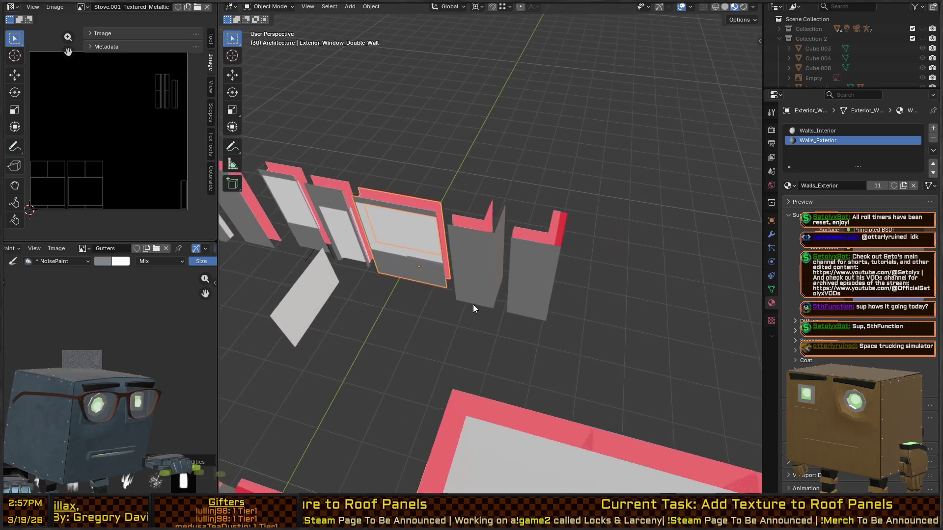
key("F2")
right_click(464, 271)
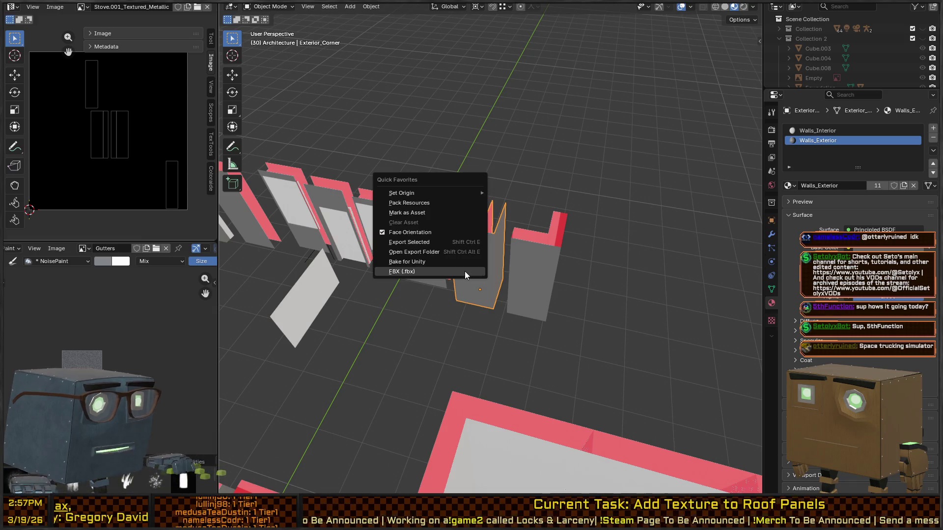
key("Escape")
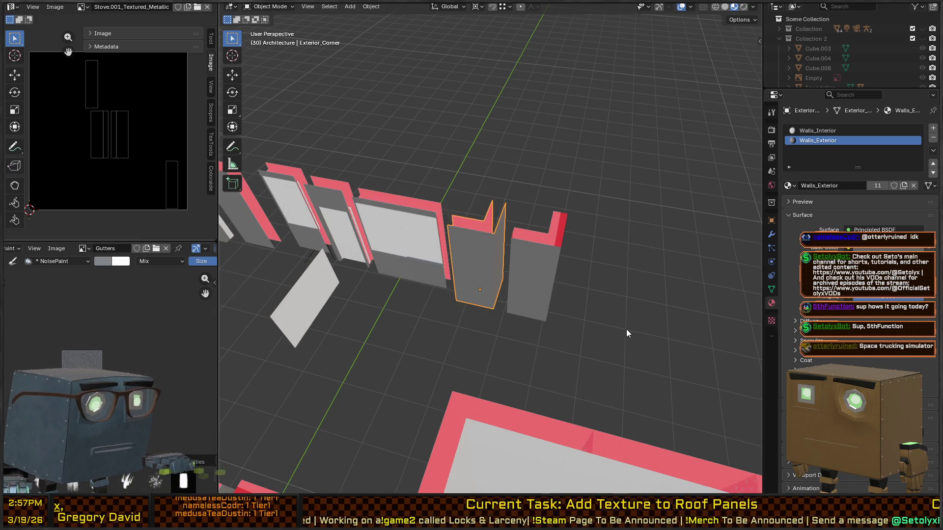
Step: Check Exterior_Corner_Capped's name, cancel Quick Favorites, and switch to Unity
left_click(520, 286)
key("F2")
key("Escape")
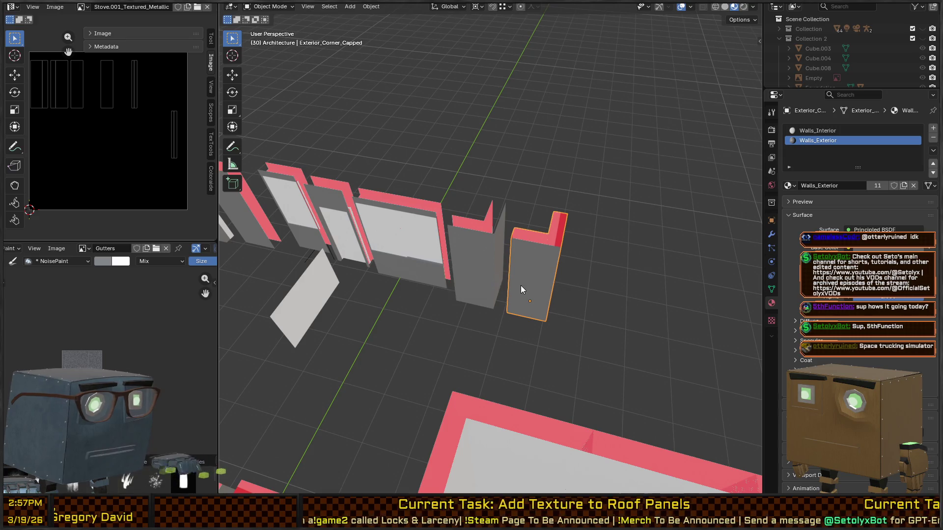
key("q")
key("Escape")
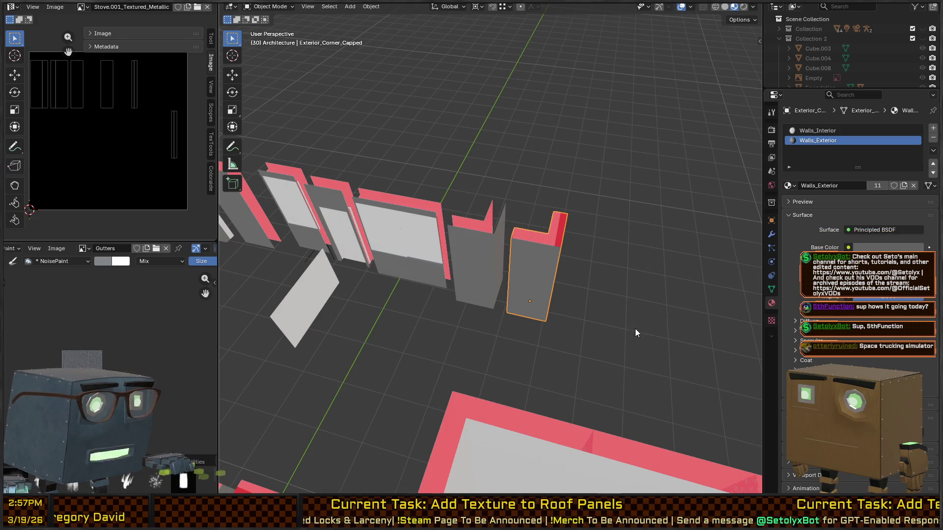
key("KP_6")
key("KP_6")
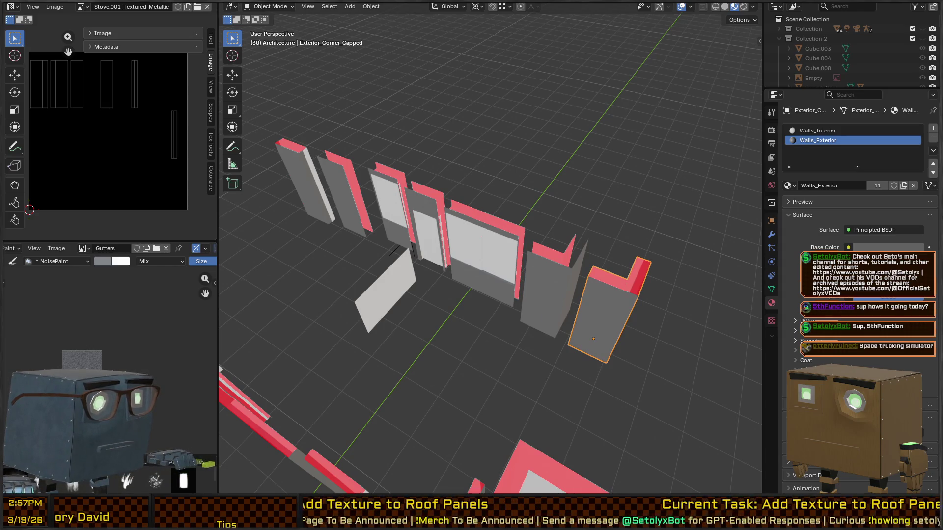
key("alt+Tab")
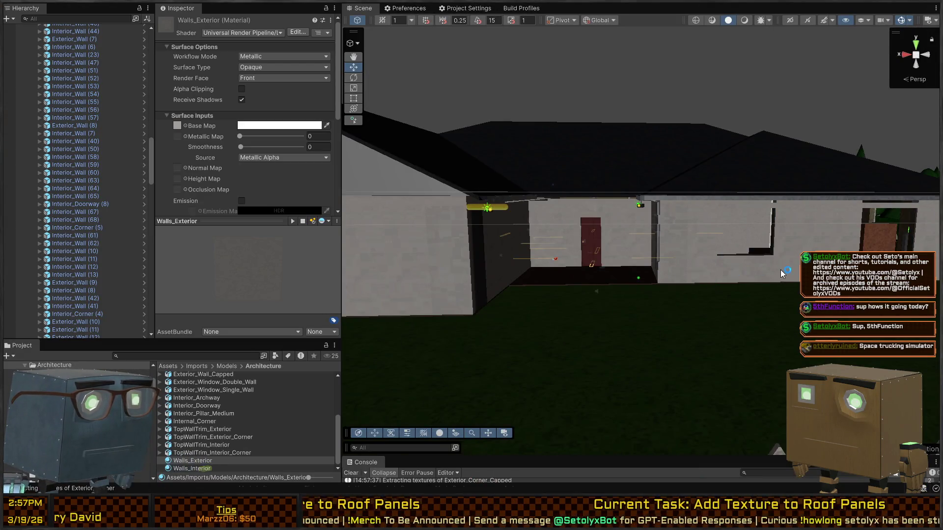
Step: Select the Exterior_Corner wall piece in the scene and open its prefab in Prefab Mode
mouse_move(780, 269)
left_mouse_down()
mouse_move(789, 271)
mouse_move(476, 261)
mouse_move(749, 271)
mouse_move(638, 271)
left_mouse_up()
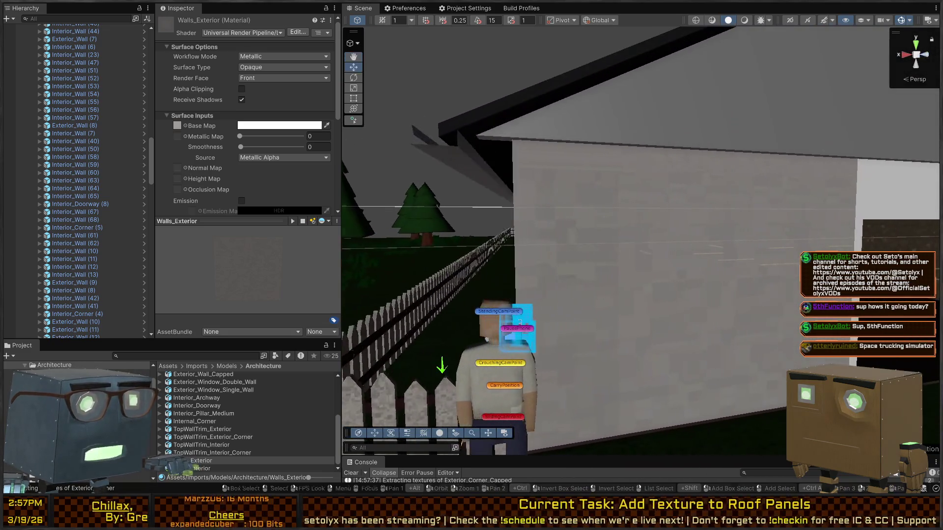
left_click(555, 212)
left_click(588, 212)
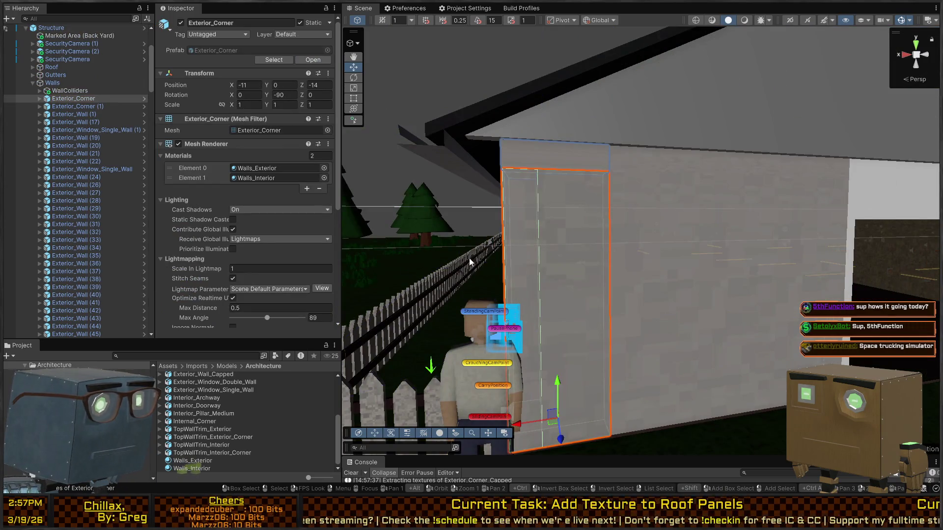
left_click(538, 257)
left_click(584, 238)
left_click(591, 235)
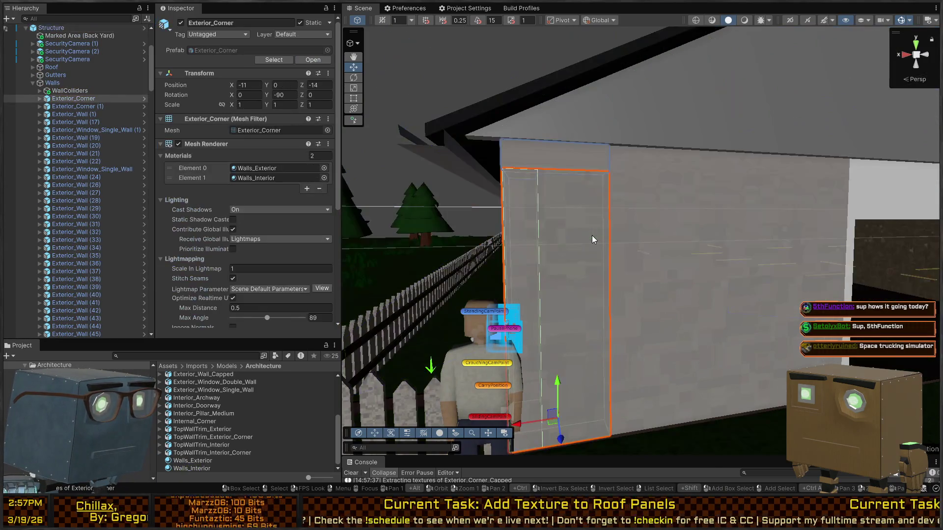
scroll(202, 239, "down", 1)
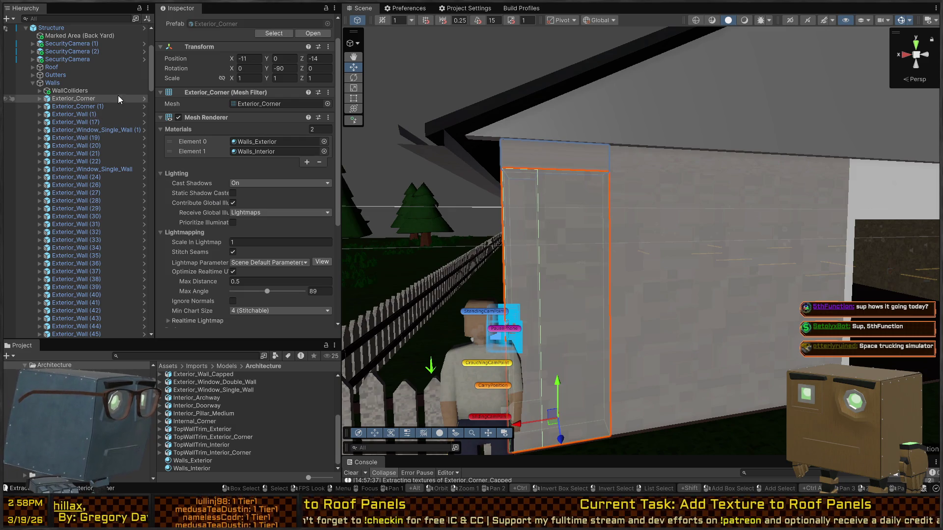
left_click(145, 98)
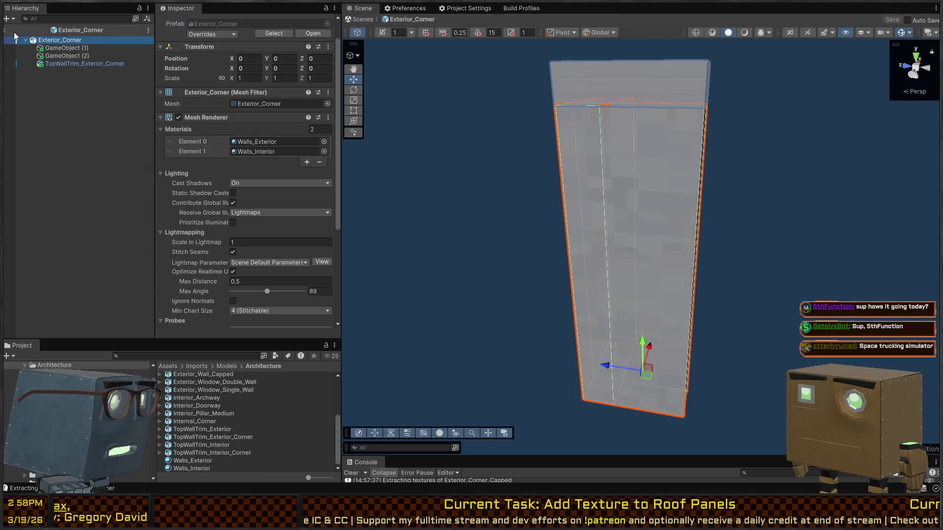
Step: Return to the scene and select all 14 prefabs in Prefabs/Architecture
left_click(5, 30)
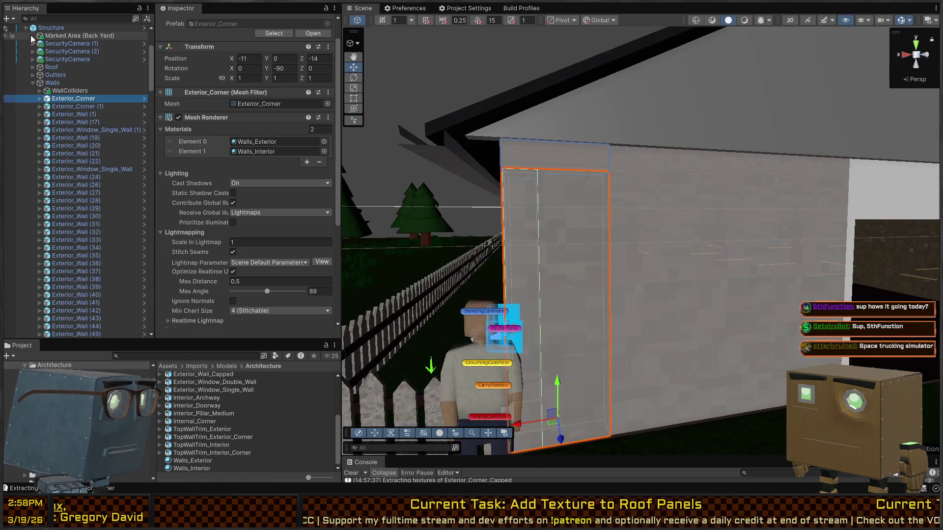
left_click(261, 102)
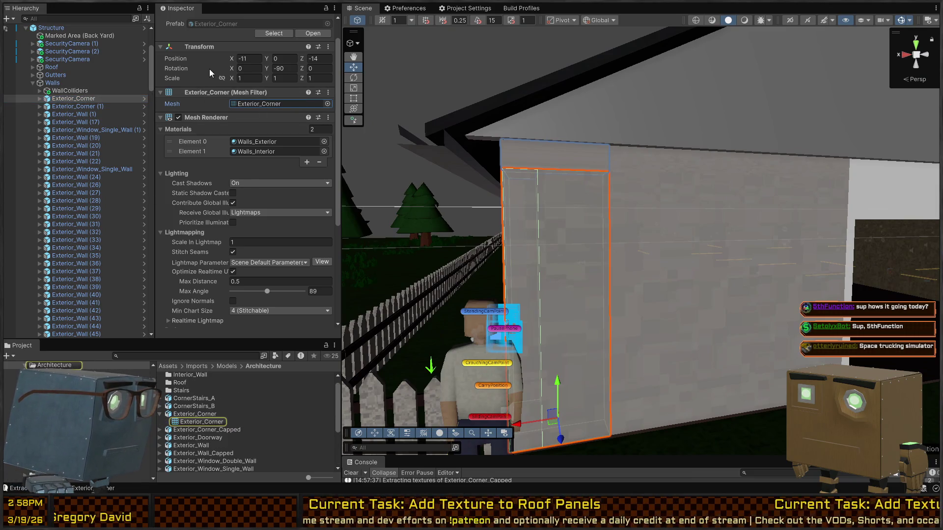
left_click(74, 106)
left_click(240, 24)
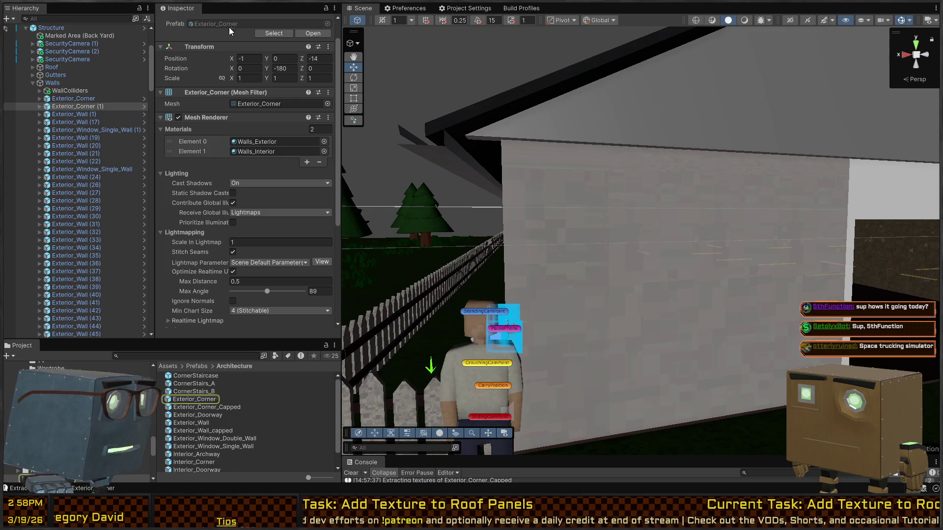
left_click(190, 383)
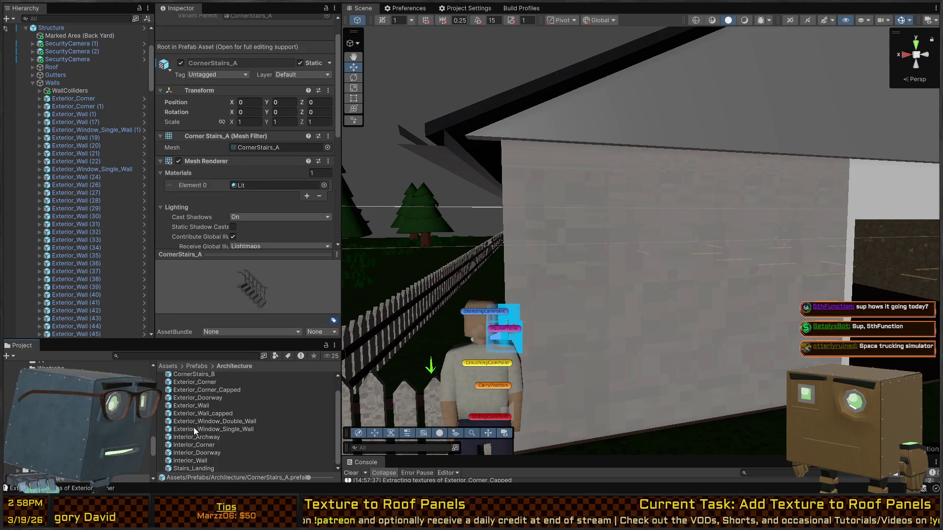
scroll(193, 428, "down", 1)
left_click(196, 468, "shift")
Step: Mark the 14 architecture prefabs as Static Shadow Casters
scroll(215, 181, "down", 1)
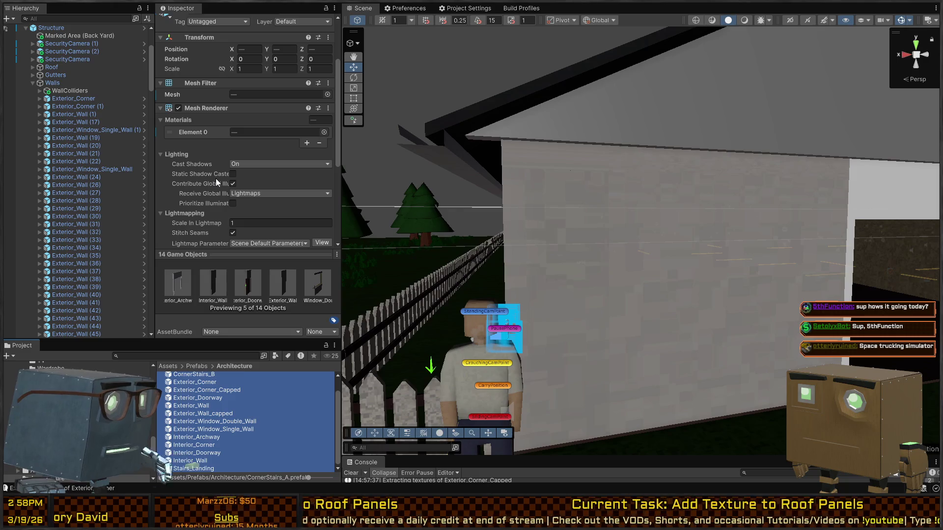
left_click(233, 173)
scroll(294, 49, "up", 3)
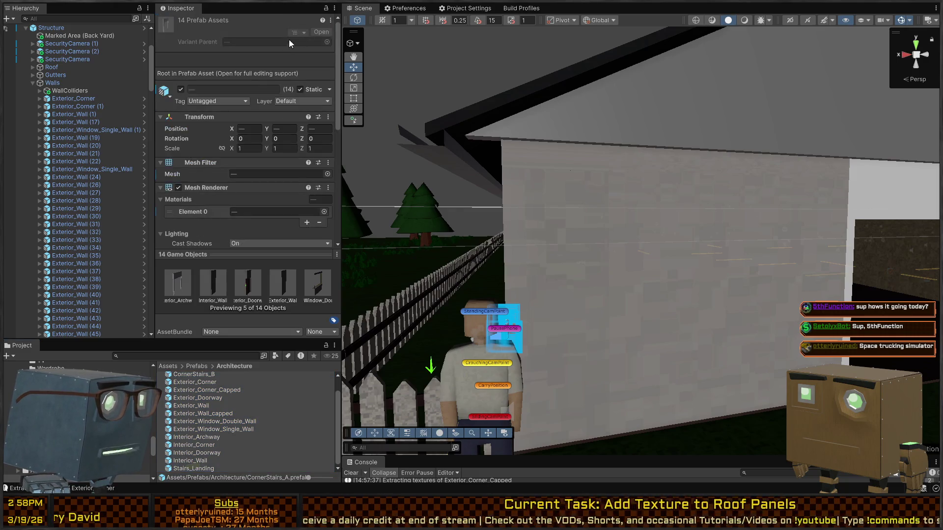
scroll(199, 195, "down", 6)
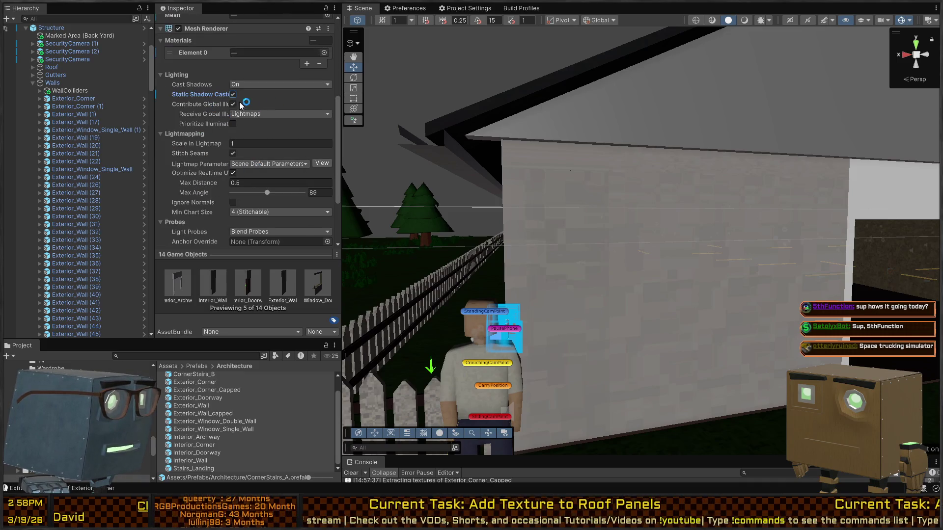
scroll(175, 158, "down", 3)
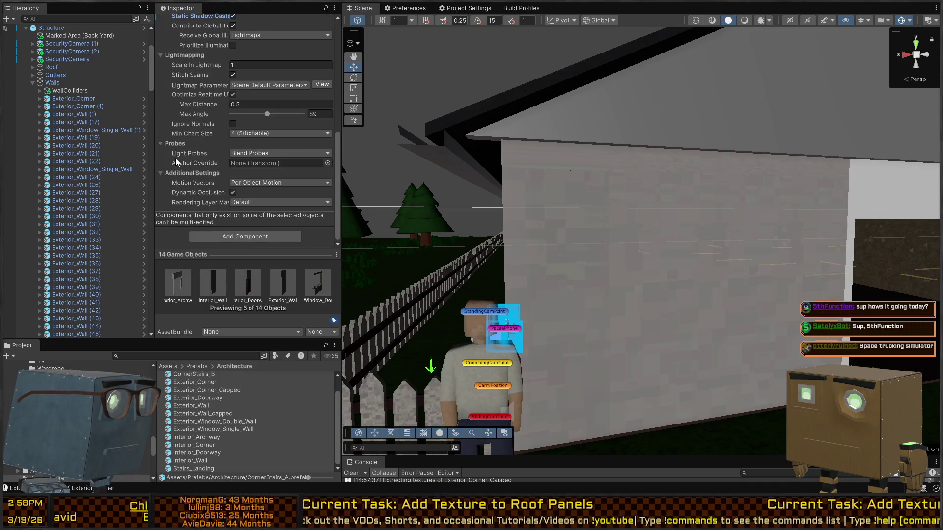
scroll(214, 141, "up", 2)
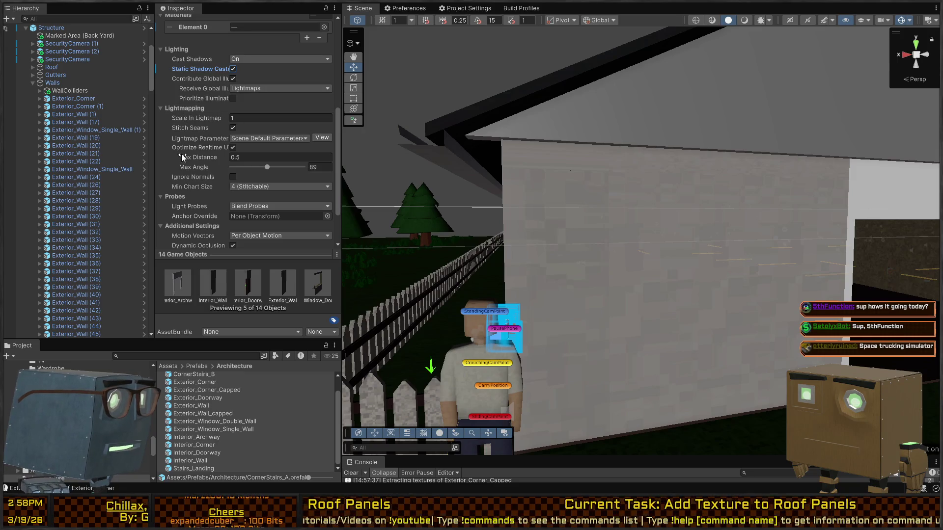
scroll(191, 146, "down", 1)
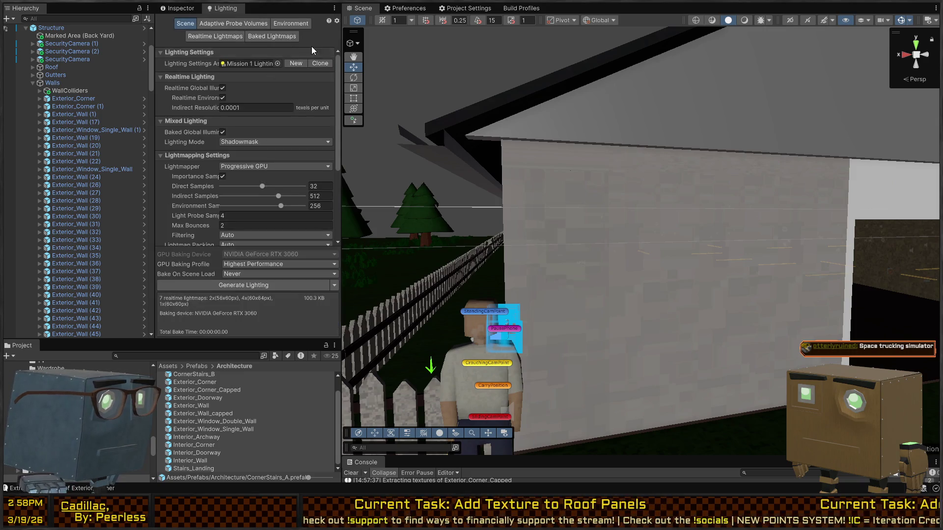
Step: Generate the scene lighting and fly toward the doorway and garage side of the house
left_click(272, 285)
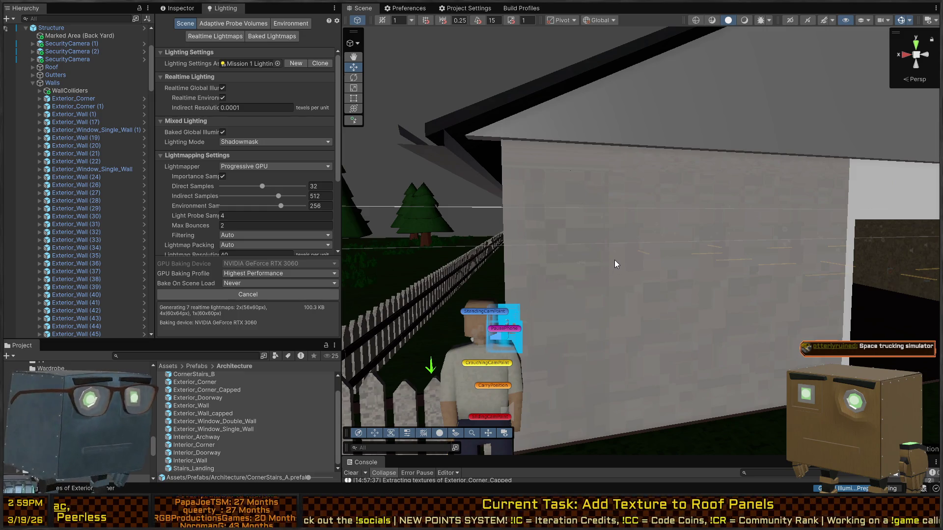
mouse_move(614, 260)
left_mouse_down()
mouse_move(649, 261)
mouse_move(596, 267)
mouse_move(761, 264)
mouse_move(654, 264)
mouse_move(711, 267)
left_mouse_up()
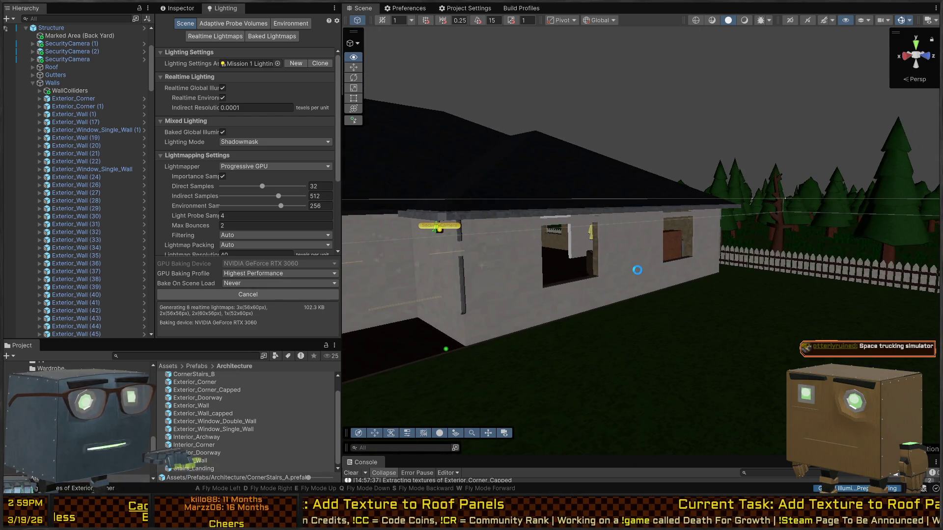
mouse_move(787, 276)
left_mouse_down()
mouse_move(486, 255)
mouse_move(555, 284)
mouse_move(642, 301)
mouse_move(686, 299)
mouse_move(697, 288)
mouse_move(749, 310)
left_mouse_up()
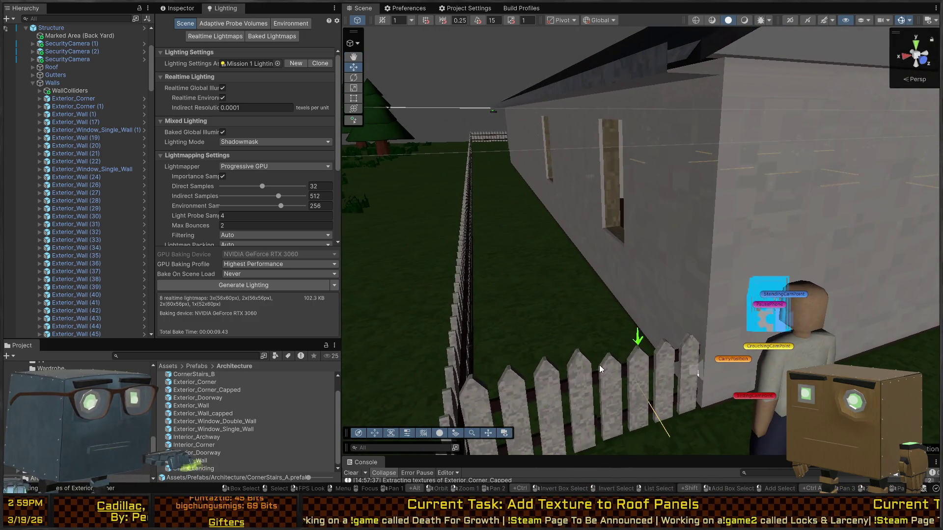
left_click_drag(528, 456, 528, 387)
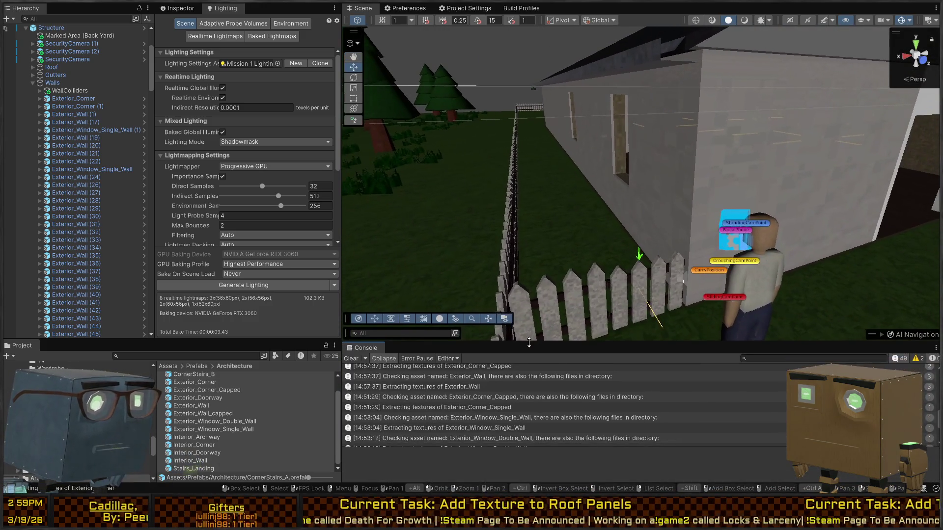
mouse_move(638, 294)
left_mouse_down()
mouse_move(686, 277)
mouse_move(652, 265)
mouse_move(600, 280)
mouse_move(685, 262)
mouse_move(557, 278)
mouse_move(502, 264)
left_mouse_up()
Step: Inspect the lit house from several corners and fly inside to the living-room floor lamp
key("s")
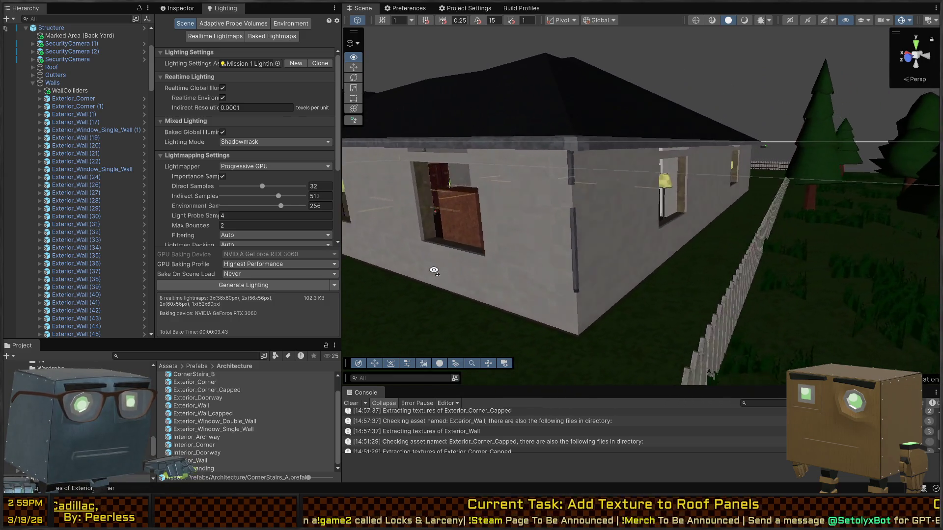
left_click_drag(433, 270, 336, 273)
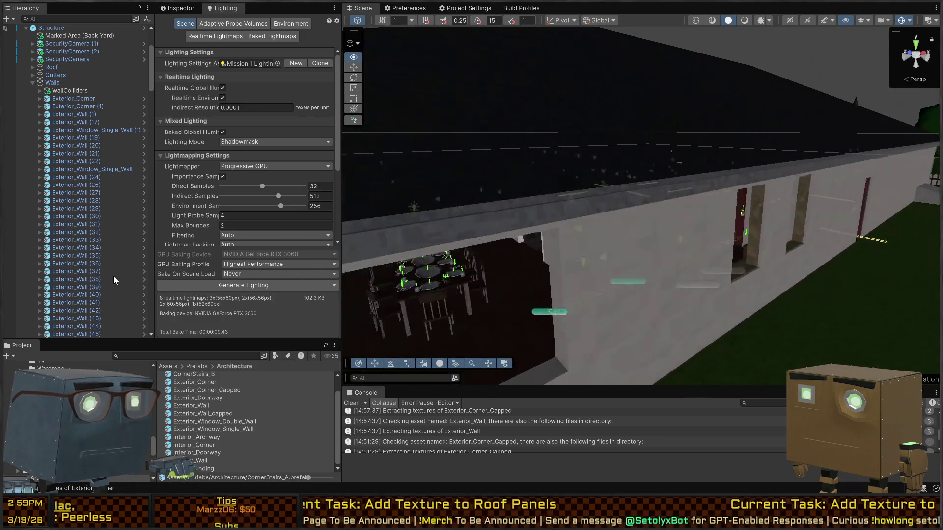
mouse_move(16, 269)
left_mouse_down()
mouse_move(794, 255)
mouse_move(438, 251)
mouse_move(677, 249)
mouse_move(487, 240)
mouse_move(459, 251)
mouse_move(467, 248)
left_mouse_up()
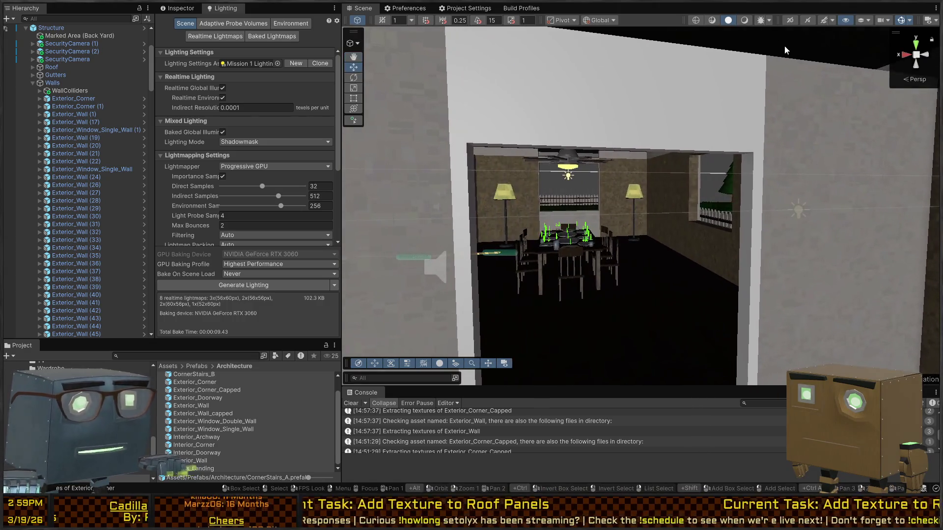
left_click(745, 19)
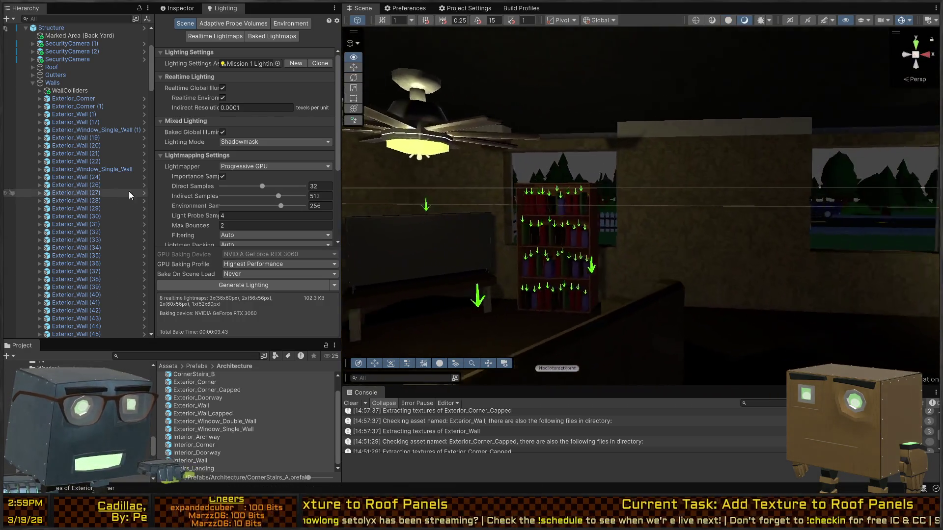
left_click_drag(442, 199, 928, 197)
mouse_move(244, 208)
left_mouse_down()
mouse_move(172, 194)
mouse_move(128, 199)
mouse_move(265, 194)
mouse_move(768, 234)
mouse_move(589, 240)
mouse_move(618, 246)
mouse_move(606, 247)
left_mouse_up()
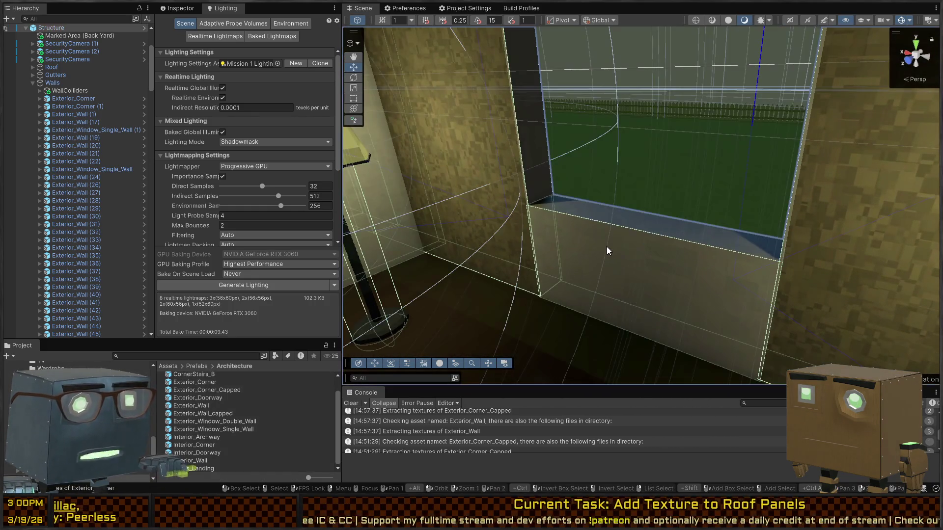
Step: Open the Exterior_Window_Double_Wall prefab and inspect its Walls_Exterior material
left_click(647, 238)
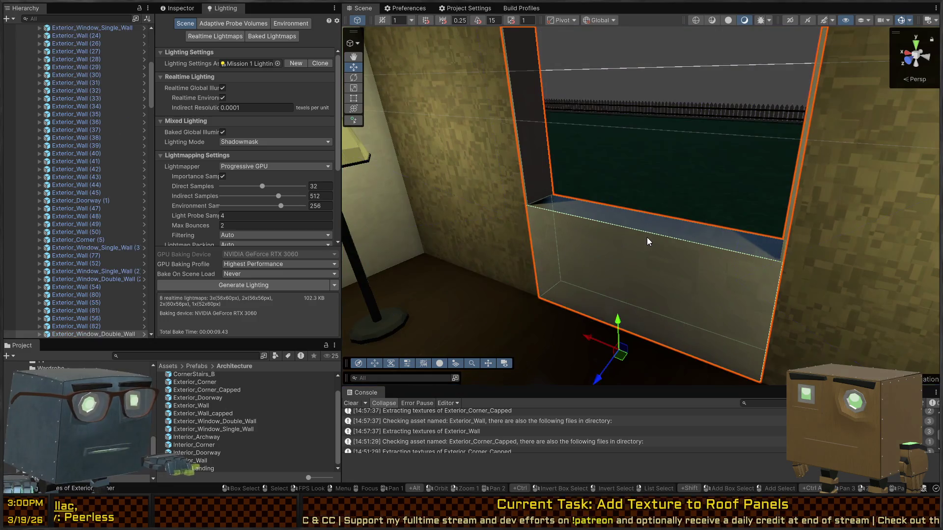
left_click(143, 332)
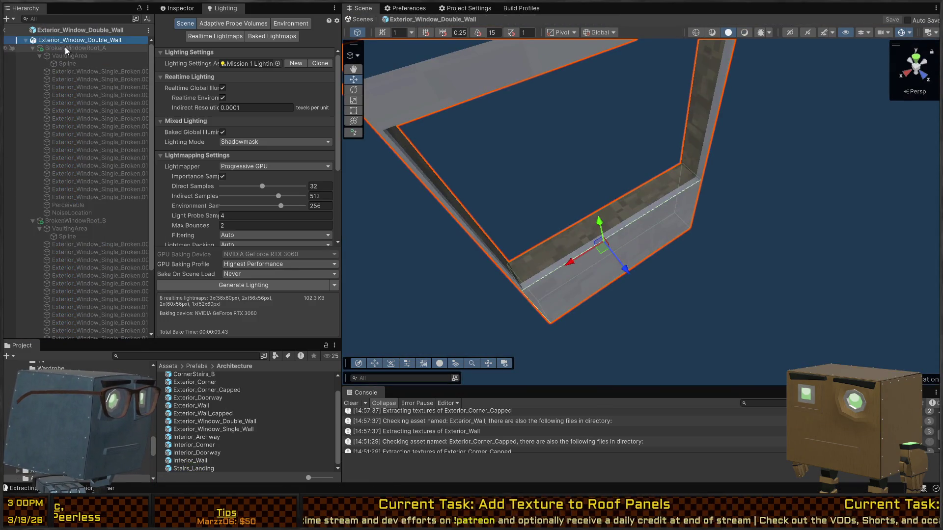
left_click(178, 9)
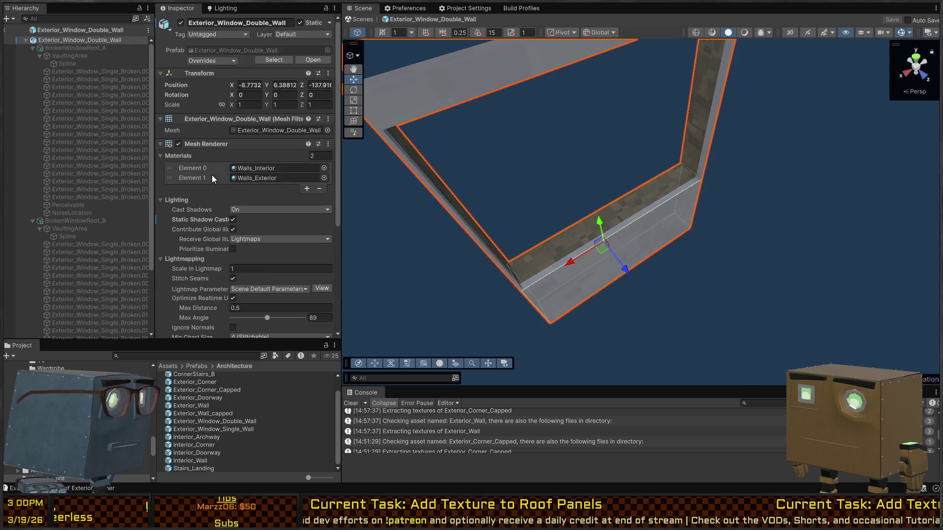
left_click(245, 178)
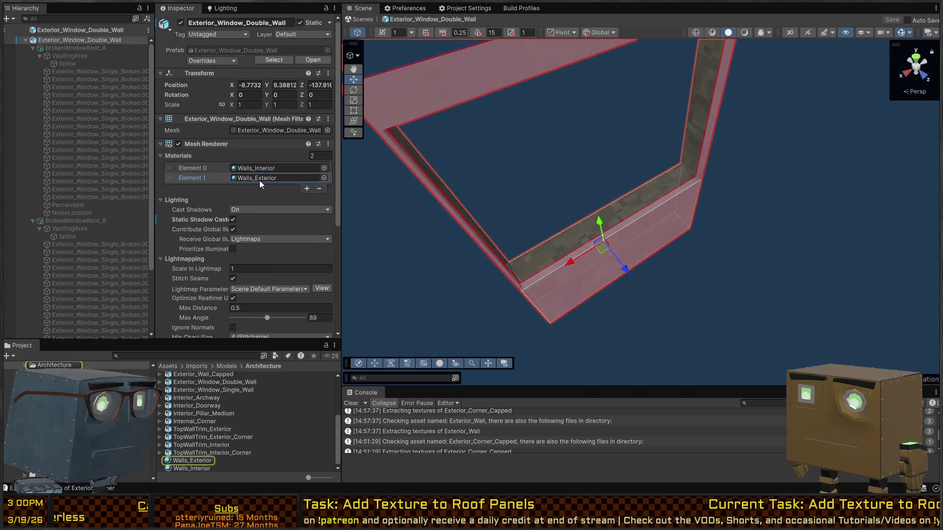
mouse_move(624, 200)
left_mouse_down()
mouse_move(482, 164)
mouse_move(422, 228)
mouse_move(387, 230)
mouse_move(325, 211)
mouse_move(670, 205)
left_mouse_up()
key("alt+Tab")
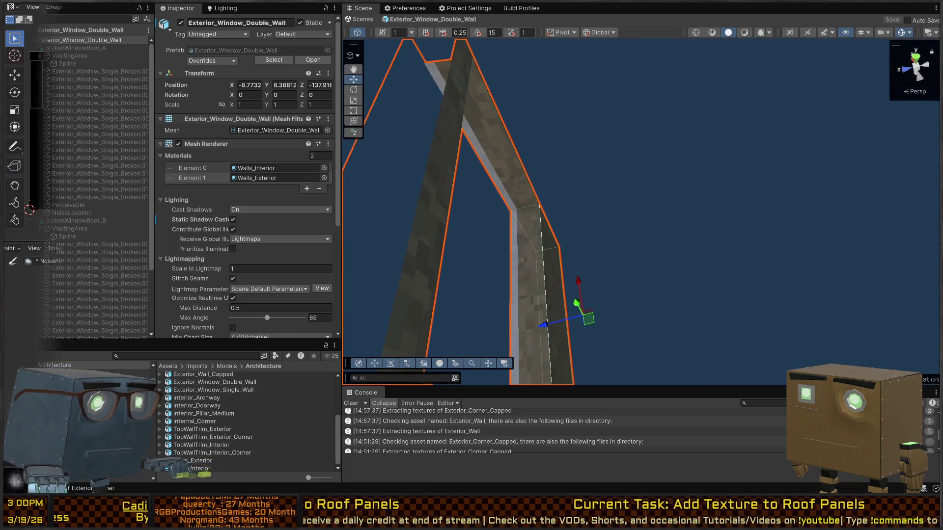
key("alt+Tab")
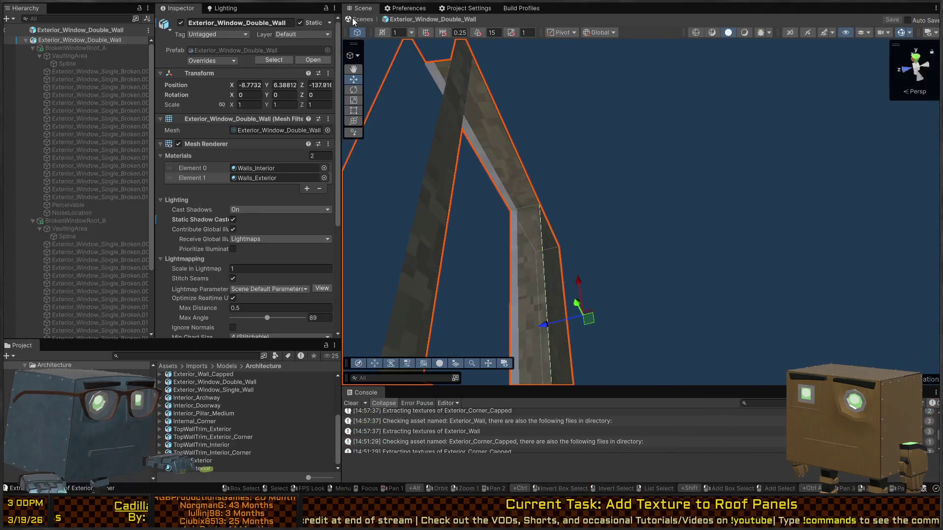
mouse_move(677, 209)
left_mouse_down()
mouse_move(728, 202)
mouse_move(335, 245)
mouse_move(540, 318)
left_mouse_up()
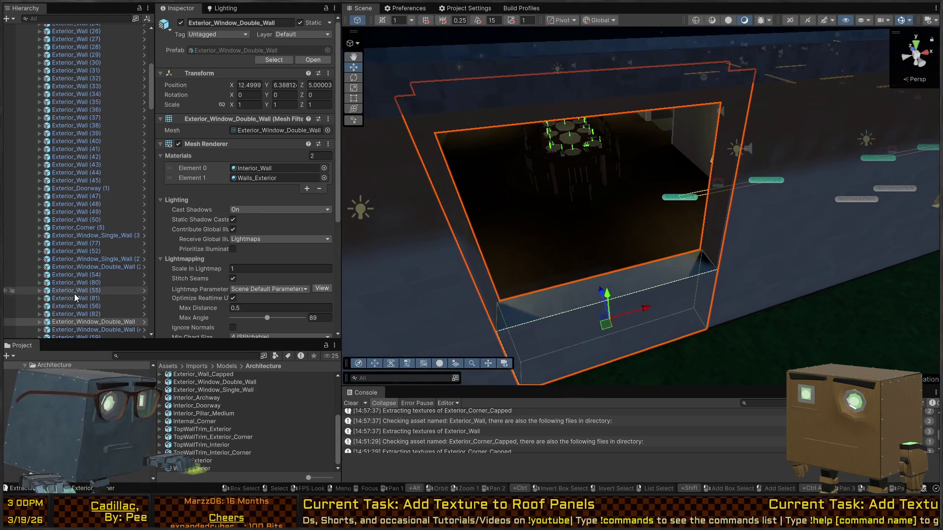
Step: Check the placed window wall's Interior_Wall material, then open the Structure prefab
left_click(266, 170)
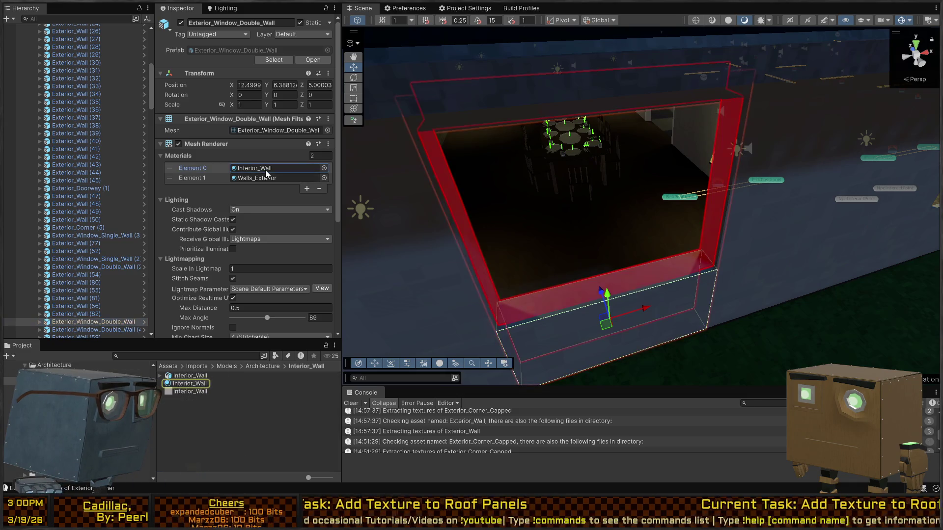
left_click(144, 323)
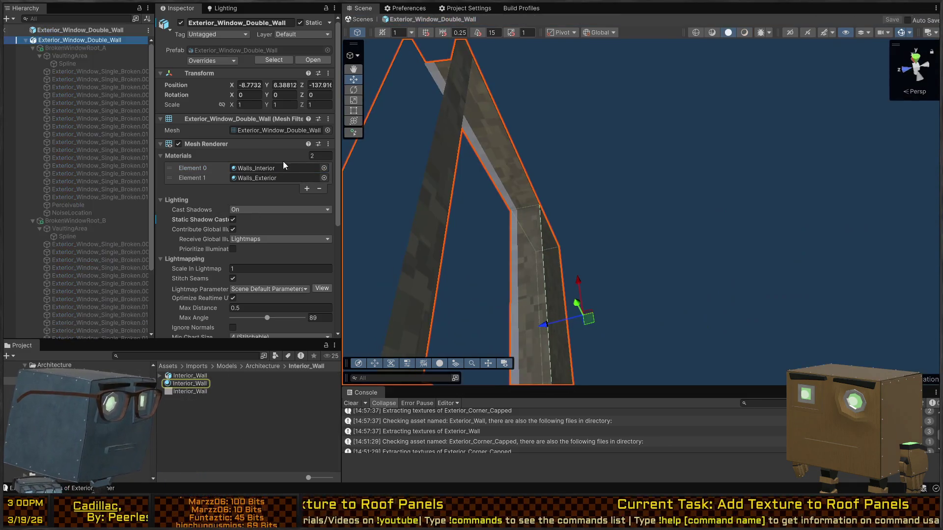
left_click(4, 33)
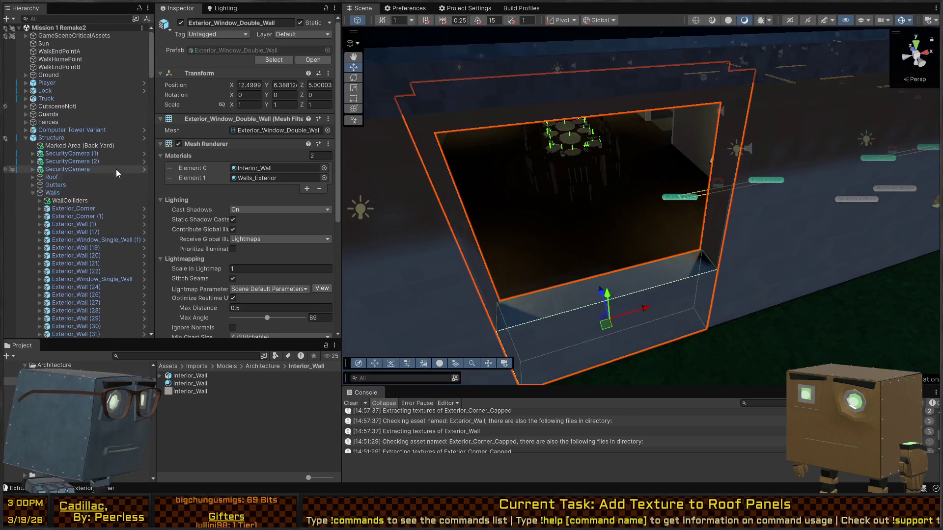
left_click(144, 138)
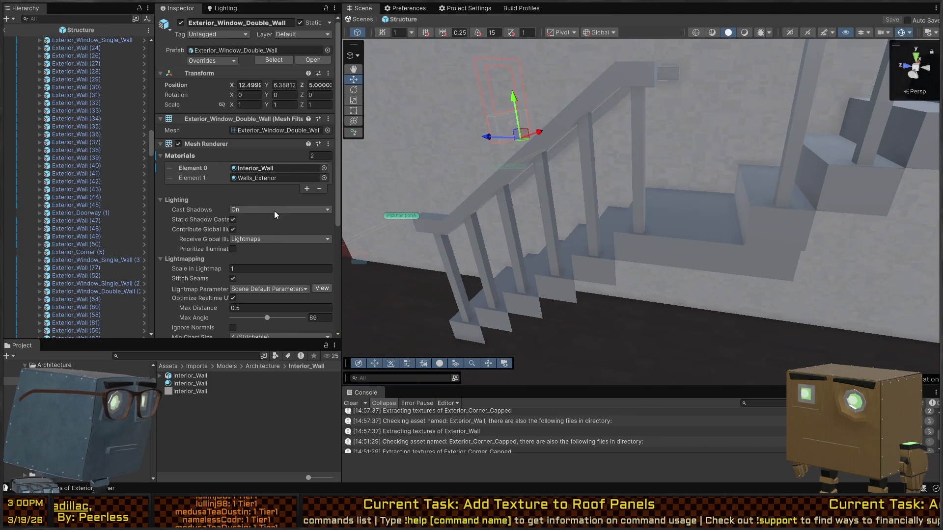
Step: Select a roof gutter, locate its Gutters material, and extract Gutter_Straight's embedded materials
mouse_move(639, 222)
left_mouse_down()
mouse_move(831, 285)
mouse_move(714, 226)
mouse_move(747, 221)
mouse_move(665, 251)
mouse_move(465, 213)
mouse_move(237, 204)
mouse_move(123, 217)
mouse_move(13, 208)
mouse_move(909, 206)
mouse_move(773, 195)
mouse_move(274, 204)
mouse_move(511, 200)
mouse_move(475, 189)
mouse_move(320, 202)
mouse_move(279, 184)
mouse_move(29, 198)
mouse_move(923, 206)
mouse_move(625, 229)
mouse_move(506, 270)
mouse_move(568, 286)
mouse_move(482, 310)
mouse_move(594, 263)
left_mouse_up()
scroll(464, 212, "down", 2)
scroll(464, 212, "up", 1)
left_click(667, 221)
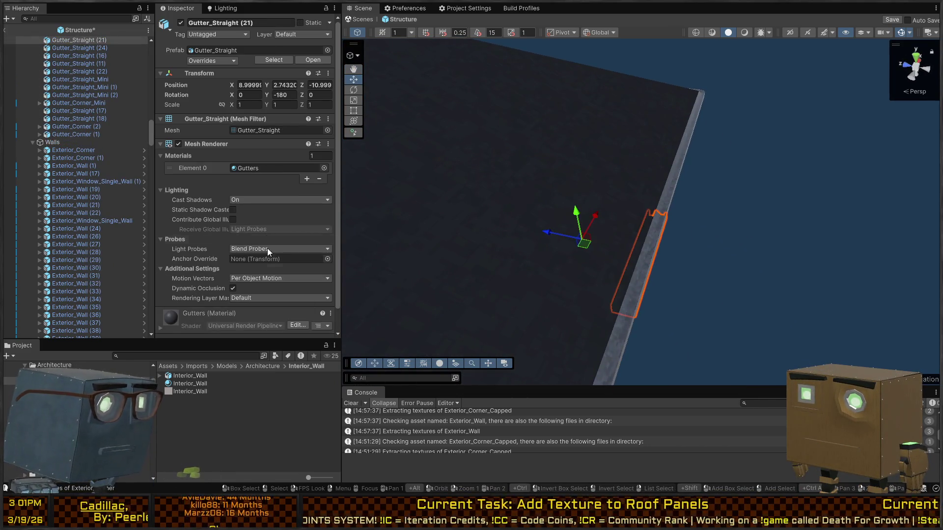
left_click(253, 170)
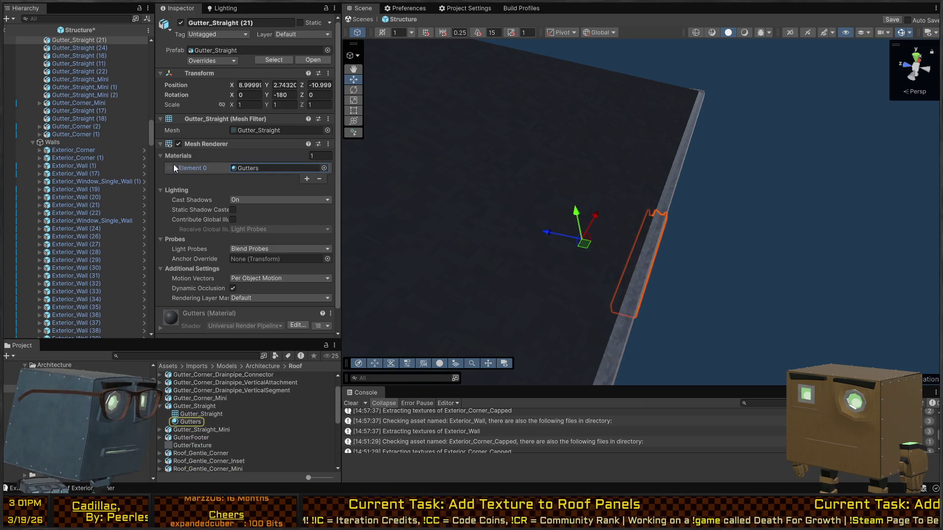
left_click(205, 407)
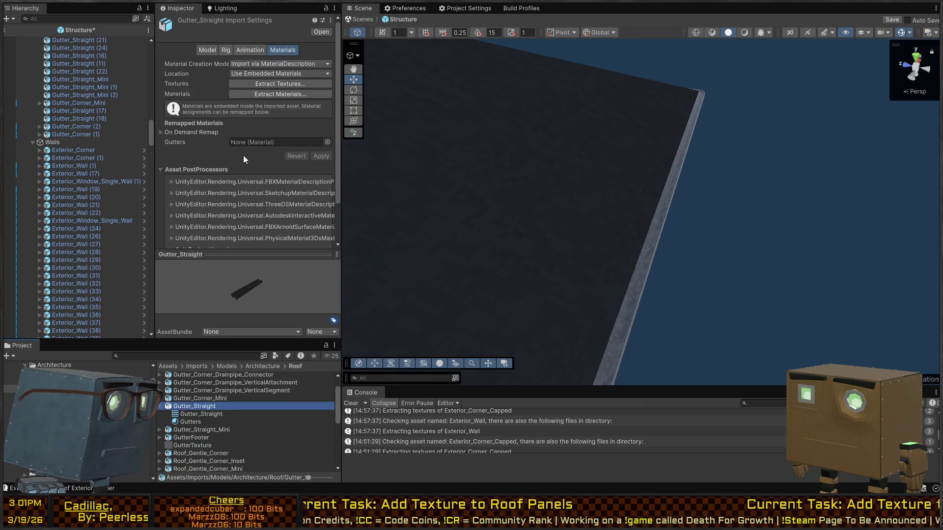
left_click(293, 94)
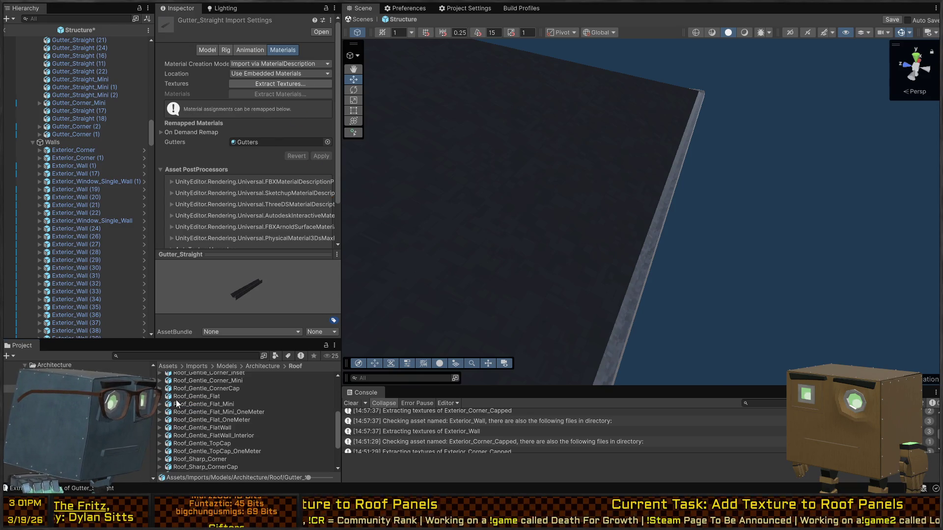
Step: Set the Gutters material's Metallic and Smoothness both to 0
scroll(176, 411, "down", 2)
left_click(179, 408)
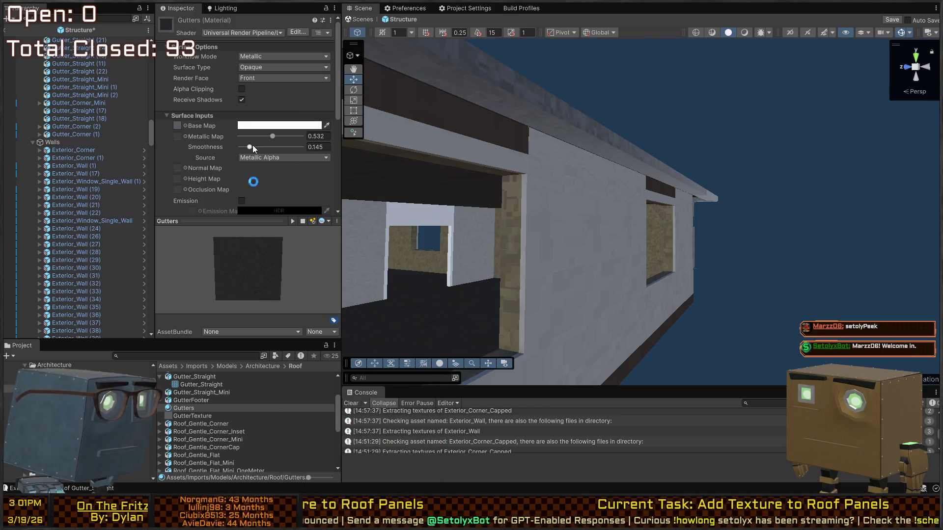
mouse_move(252, 146)
left_mouse_down()
mouse_move(264, 155)
mouse_move(236, 164)
left_mouse_up()
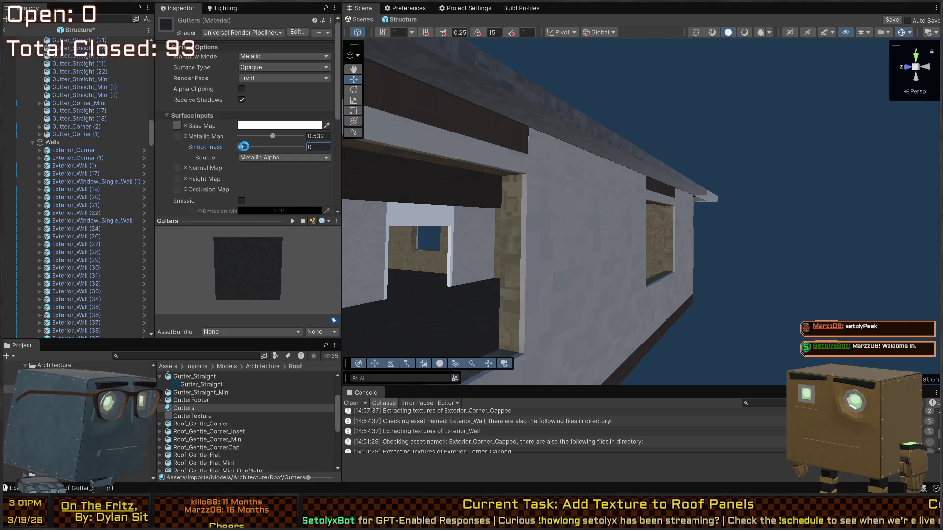
left_click_drag(243, 146, 296, 143)
left_click_drag(354, 172, 681, 187)
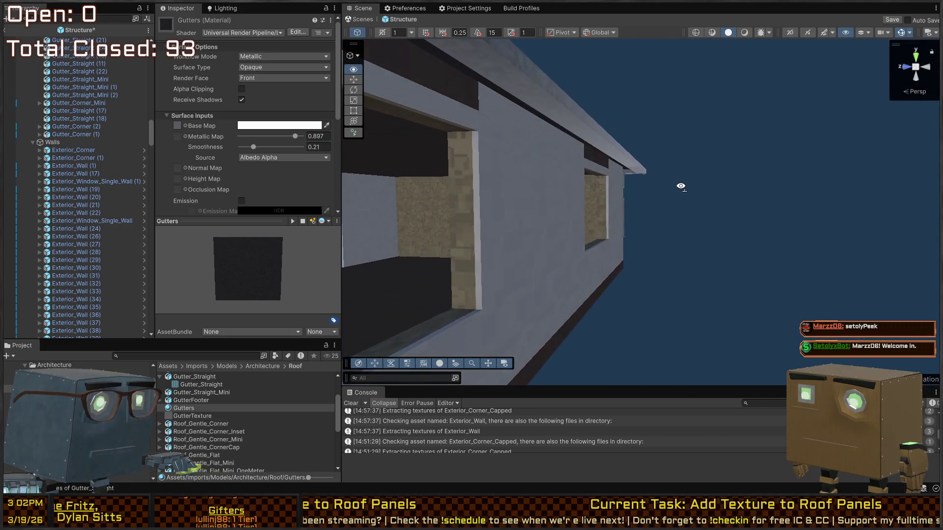
left_click_drag(291, 136, 200, 144)
mouse_move(363, 197)
left_mouse_down()
mouse_move(387, 209)
mouse_move(332, 217)
mouse_move(308, 261)
mouse_move(552, 192)
mouse_move(277, 192)
mouse_move(308, 246)
mouse_move(341, 271)
mouse_move(228, 314)
left_mouse_up()
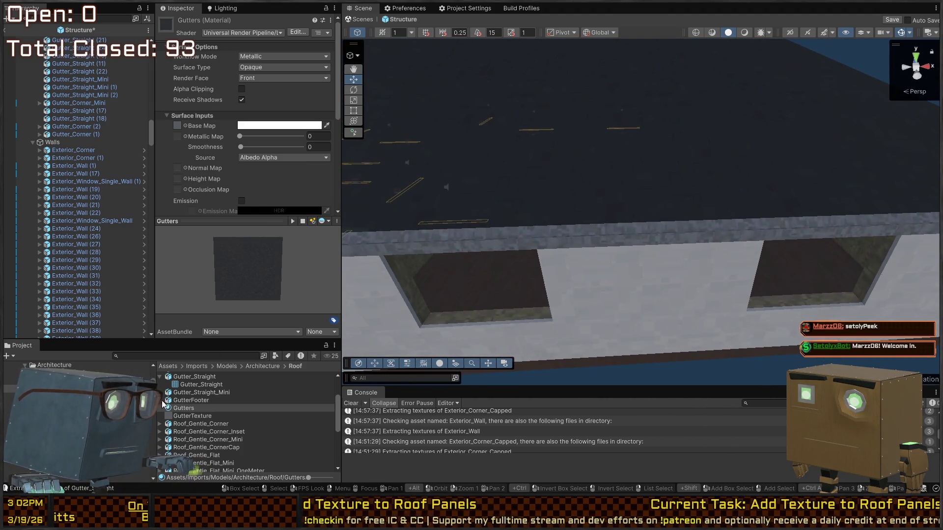
left_click(199, 400)
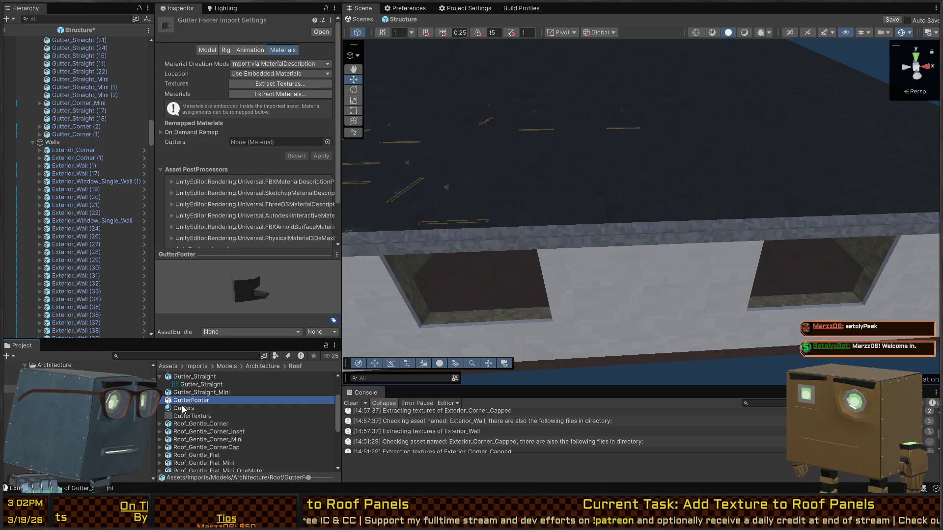
Step: Remap the GutterFooter and Gutter_Corner_Mini material slots to the Gutters material
mouse_move(185, 408)
left_mouse_down()
mouse_move(178, 411)
mouse_move(275, 64)
mouse_move(294, 99)
left_mouse_up()
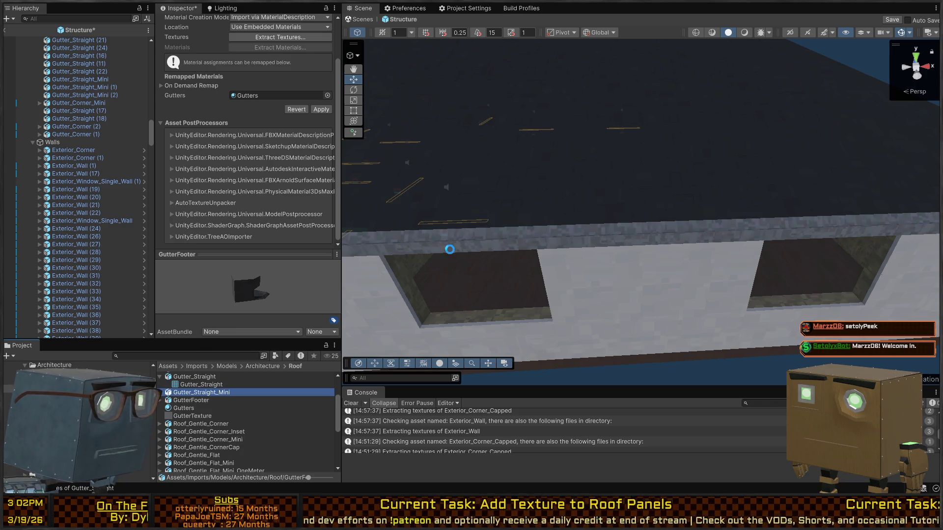
left_click_drag(176, 410, 269, 95)
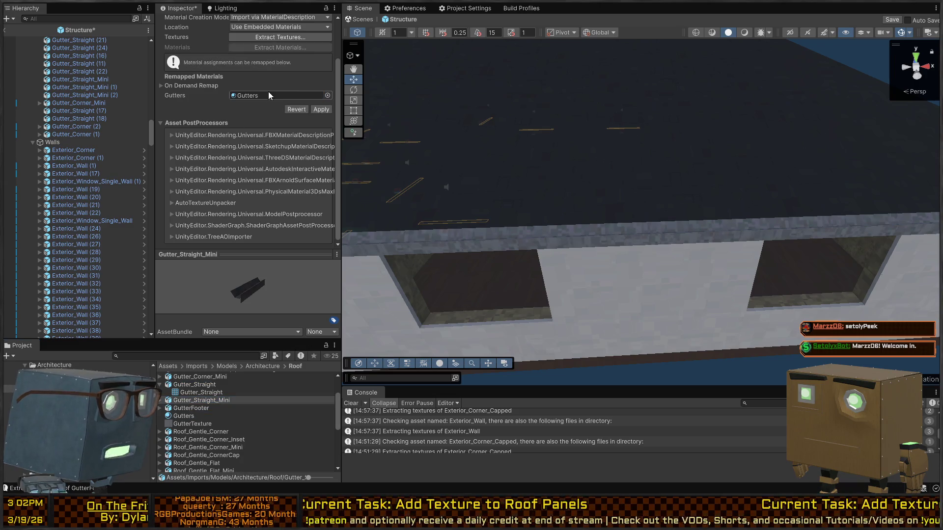
left_click(184, 432)
scroll(179, 417, "up", 2)
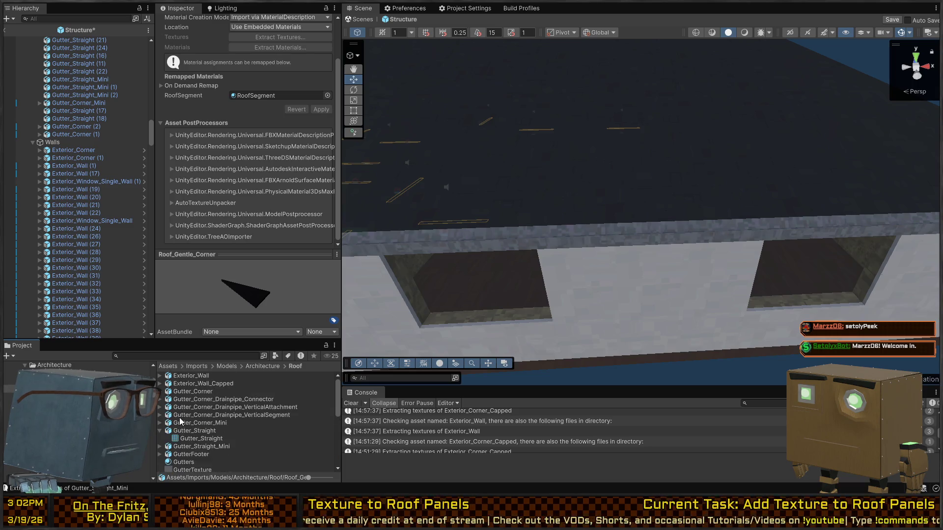
left_click(188, 431)
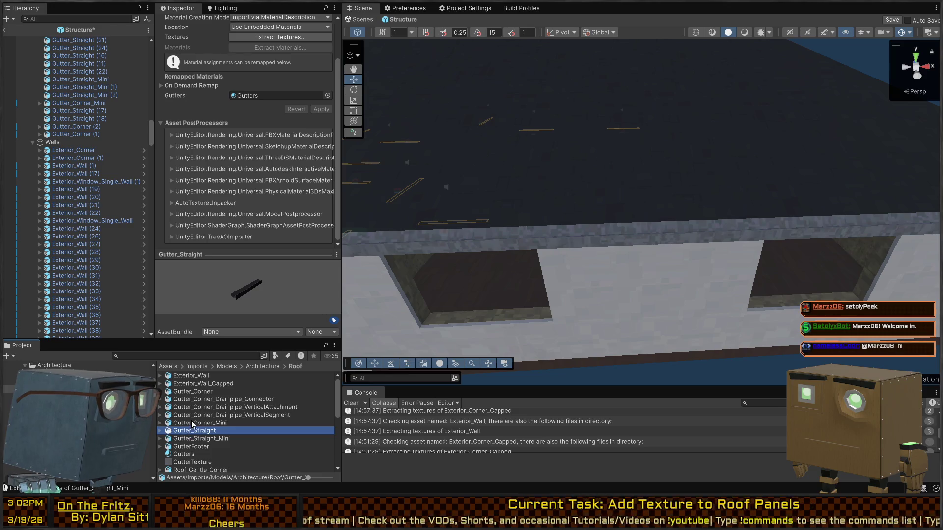
left_click(191, 422)
left_click_drag(178, 455, 148, 160)
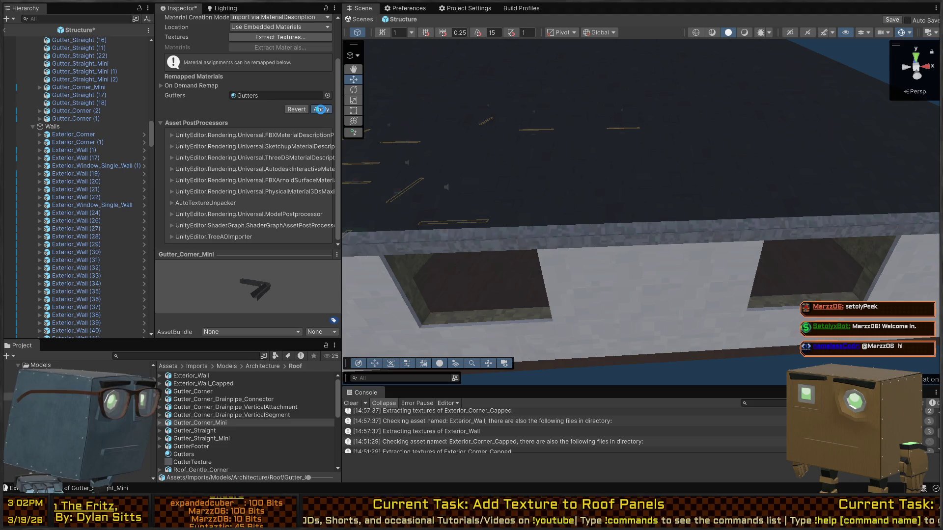
Step: Remap both drainpipe vertical pieces to the Gutters material and apply
left_click(190, 416)
left_click_drag(178, 454, 179, 193)
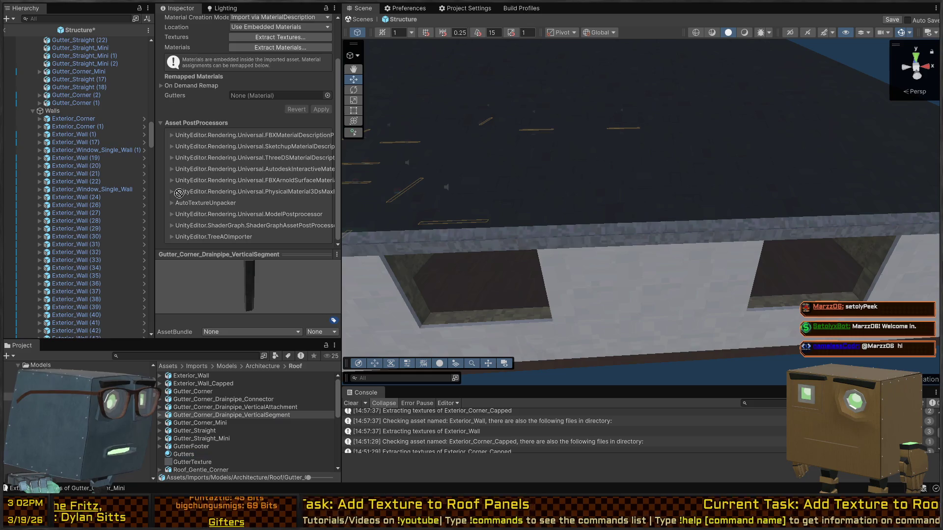
left_click_drag(280, 96, 281, 96)
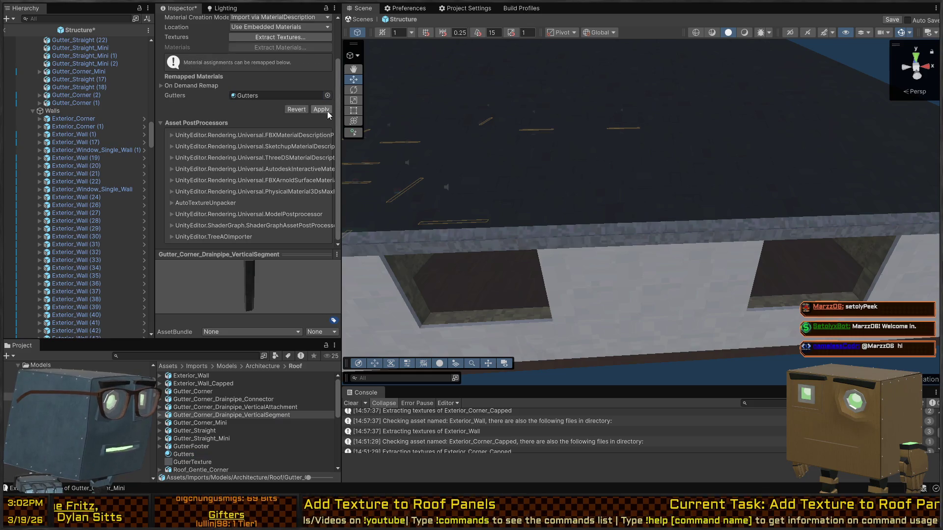
left_click(220, 407)
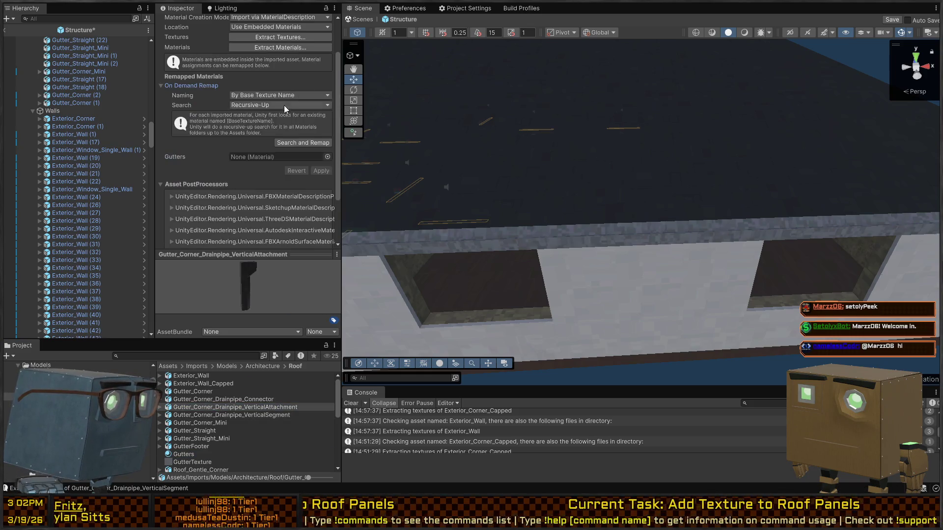
left_click(208, 87)
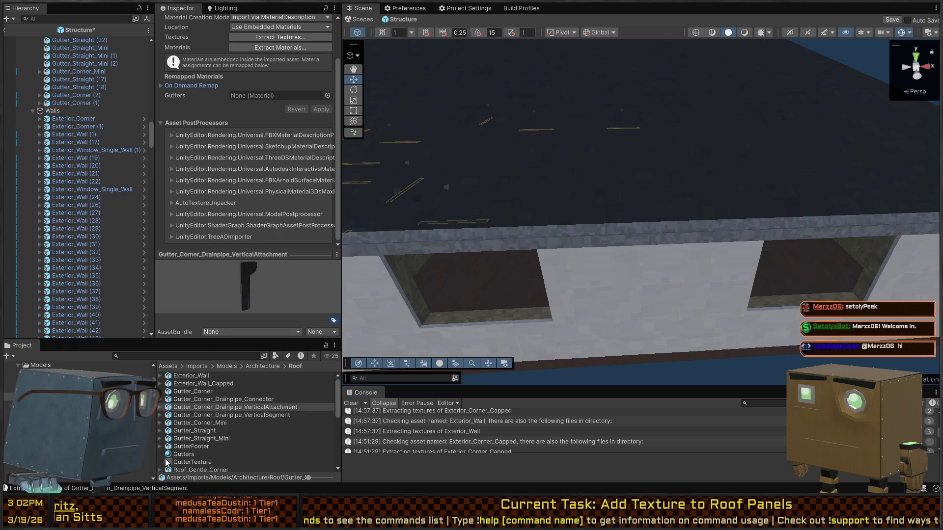
left_click_drag(178, 459, 163, 127)
left_click_drag(271, 101, 273, 96)
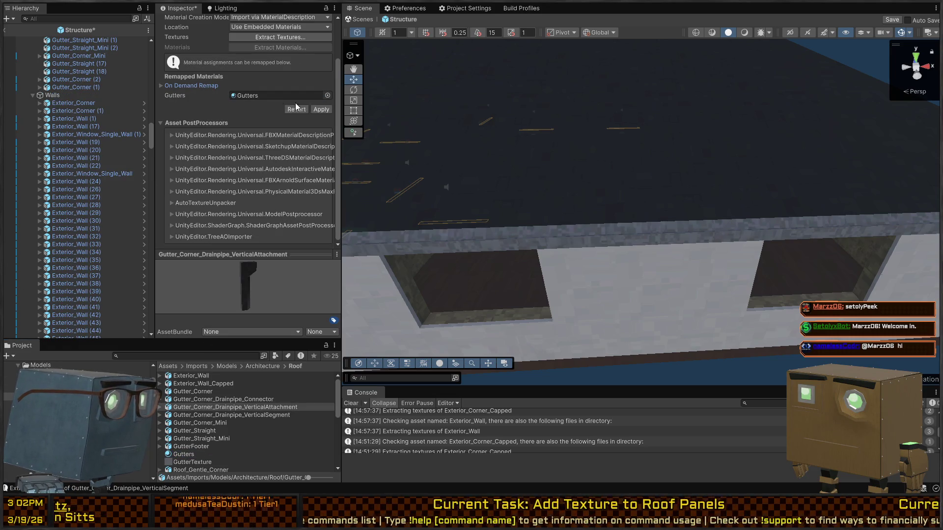
left_click(319, 109)
Step: Remap Gutter_Corner's Gutters slot to the Gutters material and view the whole house
left_click(193, 392)
left_click(223, 400)
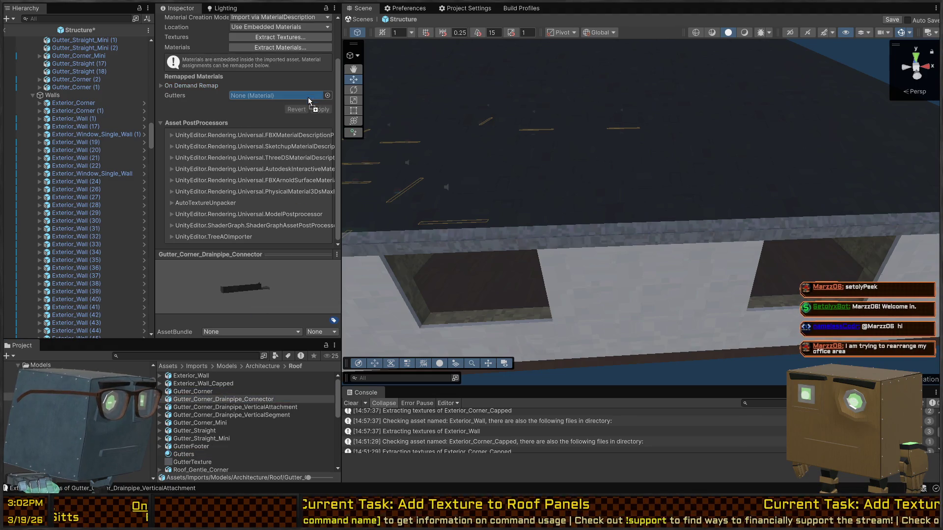
left_click(192, 393)
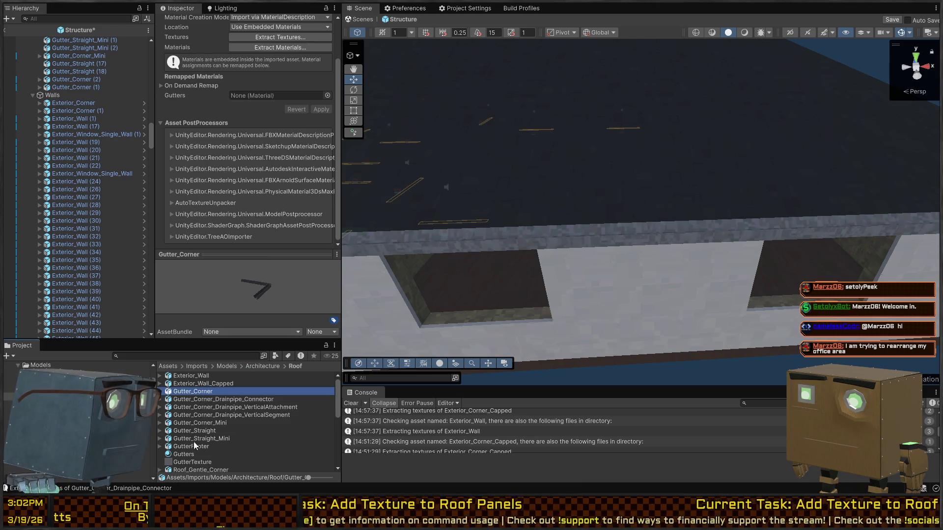
left_click_drag(112, 331, 311, 93)
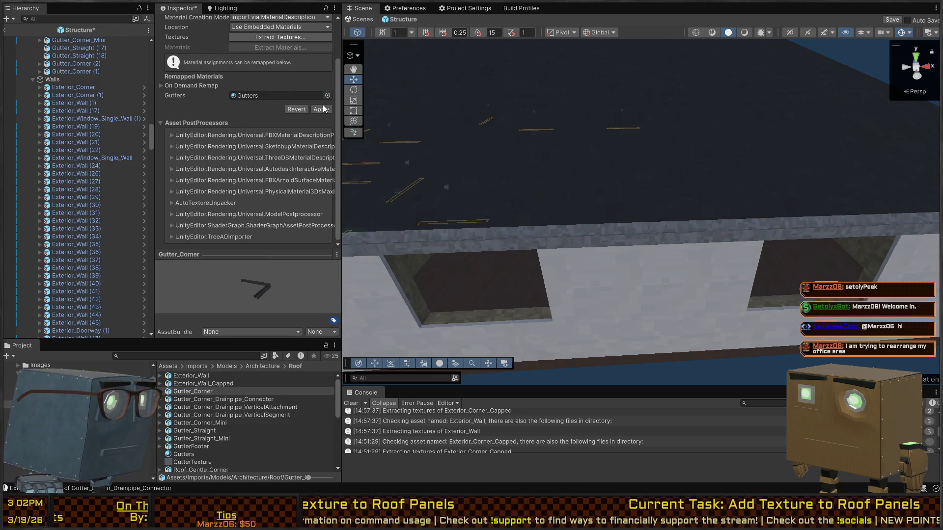
left_click_drag(364, 227, 590, 202)
scroll(649, 219, "down", 5)
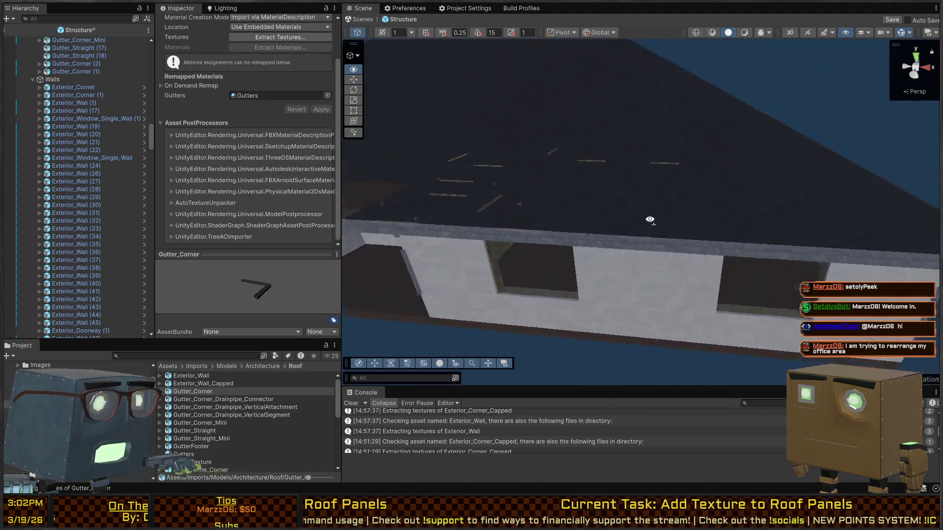
mouse_move(648, 217)
left_mouse_down()
mouse_move(547, 217)
mouse_move(555, 165)
mouse_move(434, 183)
mouse_move(471, 191)
left_mouse_up()
Step: Confirm both drainpipe pieces use the Gutters material and return to the house scene
left_click(606, 225)
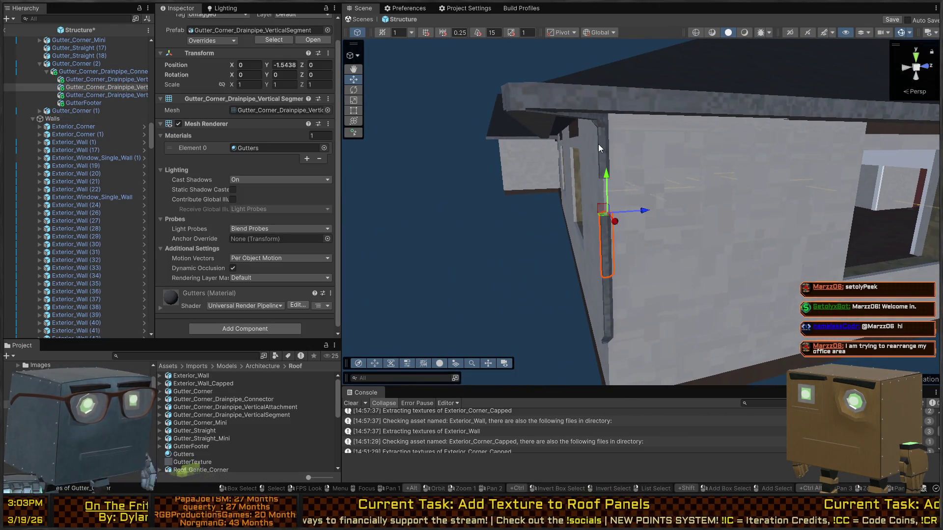
left_click(599, 143)
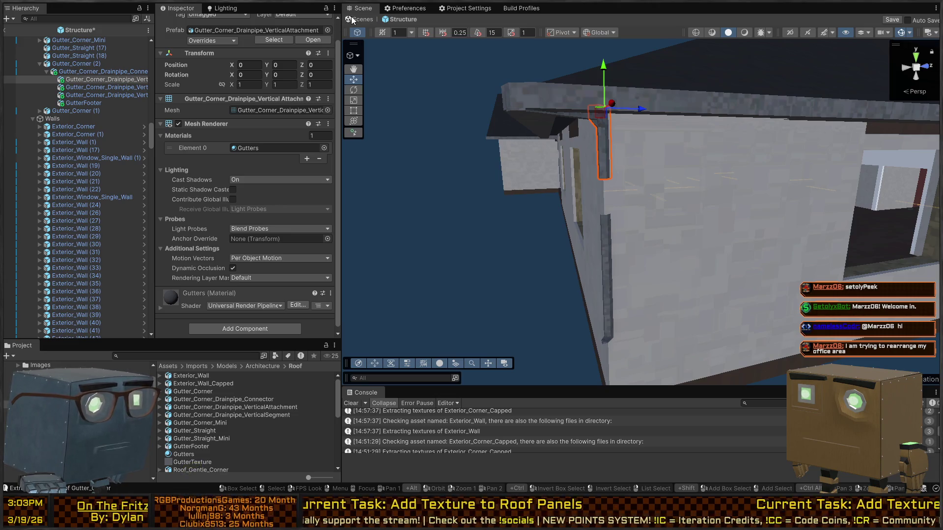
left_click(494, 213)
mouse_move(546, 207)
left_mouse_down()
mouse_move(542, 165)
mouse_move(672, 127)
left_mouse_up()
mouse_move(699, 112)
left_mouse_down()
mouse_move(804, 164)
mouse_move(656, 162)
left_mouse_up()
Step: Orbit the lit house into the lamp room, then look over Blender's wall pieces
scroll(656, 163, "down", 2)
mouse_move(567, 147)
left_mouse_down()
mouse_move(294, 128)
mouse_move(156, 156)
mouse_move(201, 146)
mouse_move(123, 142)
mouse_move(152, 170)
mouse_move(116, 184)
mouse_move(78, 174)
mouse_move(53, 153)
mouse_move(879, 138)
mouse_move(775, 151)
mouse_move(256, 140)
left_mouse_up()
left_click_drag(442, 148, 818, 162)
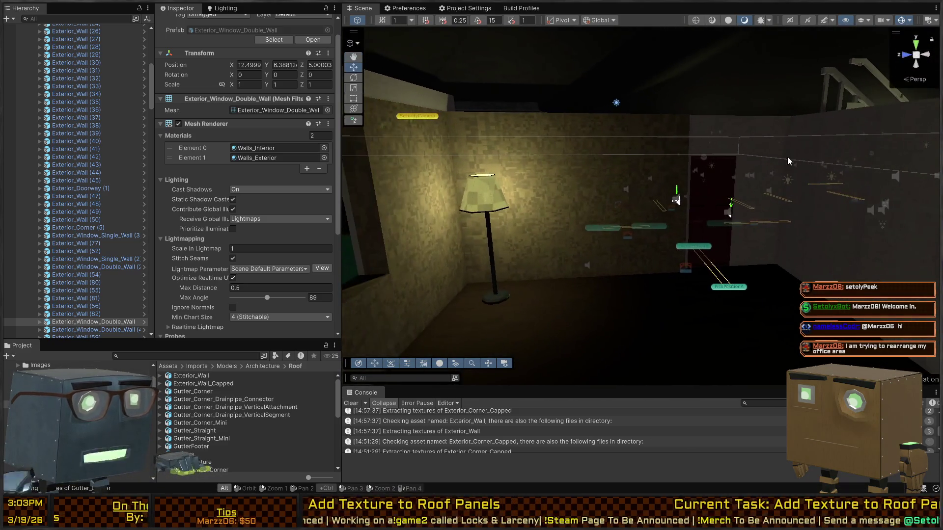
key("alt+Tab")
mouse_move(436, 223)
left_mouse_down()
mouse_move(505, 225)
mouse_move(436, 249)
mouse_move(648, 266)
mouse_move(574, 256)
left_mouse_up()
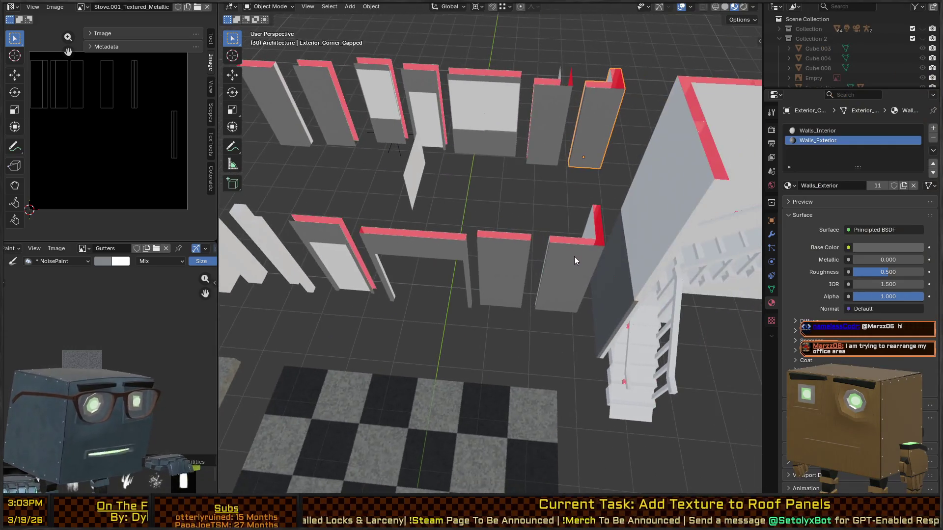
left_click(572, 259)
right_click(557, 263)
key("F2")
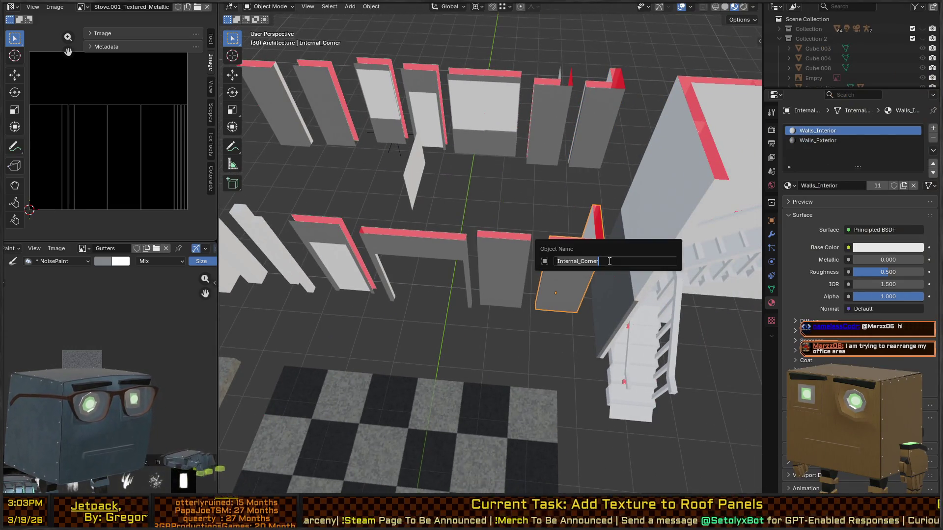
key("Return")
right_click(608, 261)
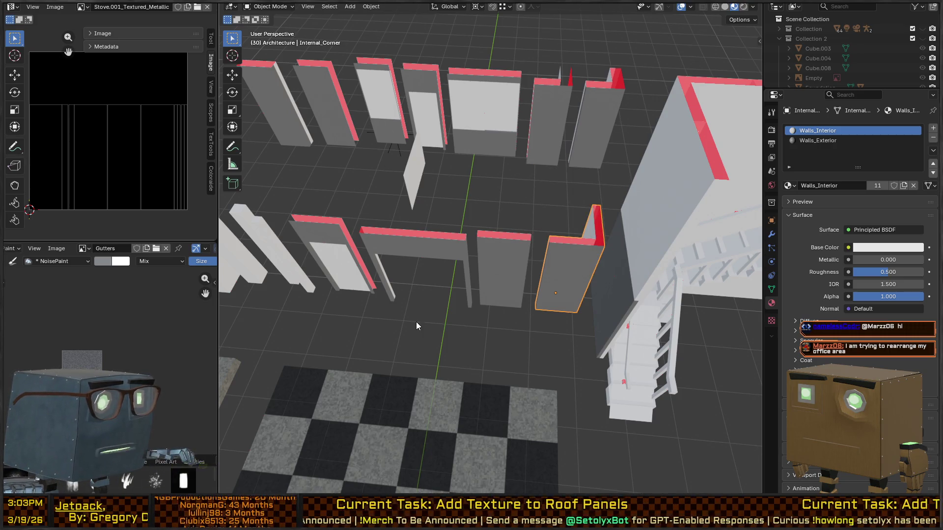
left_click(514, 265)
key("F2")
key("Return")
right_click(514, 266)
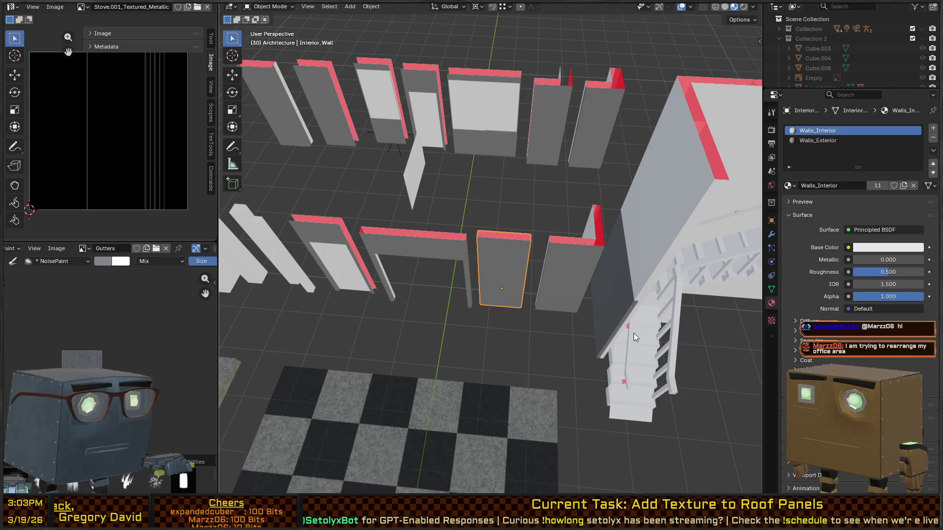
left_click(431, 245)
key("F2")
key("Return")
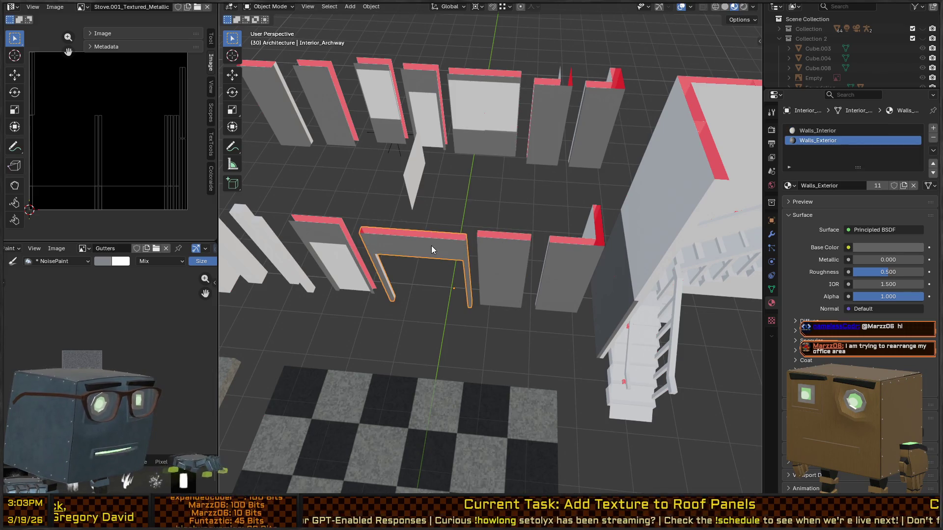
right_click(431, 246)
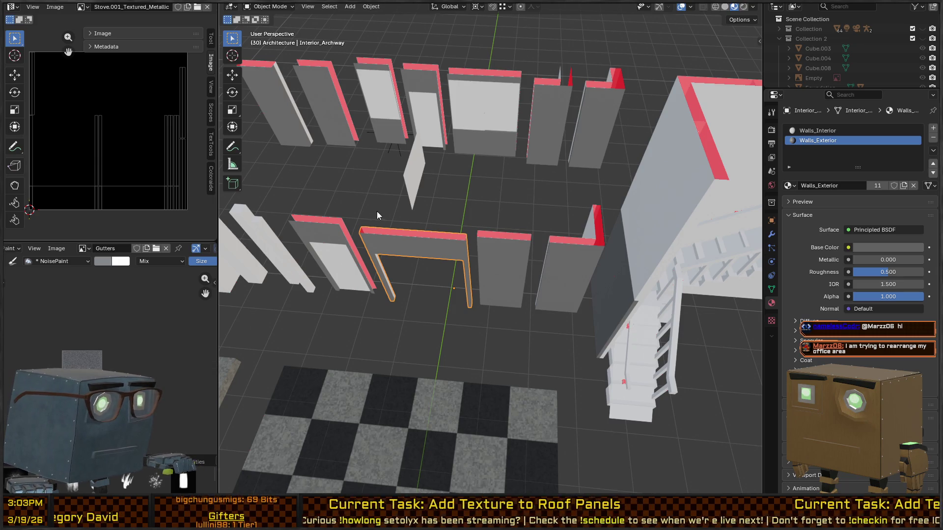
left_click_drag(378, 215, 522, 224)
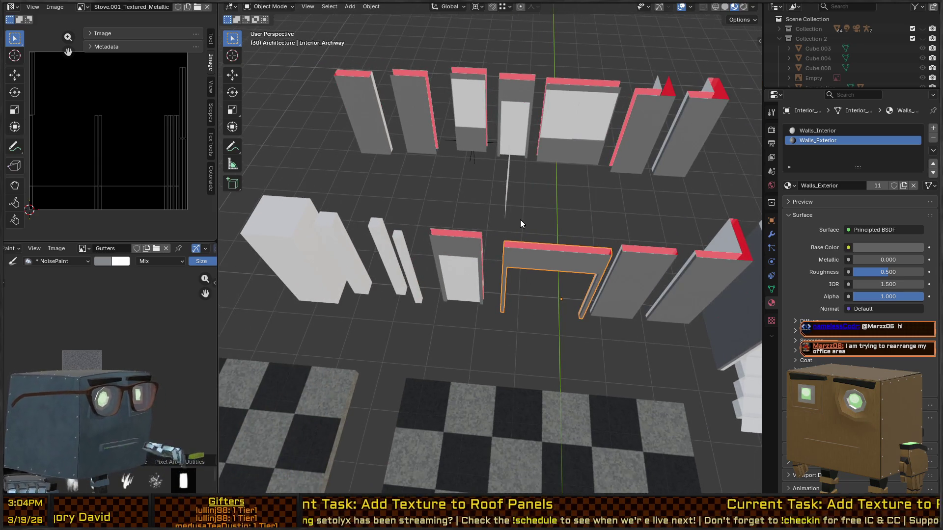
left_click(470, 239)
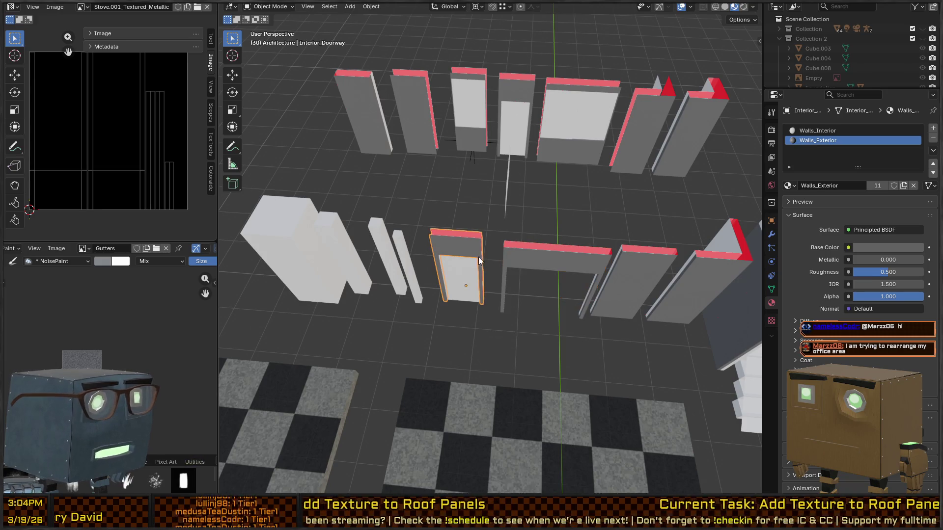
key("F2")
key("Return")
right_click(464, 279)
key("Escape")
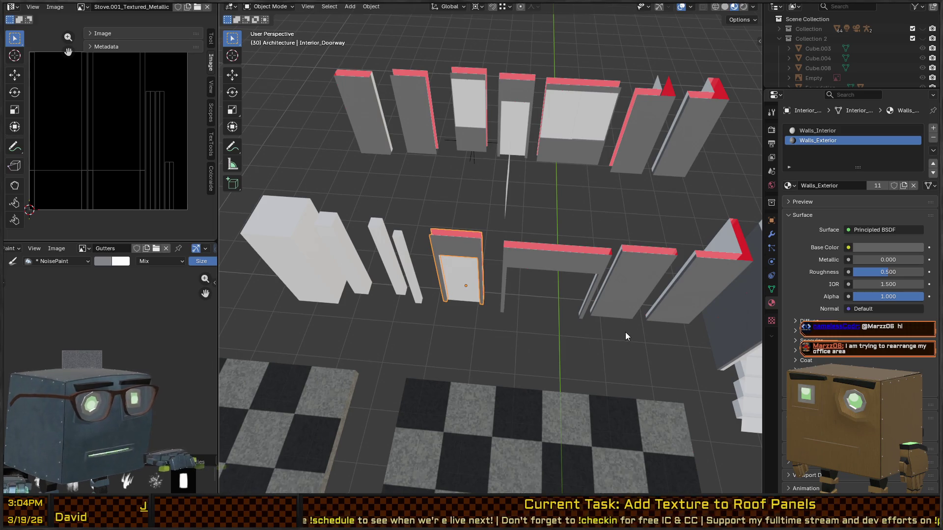
left_click_drag(487, 317, 486, 271)
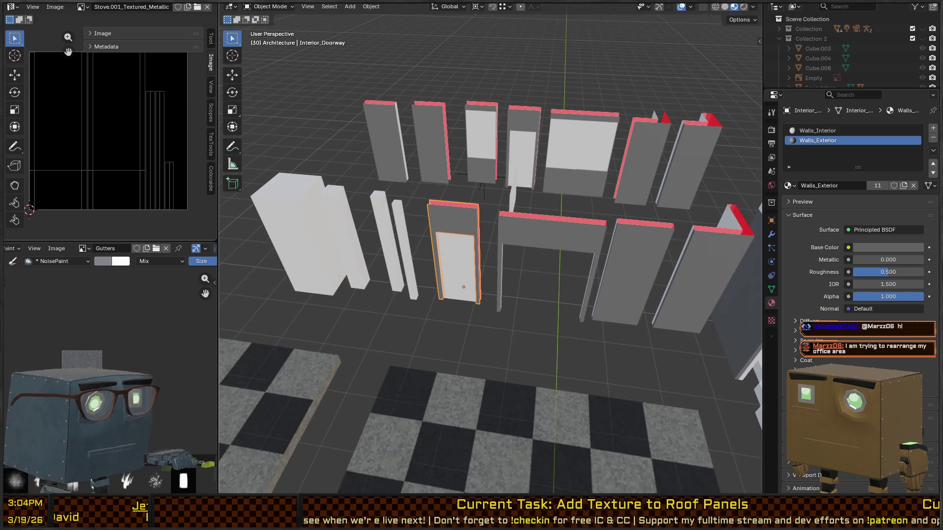
key("alt+Tab")
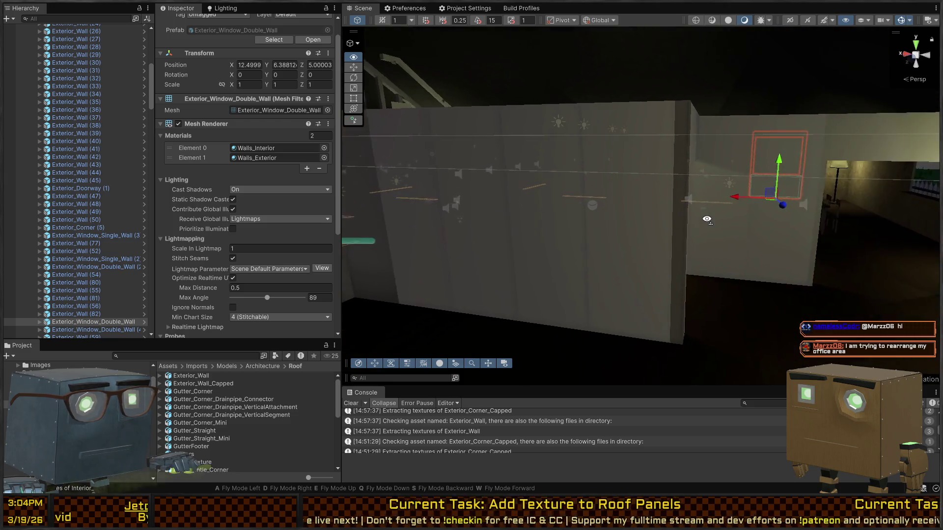
Step: Open the Interior_Wall (11) prefab and show its model's Walls_Exterior/Walls_Interior remapping slots
key("w")
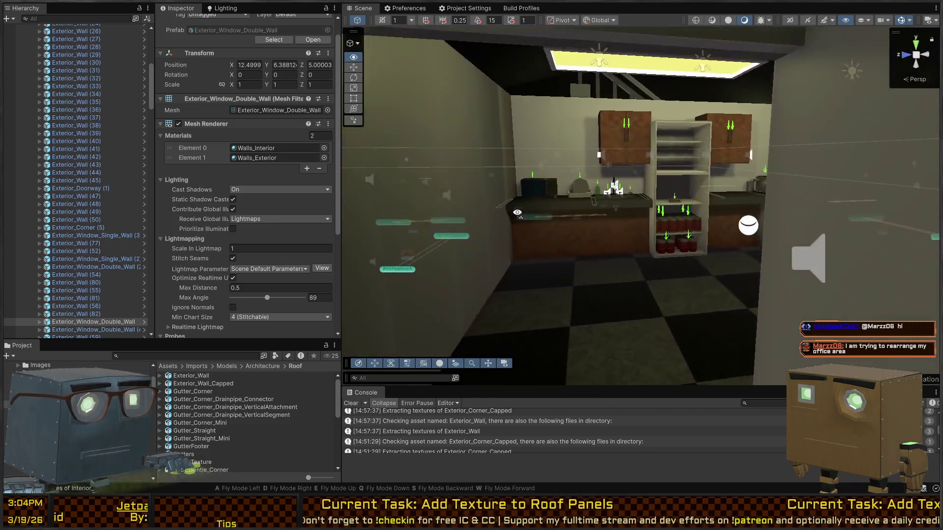
left_click(644, 225)
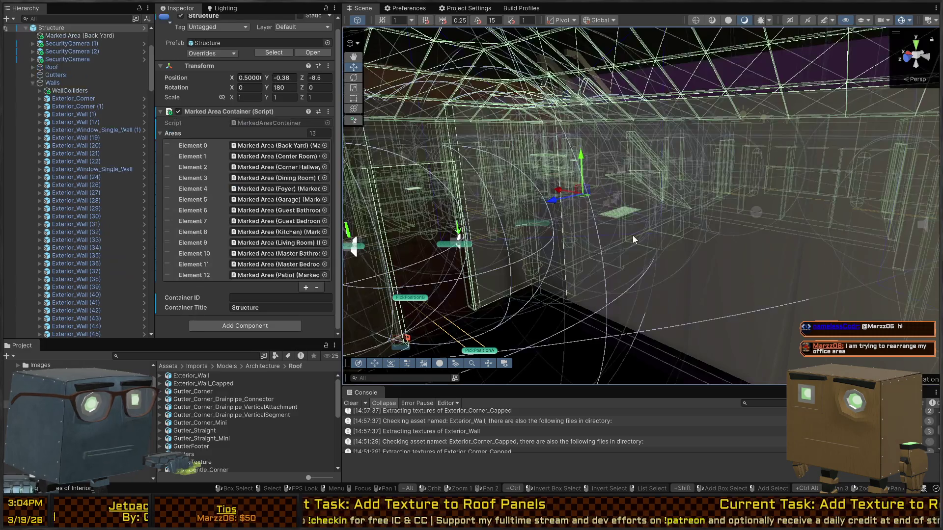
left_click(632, 235)
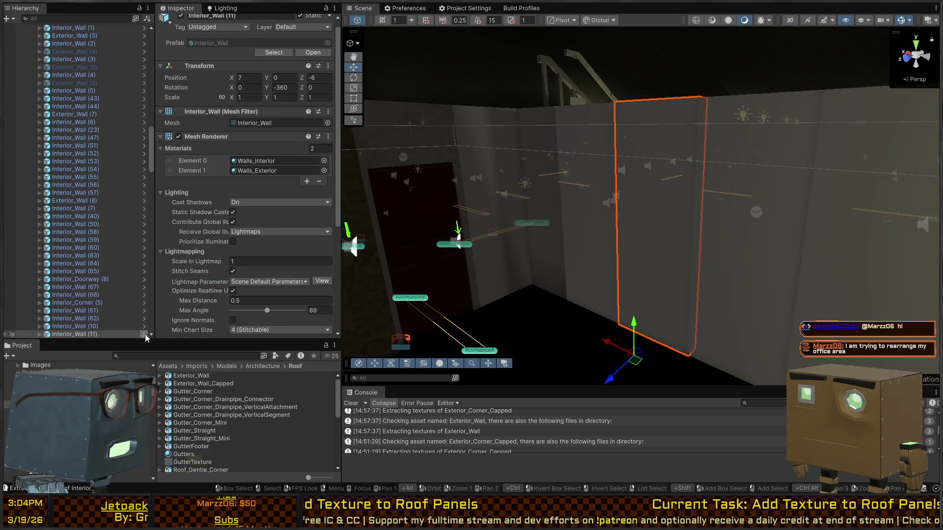
left_click(145, 334)
left_click(78, 49)
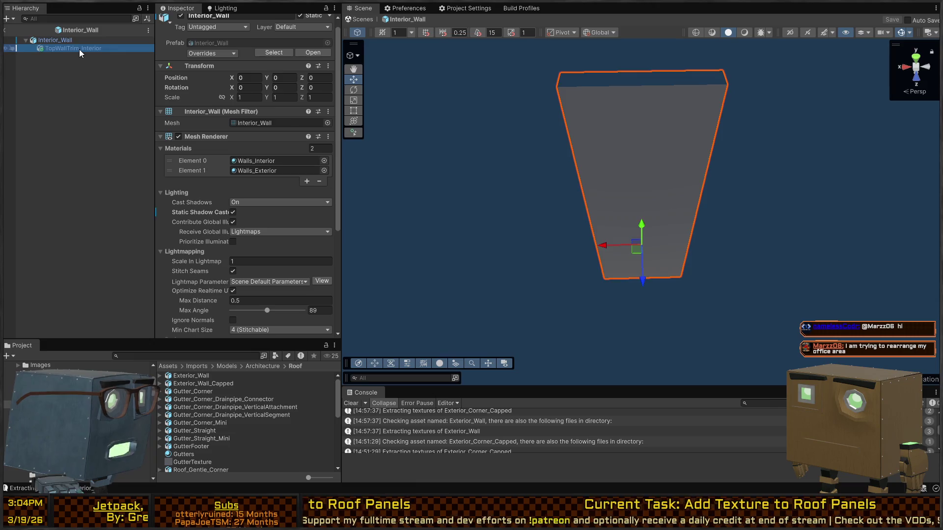
left_click(84, 41)
left_click(255, 160)
left_click(255, 171)
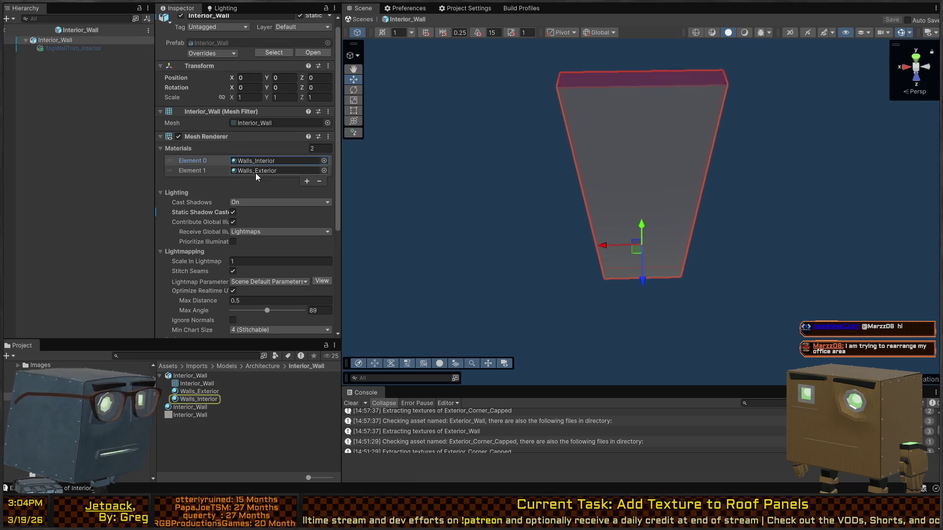
left_click(200, 379)
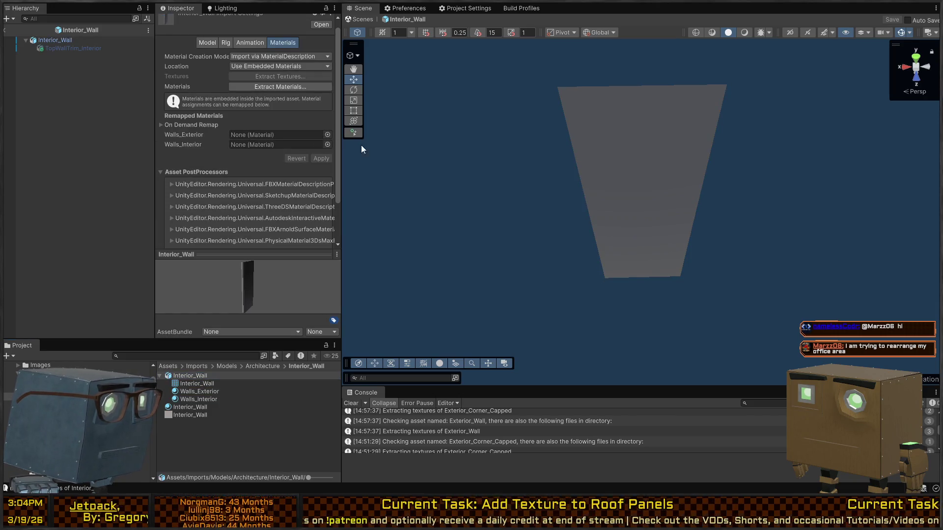
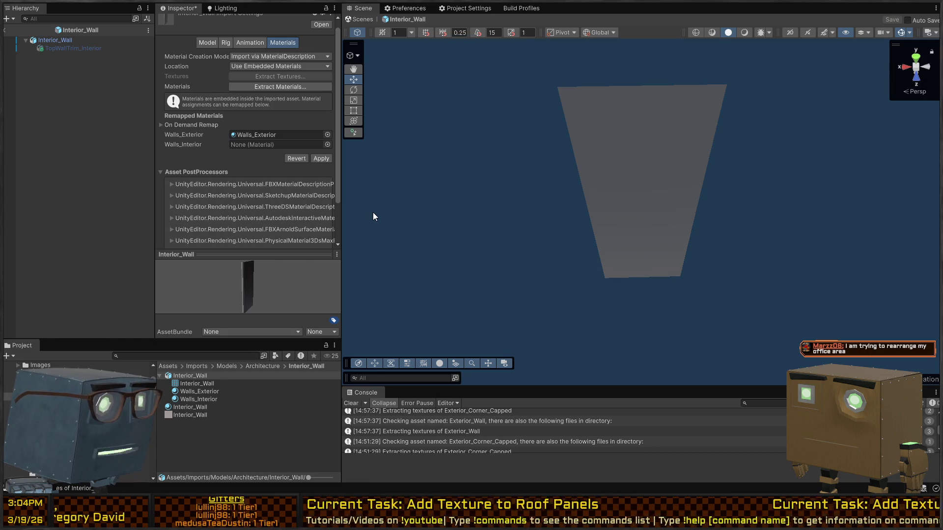
Step: Remap the Interior_Wall's Walls_Interior slot to Walls_Interior and return from prefab mode to the house scene
left_click(275, 135)
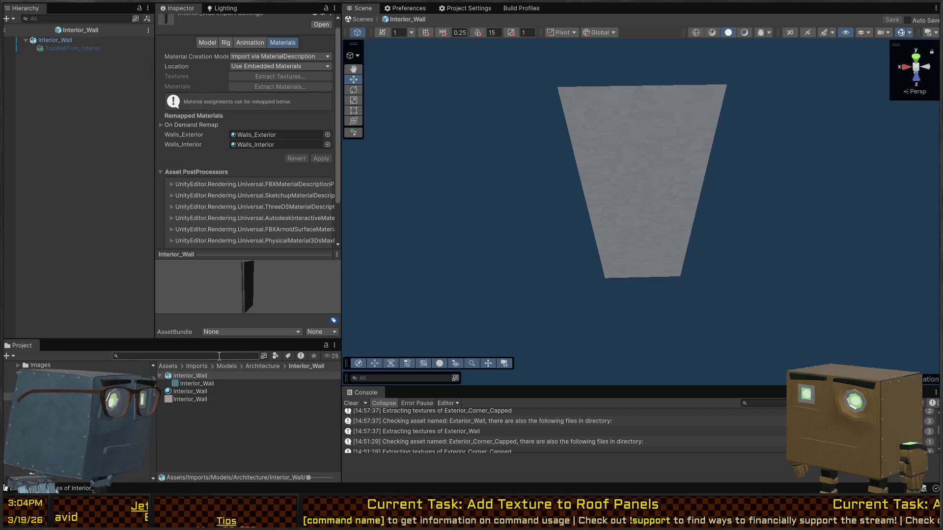
mouse_move(621, 203)
left_mouse_down()
mouse_move(680, 163)
mouse_move(735, 179)
mouse_move(835, 176)
mouse_move(688, 167)
left_mouse_up()
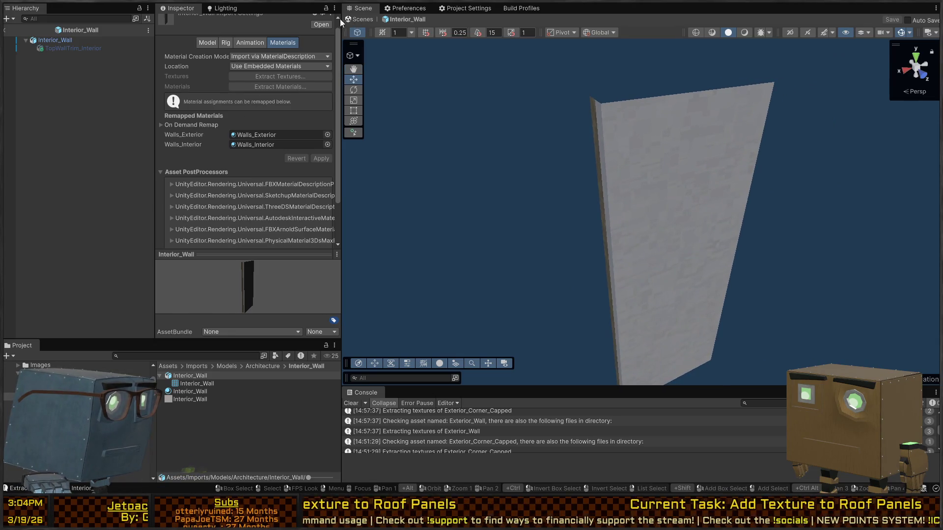
left_click(355, 19)
left_click(263, 367)
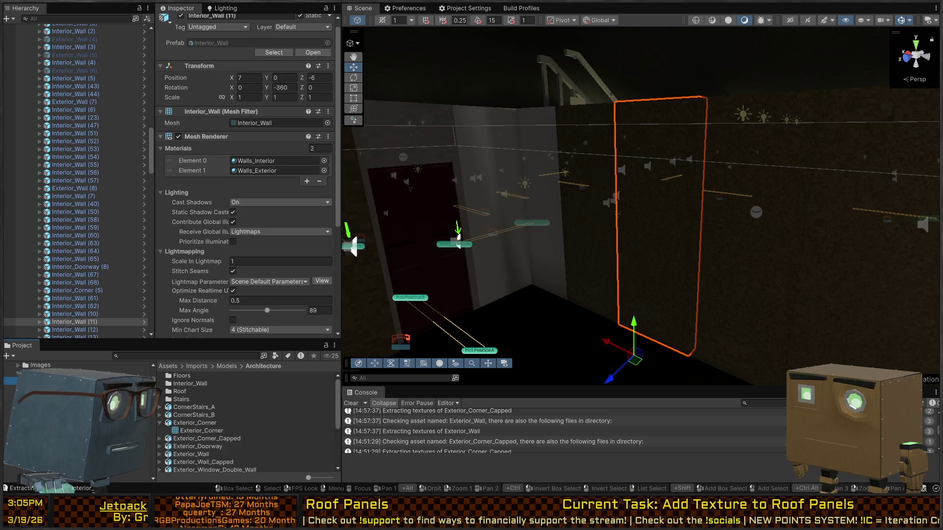
Step: Remap Interior_Archway's wall slots to Walls_Exterior and Walls_Interior and apply
scroll(200, 414, "down", 5)
left_click(197, 398)
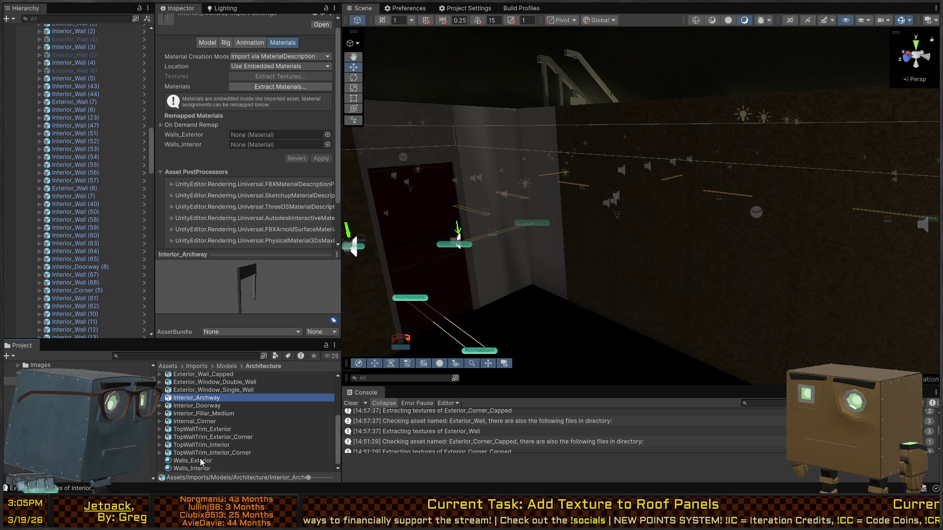
mouse_move(192, 461)
left_mouse_down()
mouse_move(246, 295)
mouse_move(275, 136)
left_mouse_up()
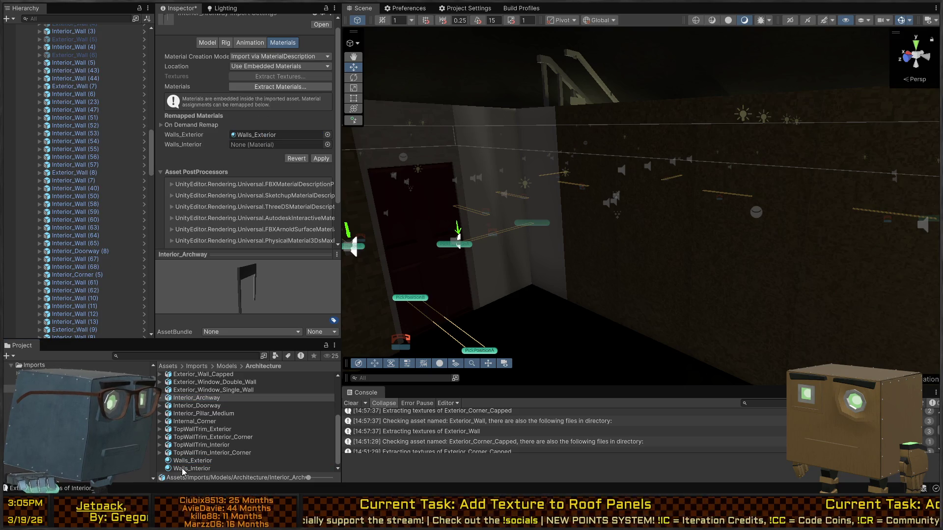
left_click_drag(191, 468, 275, 145)
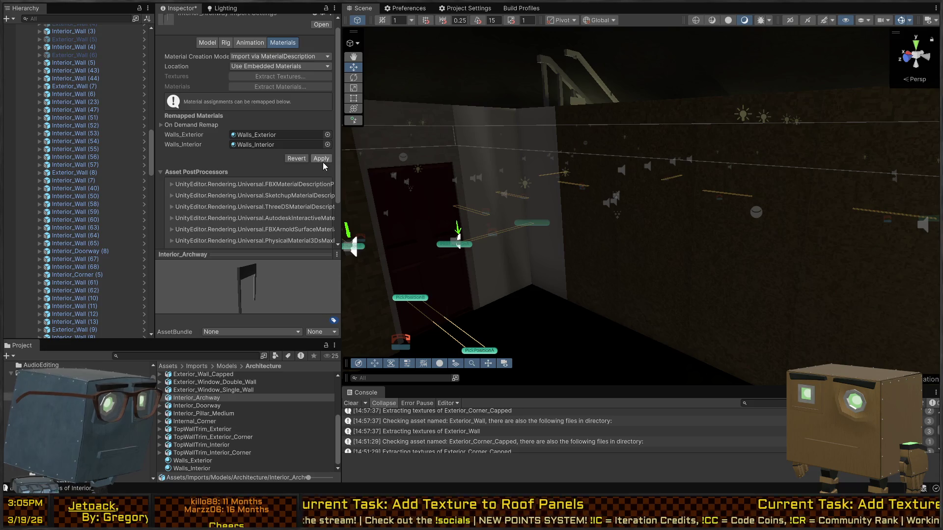
left_click(322, 162)
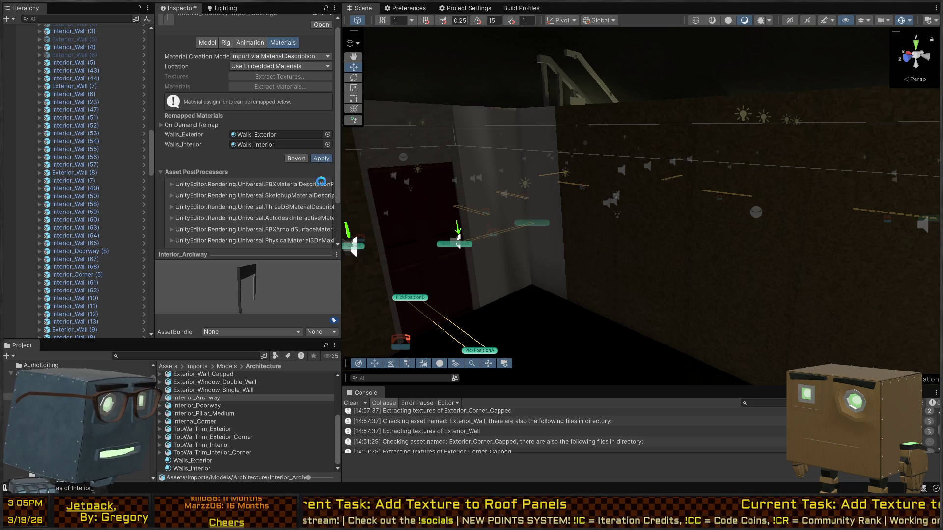
Step: Remap Interior_Doorway's wall slots to Walls_Exterior and Walls_Interior and apply
left_click(199, 405)
mouse_move(188, 462)
left_mouse_down()
mouse_move(179, 459)
mouse_move(253, 138)
left_mouse_up()
left_click_drag(195, 472, 256, 144)
left_click(323, 158)
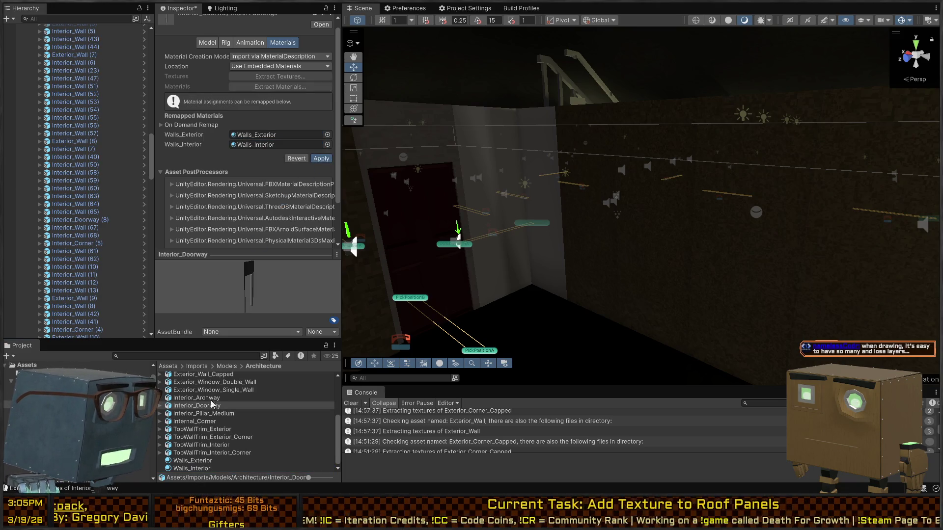
Step: After a failed try on Interior_Pillar_Medium, remap Internal_Corner's slots to Walls_Exterior and Walls_Interior and apply
left_click(189, 415)
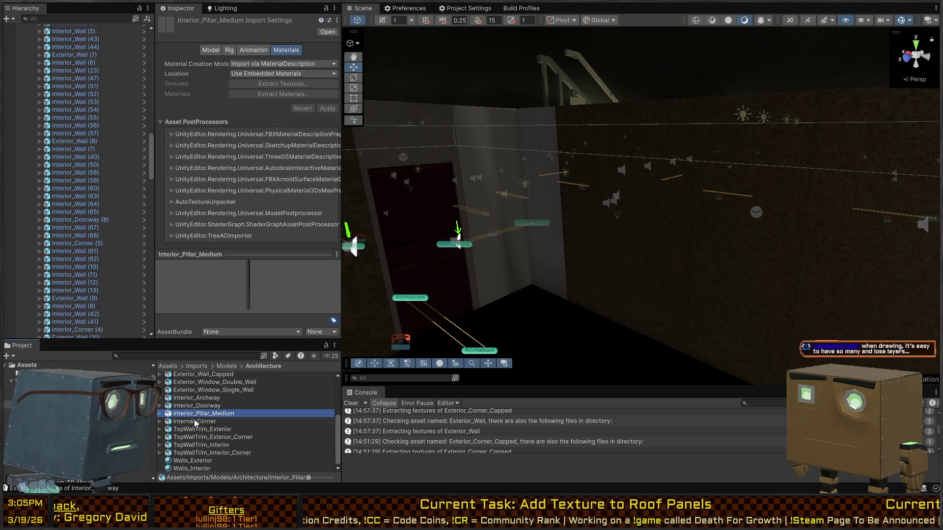
mouse_move(181, 462)
left_mouse_down()
mouse_move(244, 195)
mouse_move(205, 450)
left_mouse_up()
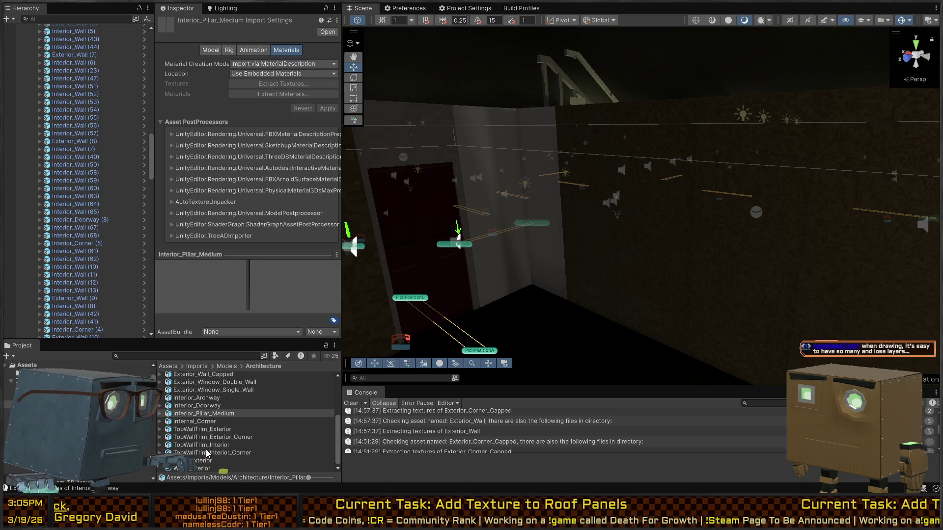
left_click(202, 421)
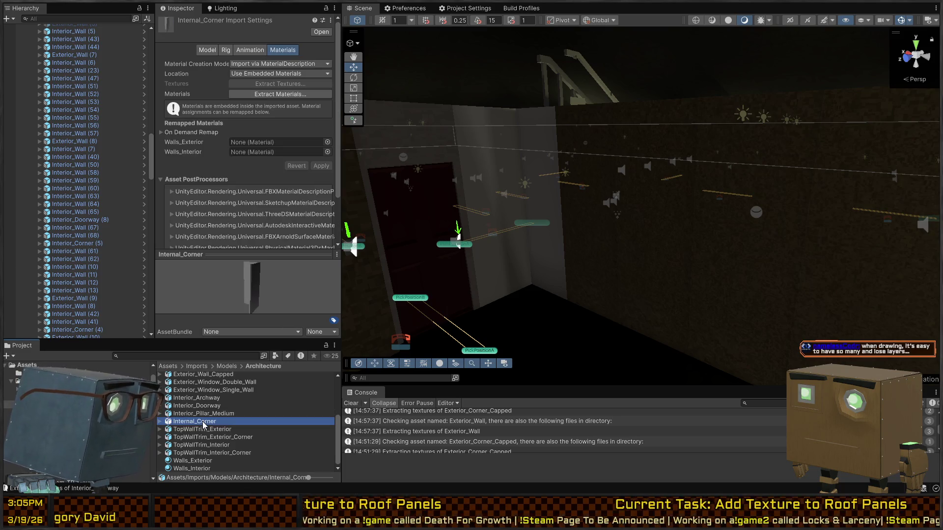
left_click(189, 462)
left_click_drag(194, 462, 260, 145)
left_click(192, 471)
mouse_move(192, 473)
left_mouse_down()
mouse_move(196, 148)
mouse_move(252, 153)
left_mouse_up()
left_click(317, 166)
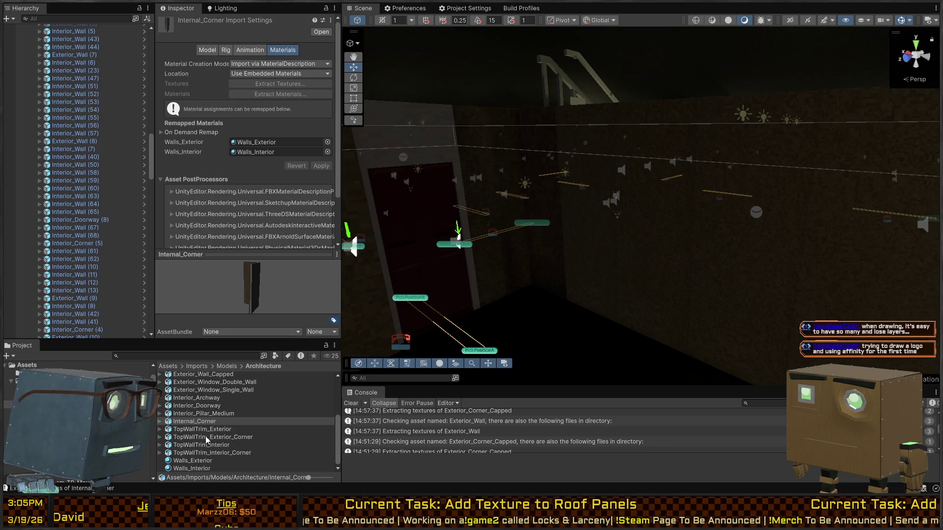
Step: Fly the scene camera through the dining room and hallway to the kitchen stove and pots
right_click(681, 237)
key("w")
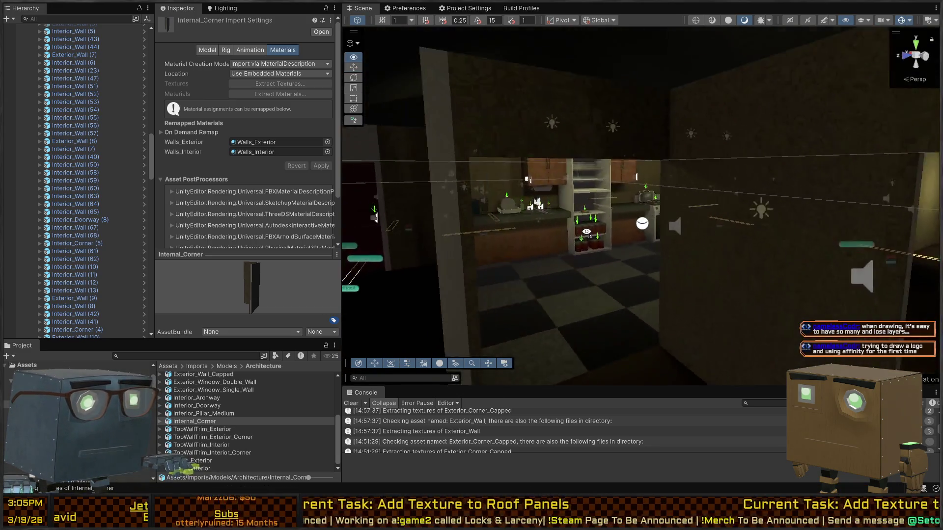
key("s")
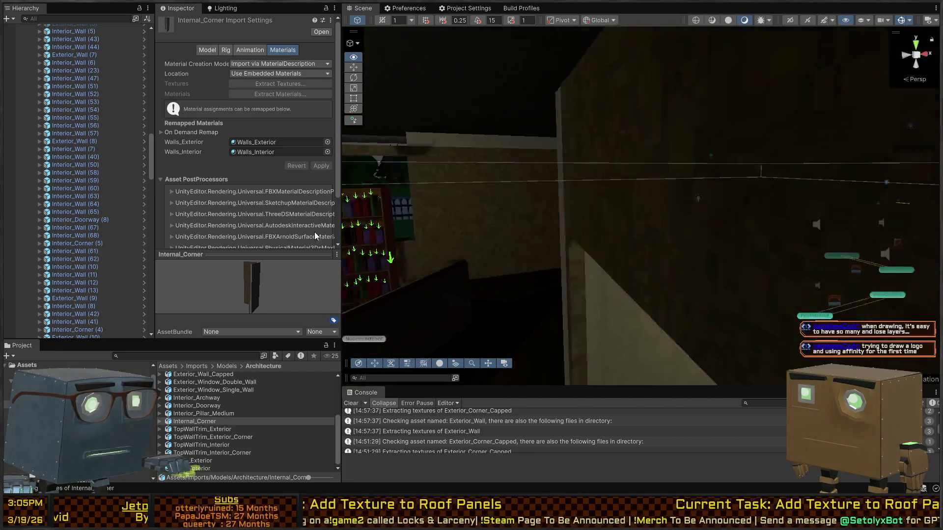
key("w")
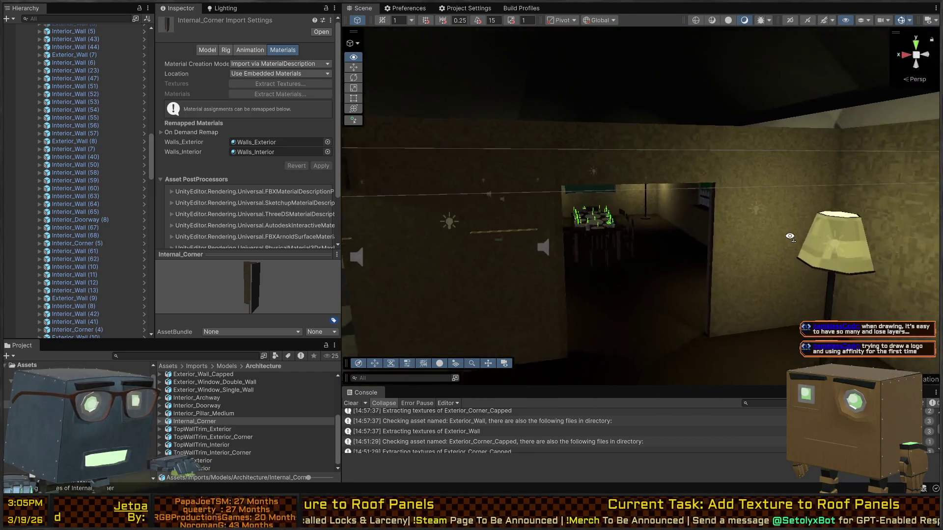
key("w")
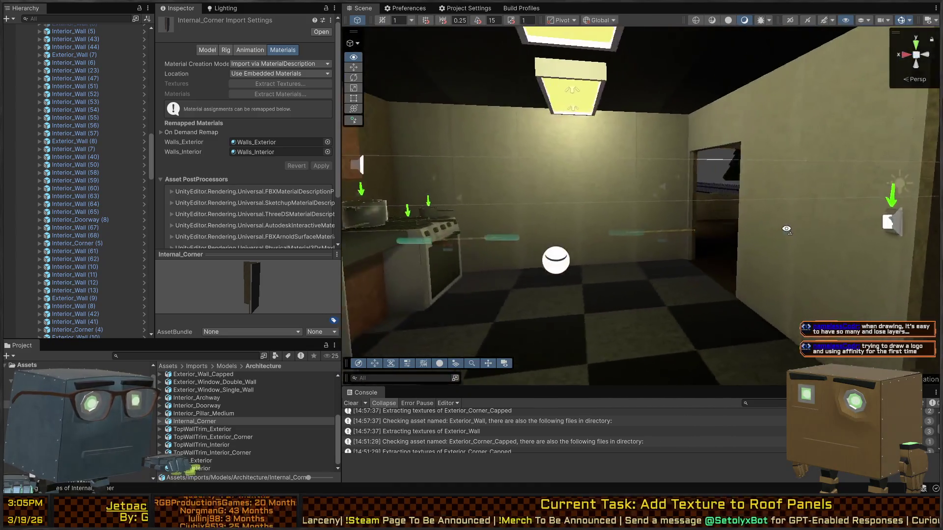
key("w")
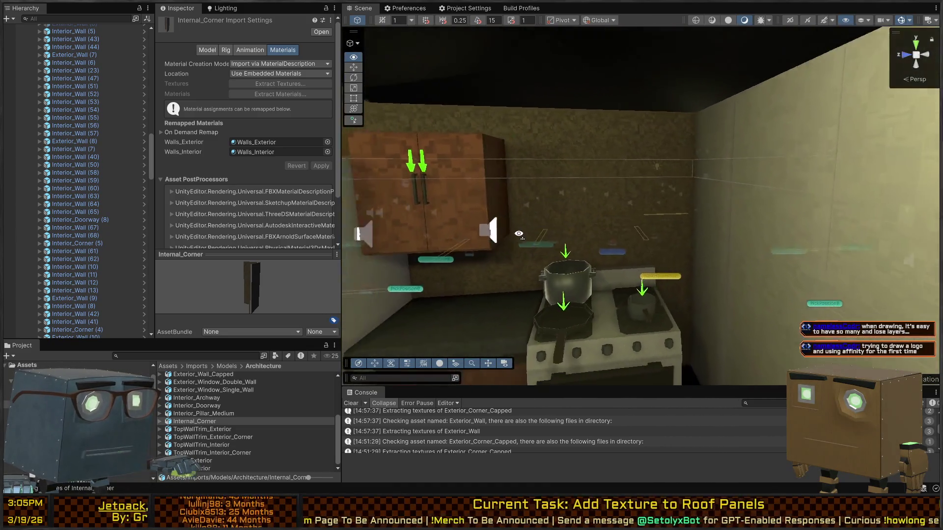
key("w")
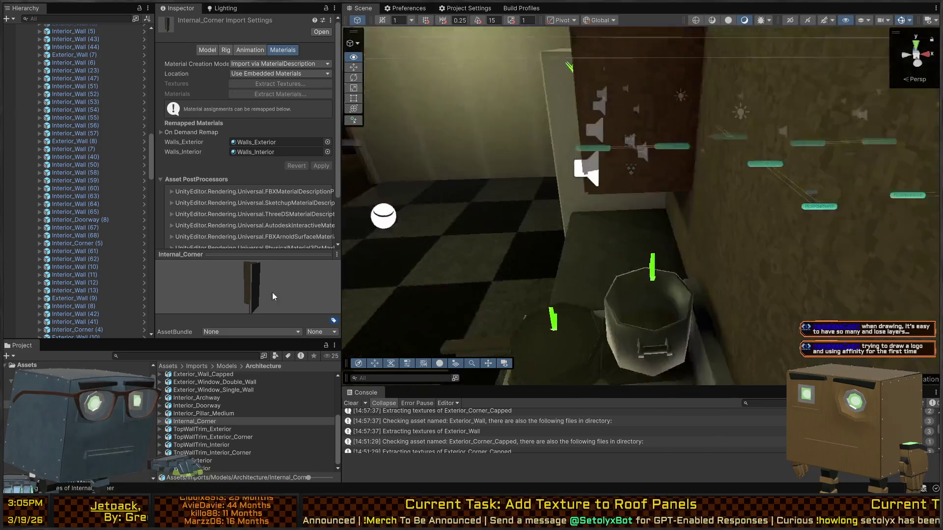
key("w")
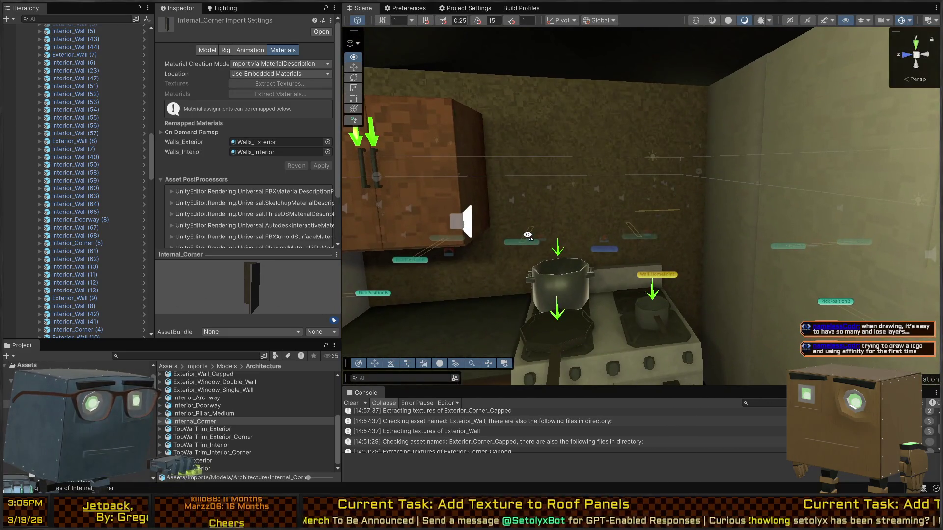
key("w")
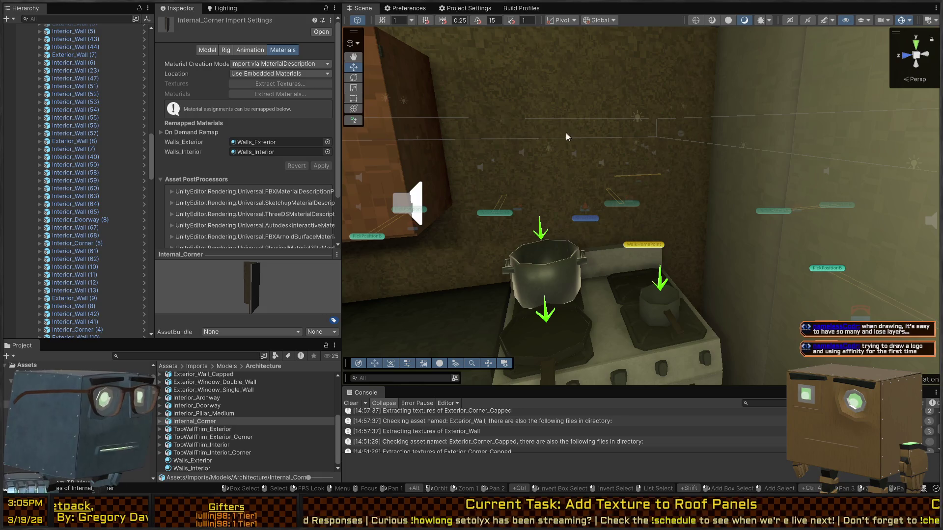
scroll(568, 137, "up", 3)
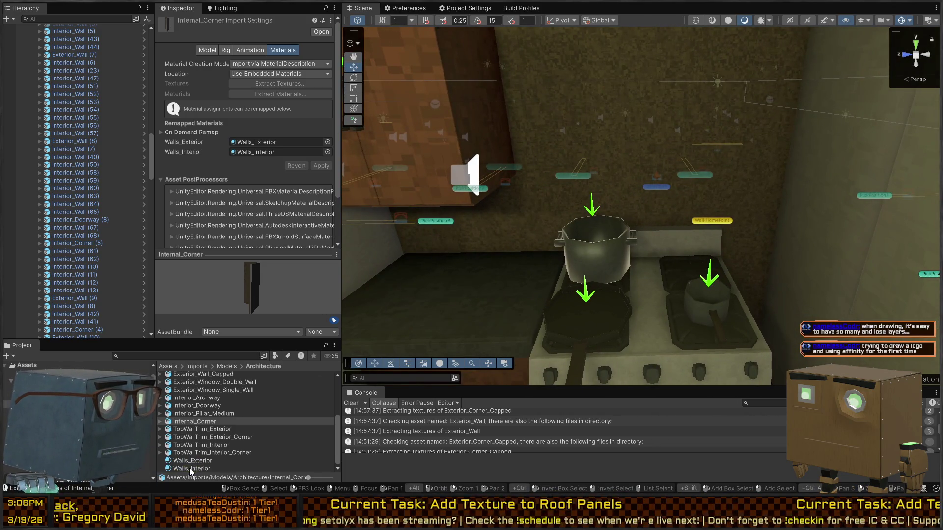
Step: Preview Walls_Exterior on a kitchen wall, then select the wall's parent Structure prefab
left_click(190, 465)
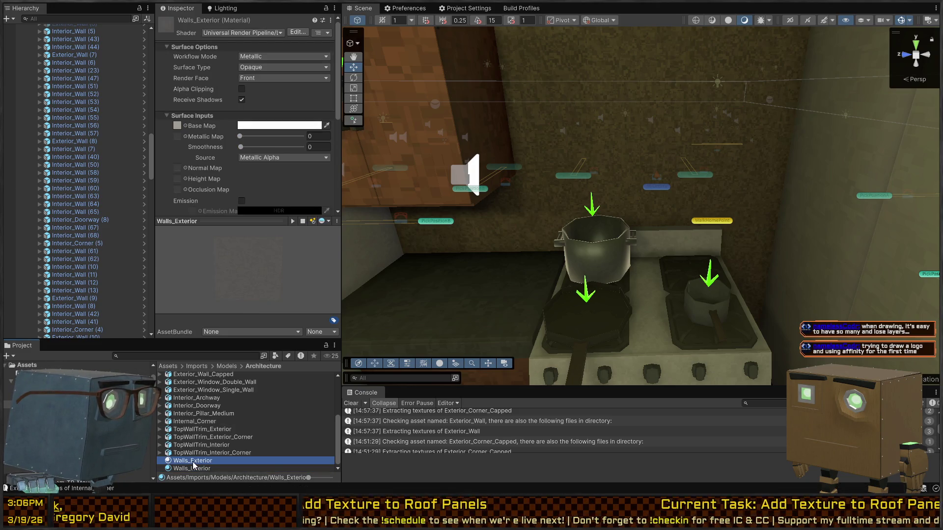
mouse_move(192, 462)
left_mouse_down()
mouse_move(442, 221)
mouse_move(695, 155)
mouse_move(739, 167)
left_mouse_up()
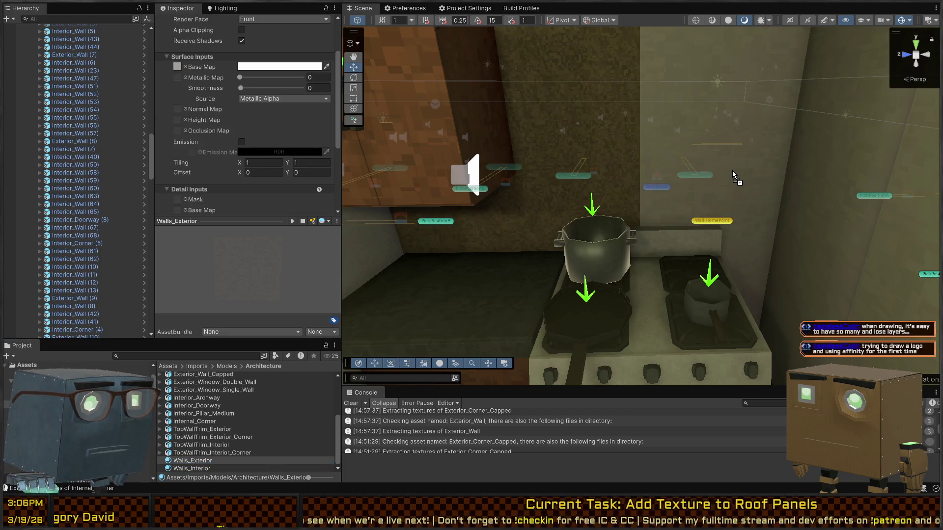
left_click_drag(732, 170, 732, 170)
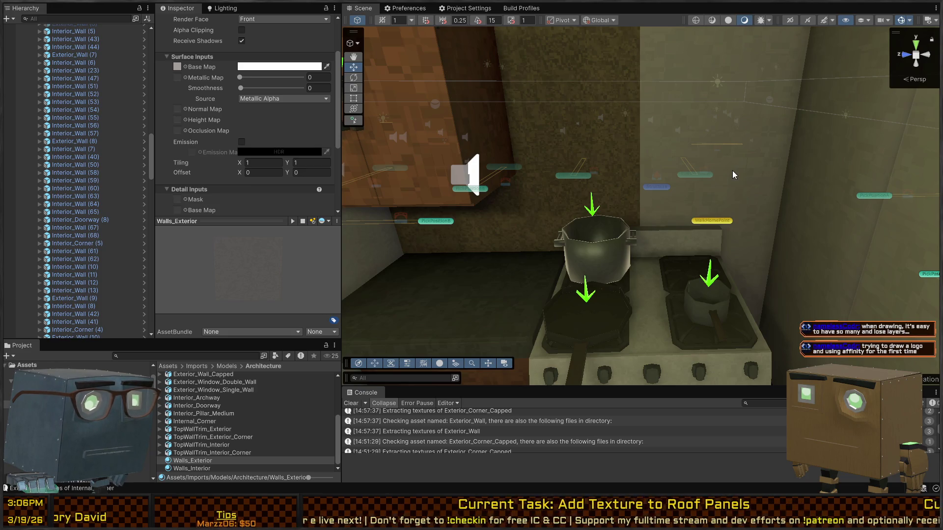
mouse_move(747, 218)
left_mouse_down()
mouse_move(709, 176)
mouse_move(744, 191)
left_mouse_up()
left_click(743, 191)
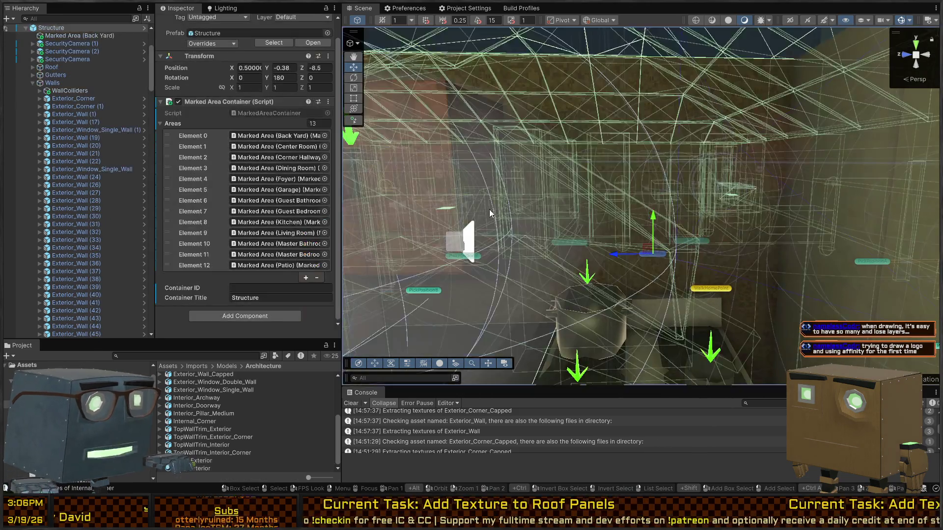
Step: Open the Structure prefab and preview Walls_Exterior and Walls_Interior on its wall panels
left_click(144, 28)
mouse_move(614, 148)
left_mouse_down()
mouse_move(637, 137)
mouse_move(434, 131)
mouse_move(539, 127)
mouse_move(564, 198)
mouse_move(555, 240)
mouse_move(562, 223)
mouse_move(482, 148)
mouse_move(335, 130)
mouse_move(630, 118)
left_mouse_up()
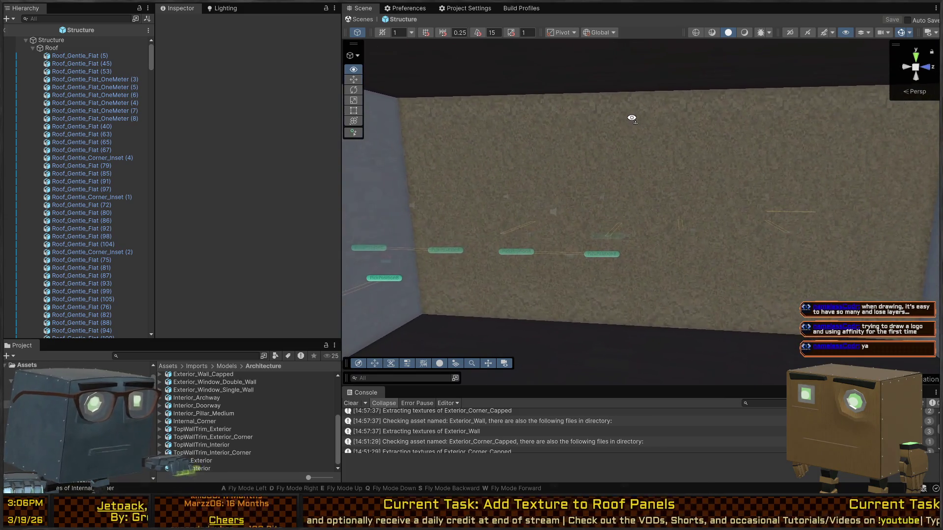
mouse_move(191, 468)
left_mouse_down()
mouse_move(246, 442)
mouse_move(433, 199)
left_mouse_up()
scroll(212, 456, "down", 1)
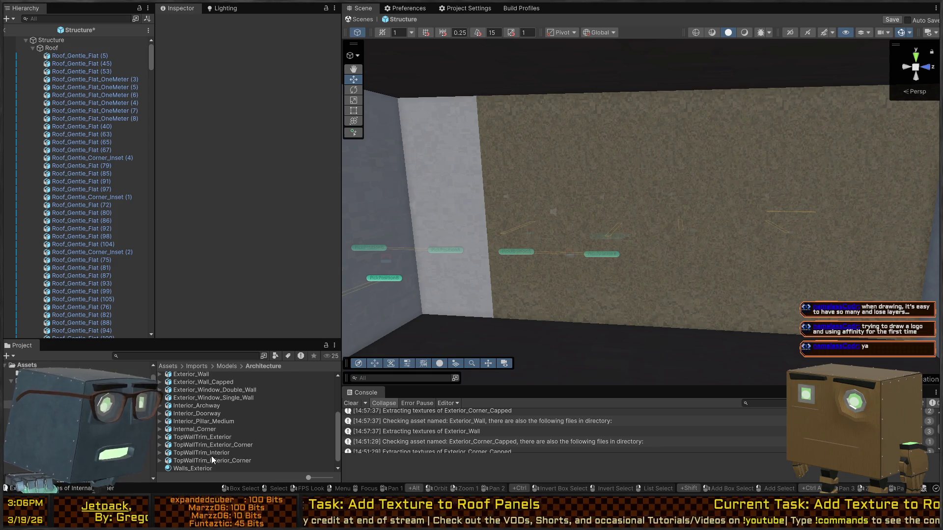
mouse_move(196, 462)
left_mouse_down()
mouse_move(456, 318)
mouse_move(500, 251)
left_mouse_up()
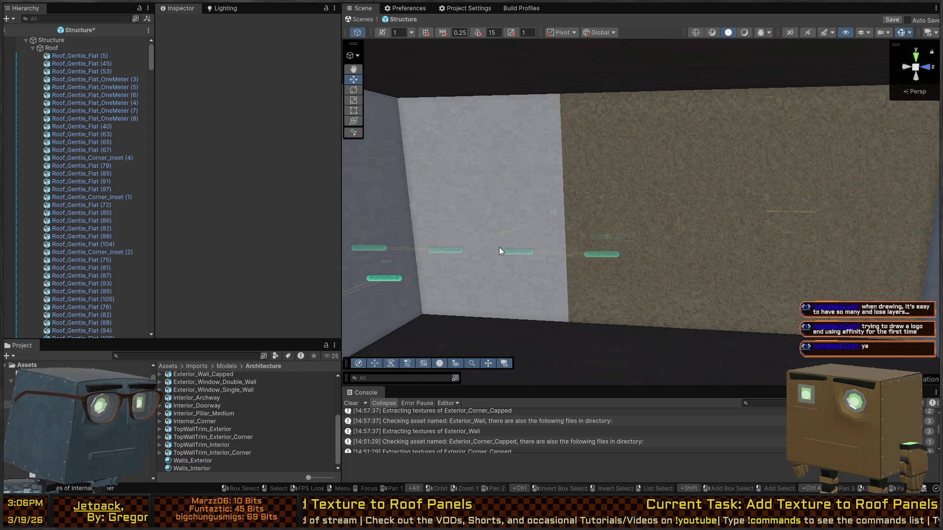
mouse_move(181, 467)
left_mouse_down()
mouse_move(495, 297)
mouse_move(604, 213)
mouse_move(600, 263)
mouse_move(729, 210)
left_mouse_up()
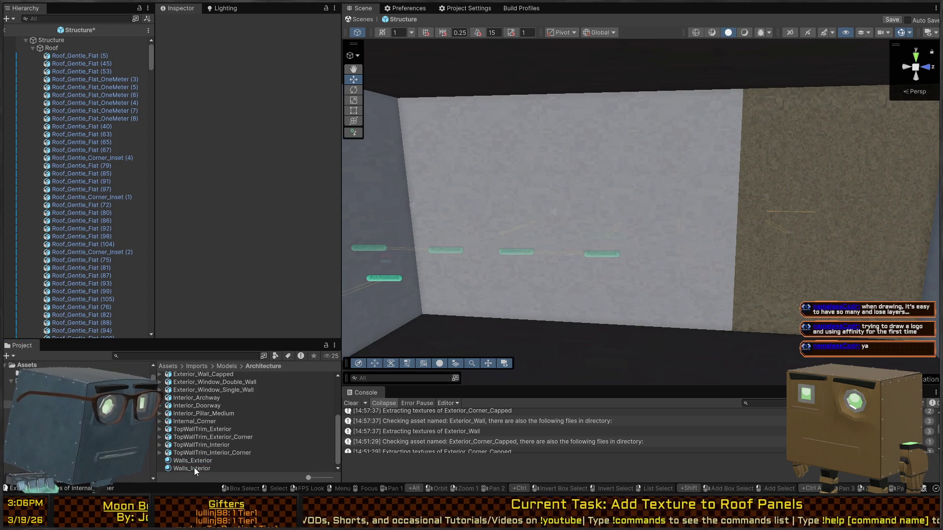
Step: Give the right wall panel Walls_Interior and a wall piece by the doorway the grey Walls_Exterior
mouse_move(193, 468)
left_mouse_down()
mouse_move(526, 316)
mouse_move(796, 173)
left_mouse_up()
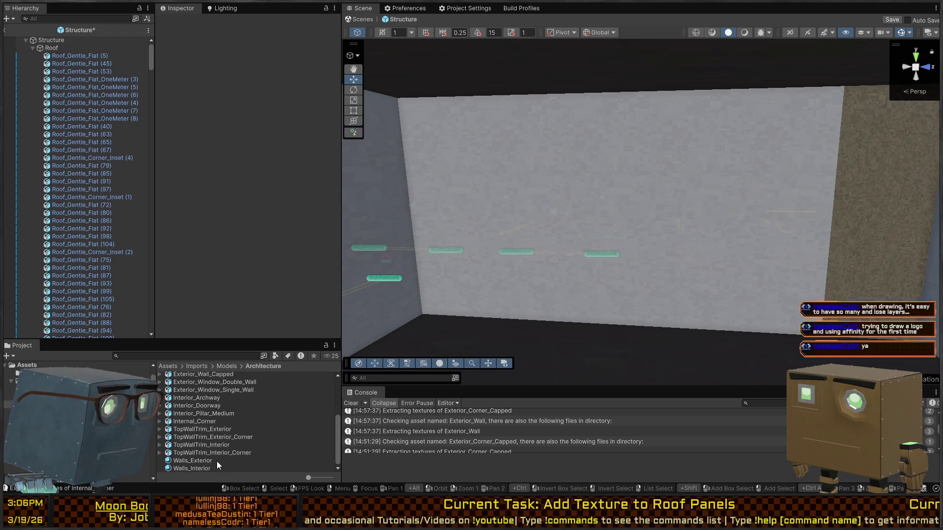
mouse_move(861, 191)
left_mouse_down()
mouse_move(743, 183)
mouse_move(904, 199)
mouse_move(75, 213)
mouse_move(12, 223)
mouse_move(76, 183)
mouse_move(591, 219)
mouse_move(689, 209)
mouse_move(615, 212)
mouse_move(633, 216)
left_mouse_up()
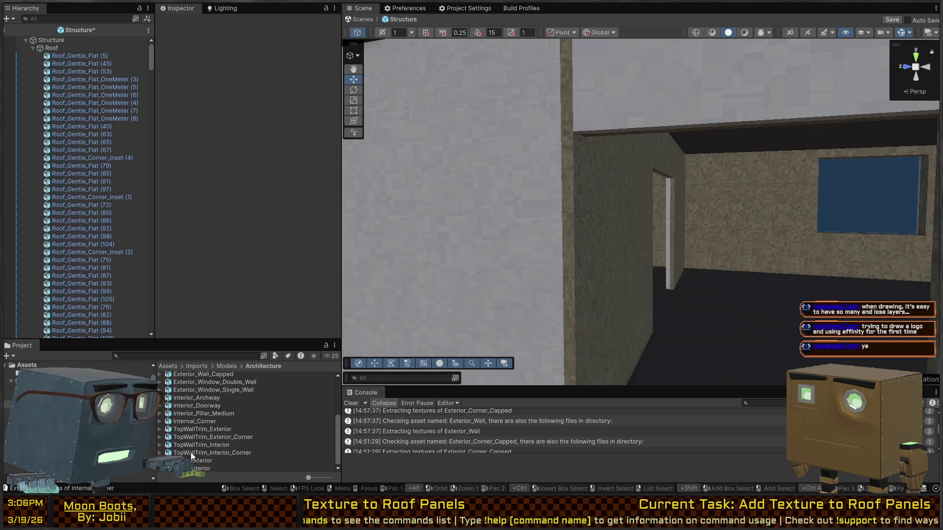
mouse_move(200, 465)
left_mouse_down()
mouse_move(605, 169)
mouse_move(578, 152)
mouse_move(562, 167)
mouse_move(509, 174)
mouse_move(573, 163)
mouse_move(519, 170)
left_mouse_up()
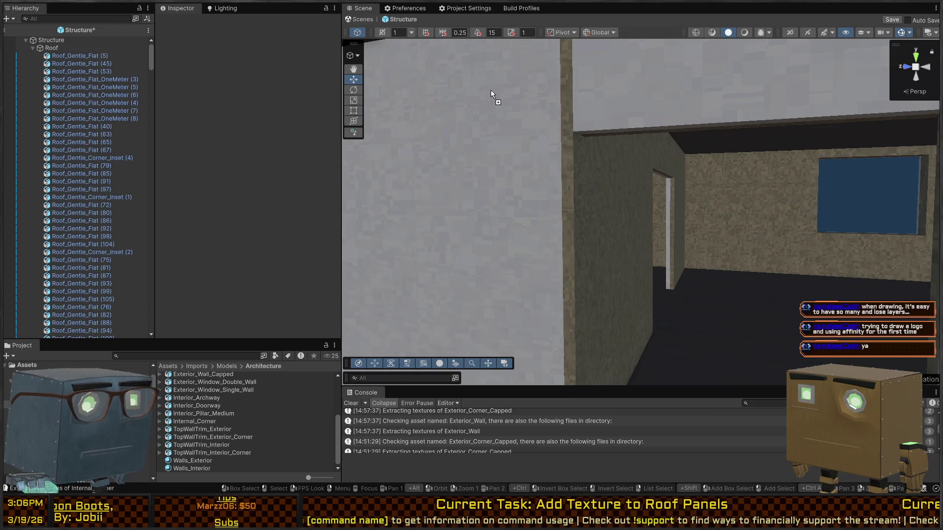
mouse_move(451, 147)
left_mouse_down()
mouse_move(643, 243)
mouse_move(541, 269)
mouse_move(313, 278)
mouse_move(212, 268)
mouse_move(220, 243)
mouse_move(247, 231)
mouse_move(531, 193)
mouse_move(691, 152)
mouse_move(584, 204)
left_mouse_up()
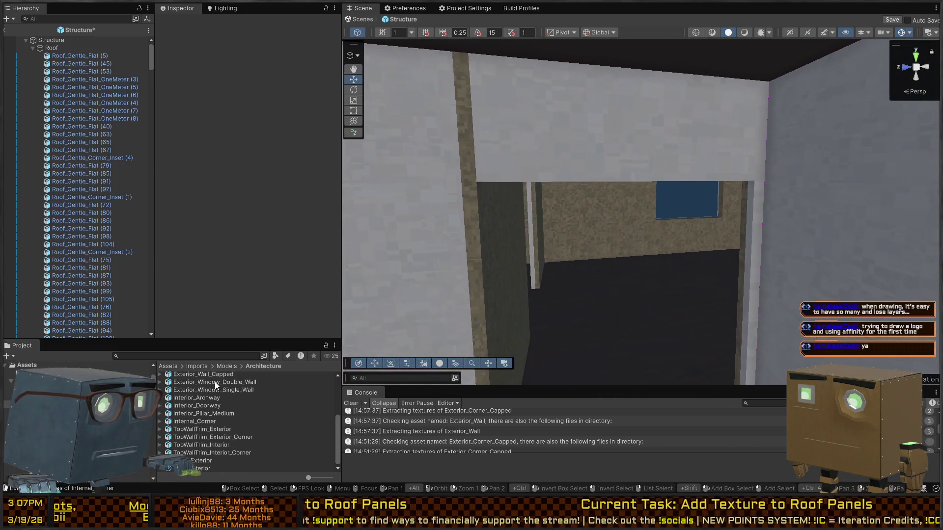
Step: Apply brown Walls_Interior to the right wall and the white wall beside the doorway
left_click(201, 461)
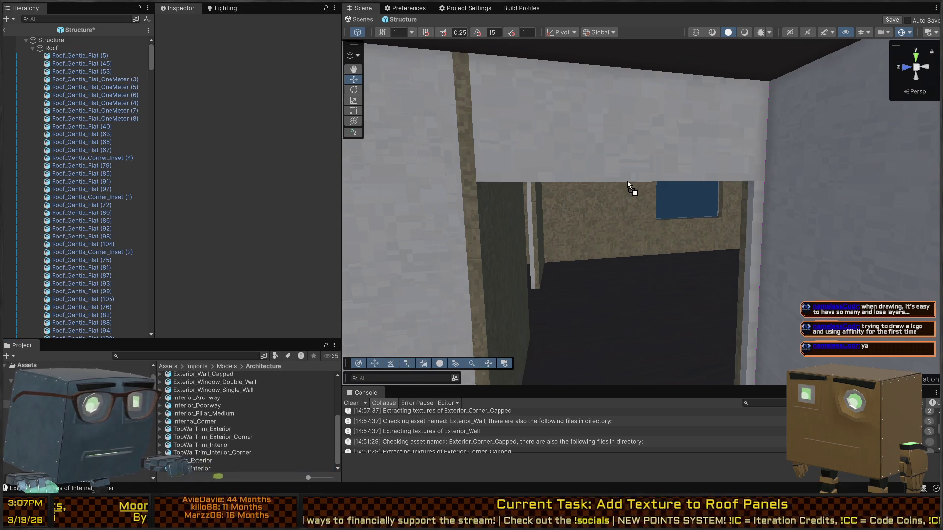
mouse_move(632, 187)
left_mouse_down()
mouse_move(669, 134)
mouse_move(635, 207)
mouse_move(220, 181)
mouse_move(170, 198)
mouse_move(215, 199)
mouse_move(220, 216)
left_mouse_up()
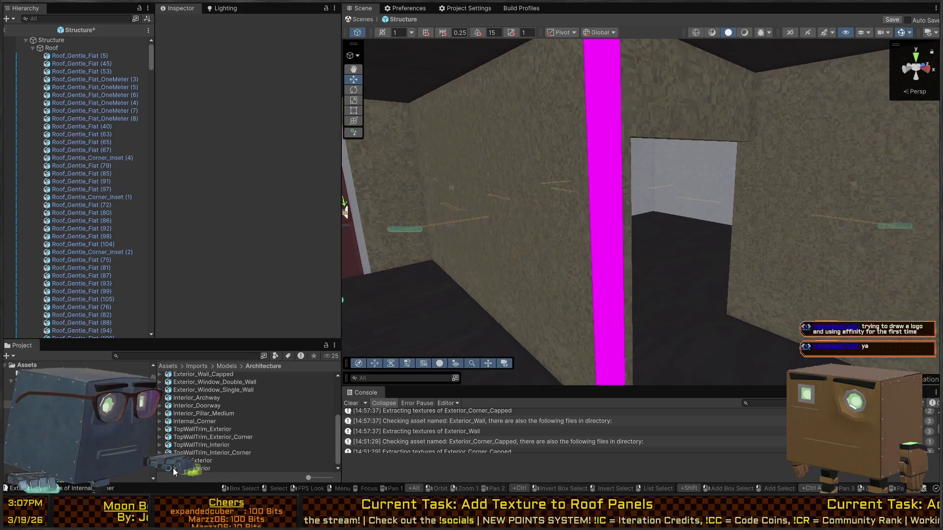
mouse_move(604, 172)
left_mouse_down()
mouse_move(631, 164)
mouse_move(642, 173)
mouse_move(621, 205)
mouse_move(654, 192)
mouse_move(608, 196)
mouse_move(780, 176)
mouse_move(828, 186)
mouse_move(667, 171)
mouse_move(532, 186)
mouse_move(525, 195)
mouse_move(466, 192)
left_mouse_up()
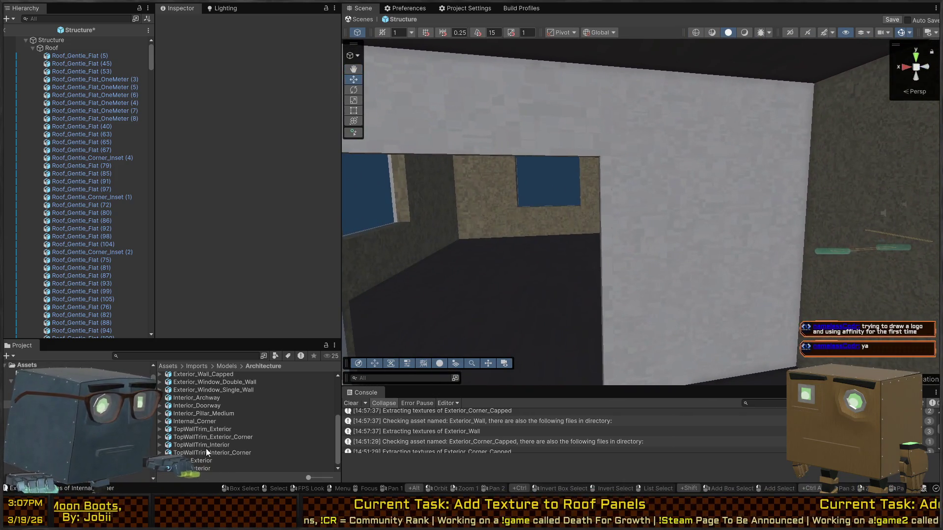
mouse_move(191, 468)
left_mouse_down()
mouse_move(491, 304)
mouse_move(769, 222)
left_mouse_up()
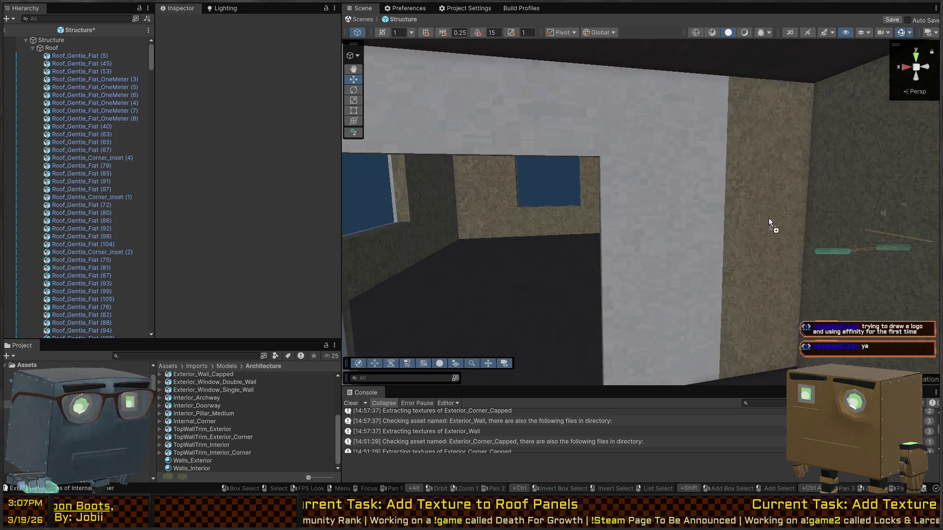
mouse_move(186, 469)
left_mouse_down()
mouse_move(555, 287)
mouse_move(619, 275)
left_mouse_up()
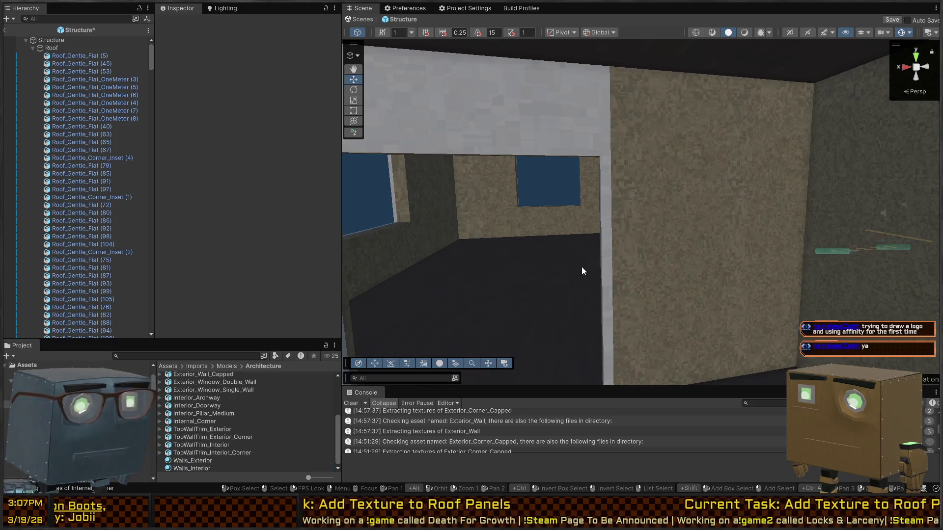
Step: Texture the white corner wall, the white column and the wall above the door with Walls_Interior
mouse_move(623, 147)
left_mouse_down()
mouse_move(600, 143)
mouse_move(577, 234)
left_mouse_up()
mouse_move(195, 469)
left_mouse_down()
mouse_move(546, 334)
mouse_move(537, 278)
left_mouse_up()
mouse_move(182, 470)
left_mouse_down()
mouse_move(509, 278)
mouse_move(558, 237)
mouse_move(568, 241)
mouse_move(491, 235)
left_mouse_up()
left_click_drag(158, 226, 162, 255)
scroll(200, 446, "up", 1)
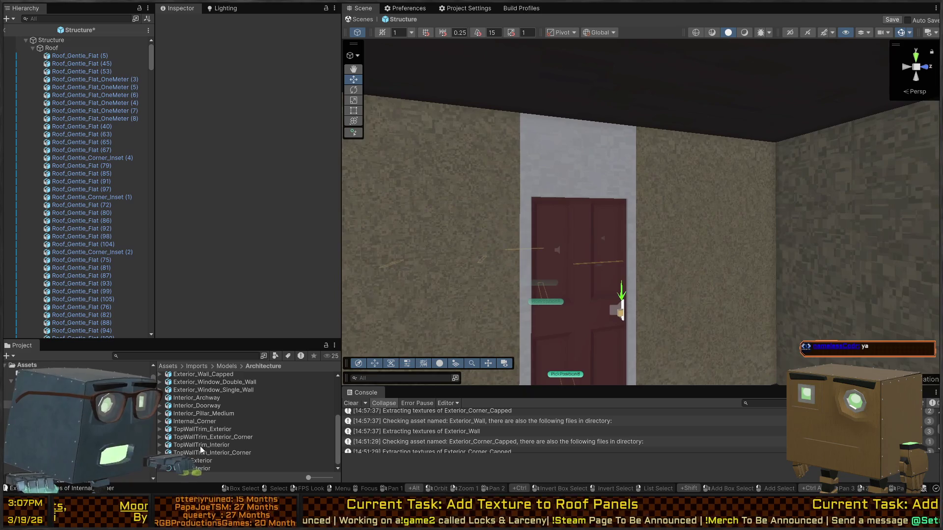
mouse_move(197, 468)
left_mouse_down()
mouse_move(393, 295)
mouse_move(592, 151)
mouse_move(549, 253)
mouse_move(612, 239)
mouse_move(482, 233)
mouse_move(722, 233)
mouse_move(638, 241)
left_mouse_up()
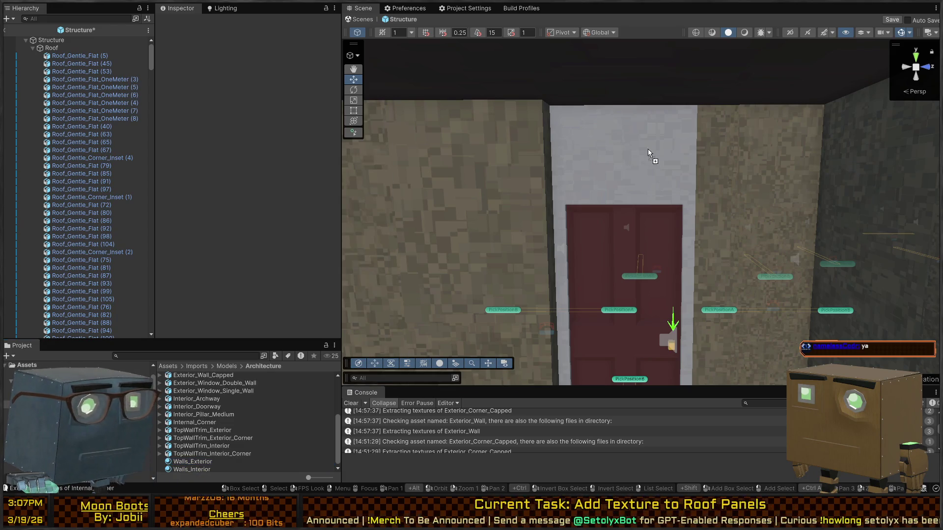
mouse_move(208, 448)
left_mouse_down()
mouse_move(680, 151)
mouse_move(653, 142)
mouse_move(687, 290)
mouse_move(613, 315)
mouse_move(688, 314)
mouse_move(254, 291)
left_mouse_up()
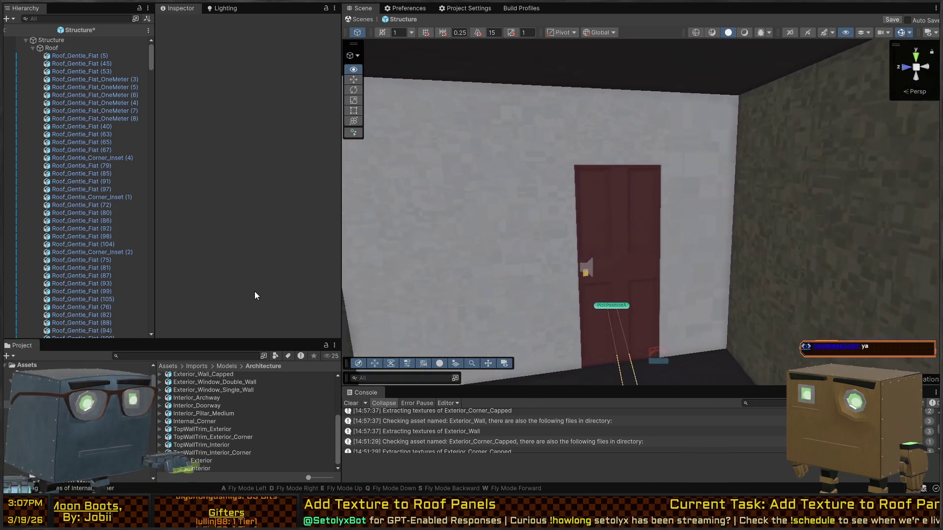
Step: Duplicate the Walls_Interior material and name the copy Walls_Interior_Foye
left_click(190, 469)
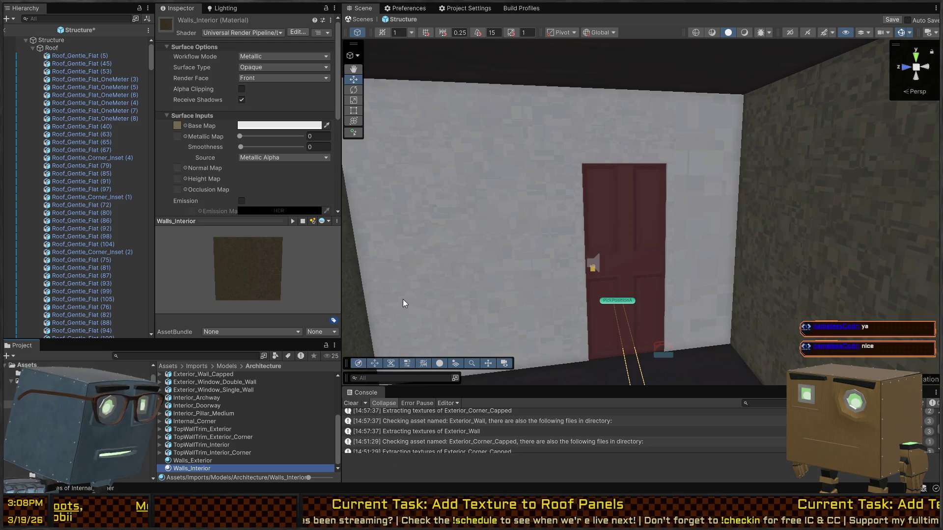
left_click(522, 285)
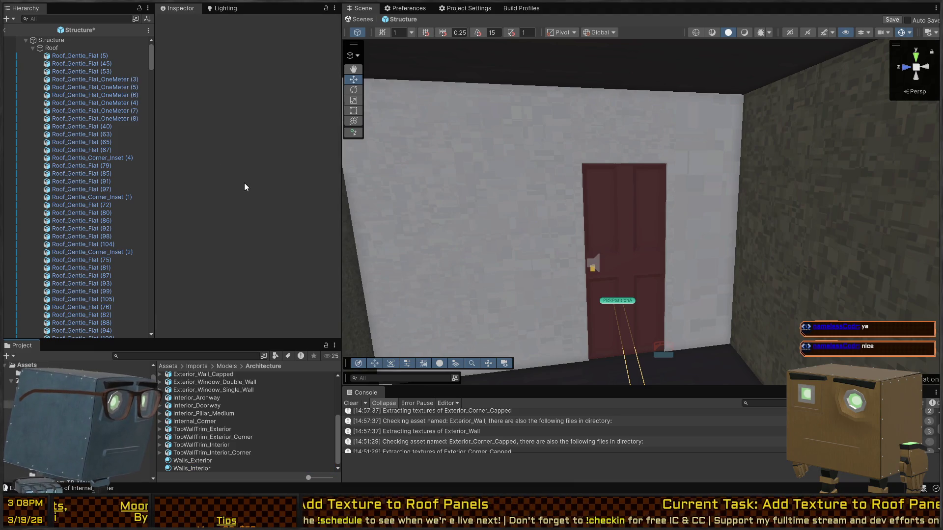
left_click(203, 463)
left_click(206, 469)
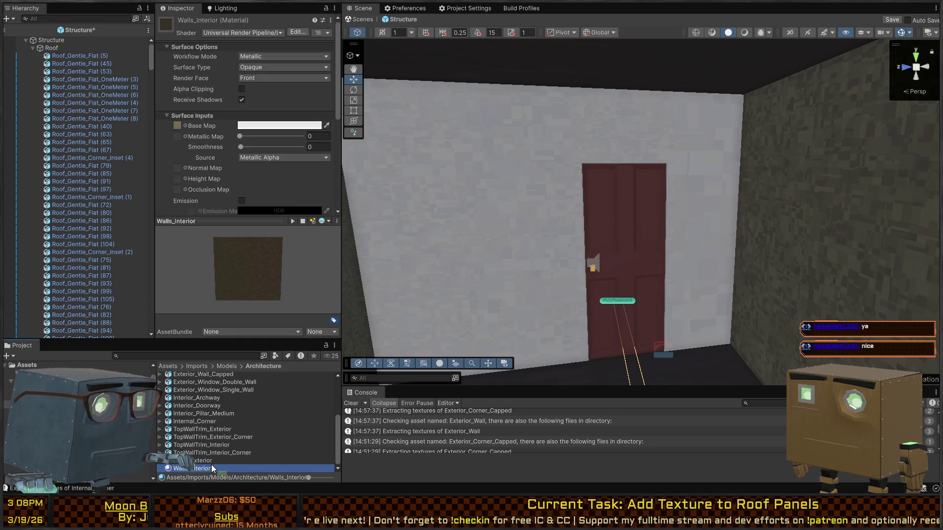
key("ctrl+d")
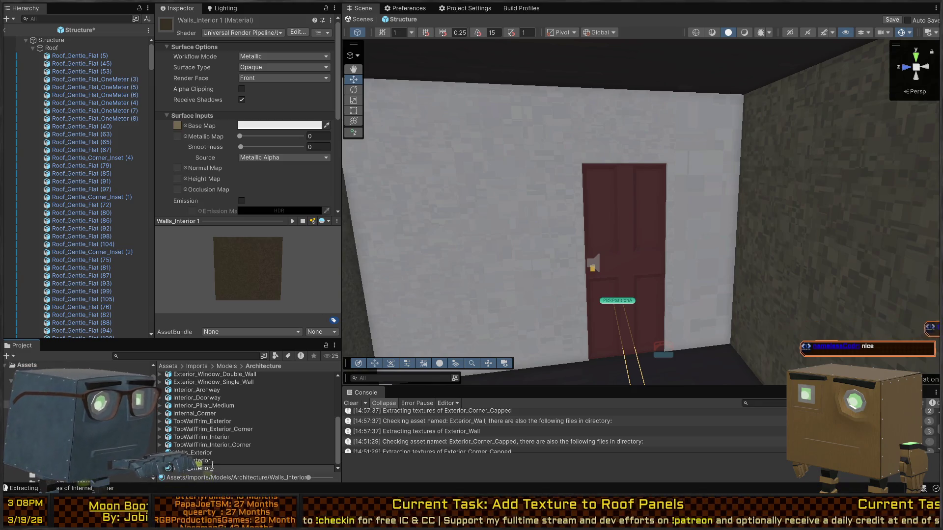
type("_Foye")
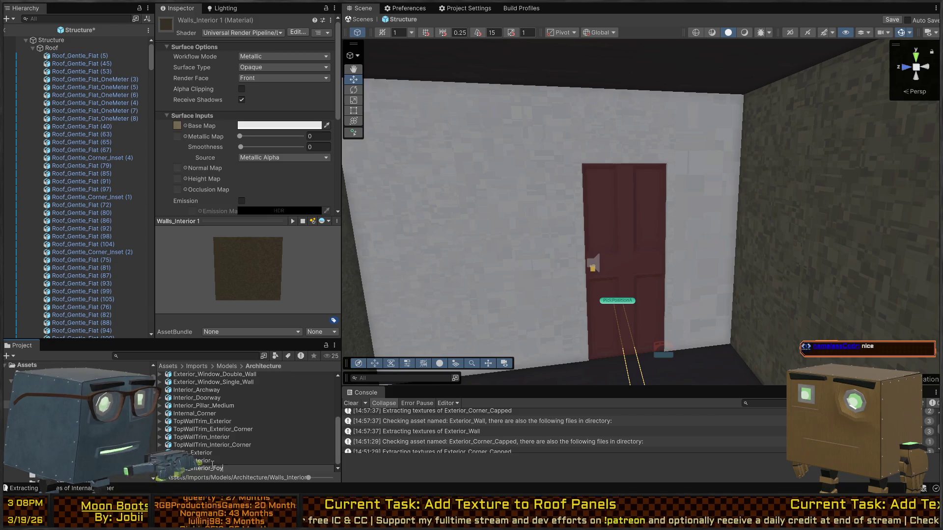
key("Return")
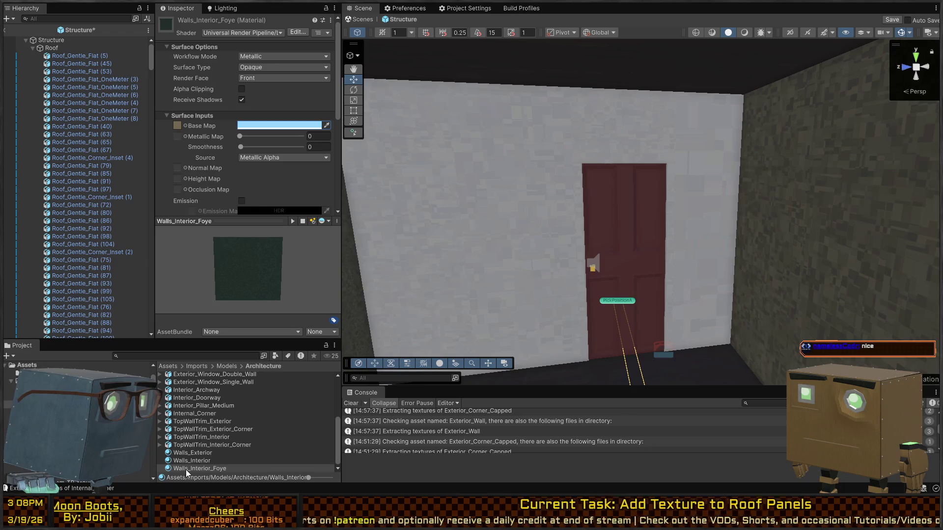
Step: Apply the teal foyer material to the walls either side of the door, keeping brown on the left pillar wall
mouse_move(185, 469)
left_mouse_down()
mouse_move(554, 225)
mouse_move(717, 181)
mouse_move(661, 148)
mouse_move(623, 159)
left_mouse_up()
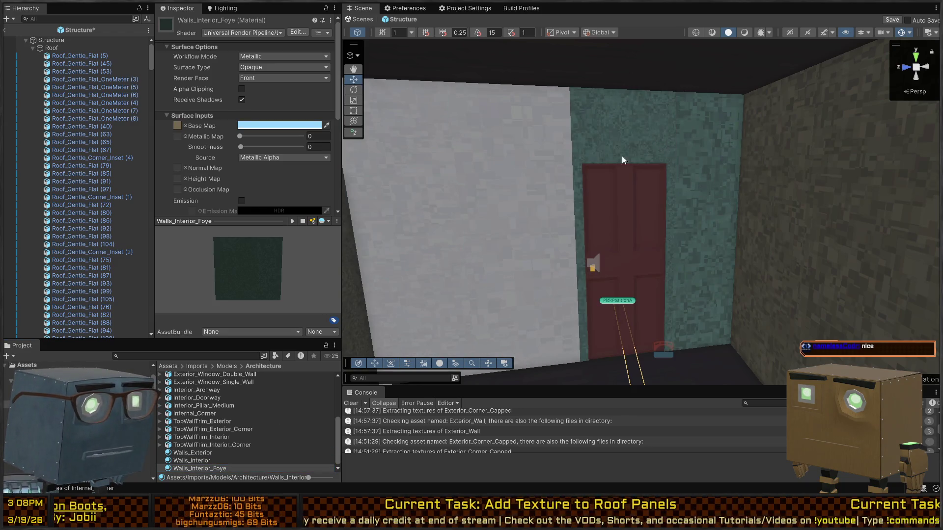
left_click_drag(202, 468, 534, 188)
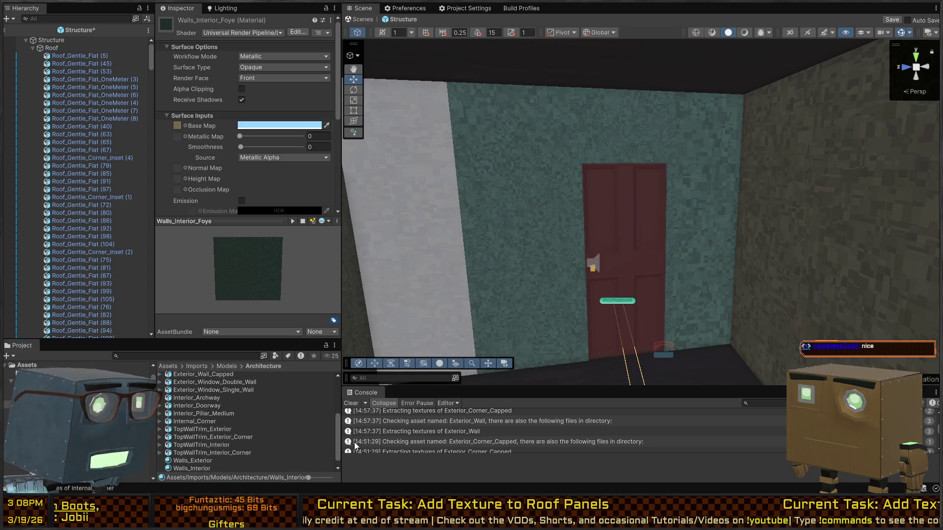
mouse_move(199, 470)
left_mouse_down()
mouse_move(450, 227)
mouse_move(320, 344)
mouse_move(204, 467)
mouse_move(188, 470)
mouse_move(540, 221)
mouse_move(583, 255)
mouse_move(530, 281)
left_mouse_up()
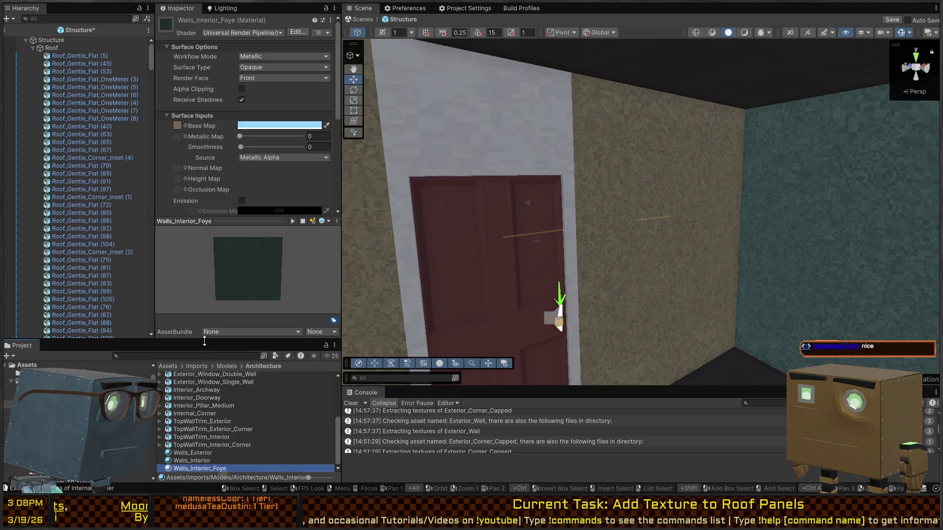
left_click_drag(199, 340, 198, 234)
left_click_drag(201, 457, 708, 193)
left_click_drag(186, 460, 624, 193)
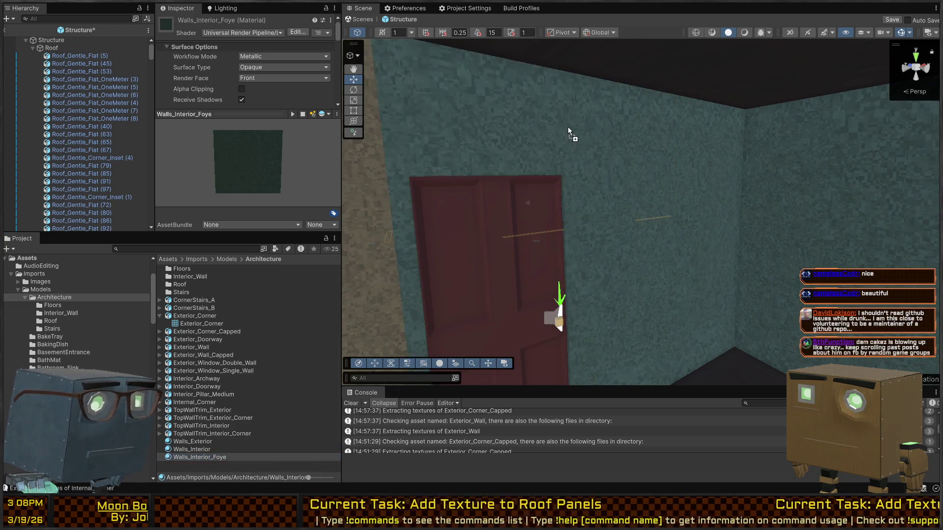
left_click_drag(568, 127, 306, 427)
left_click_drag(252, 457, 675, 195)
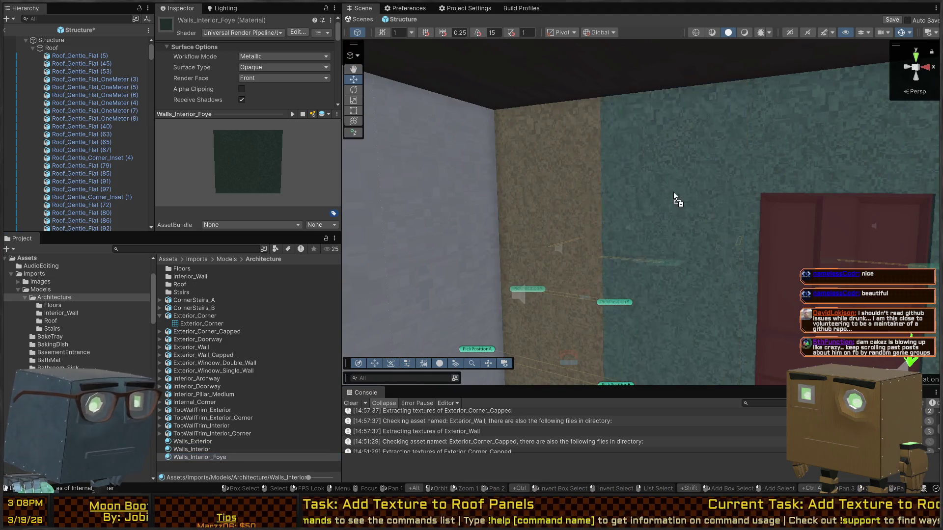
Step: Turn the next brown and white wall sections near the door teal with the foyer material
left_click(206, 457, "ctrl")
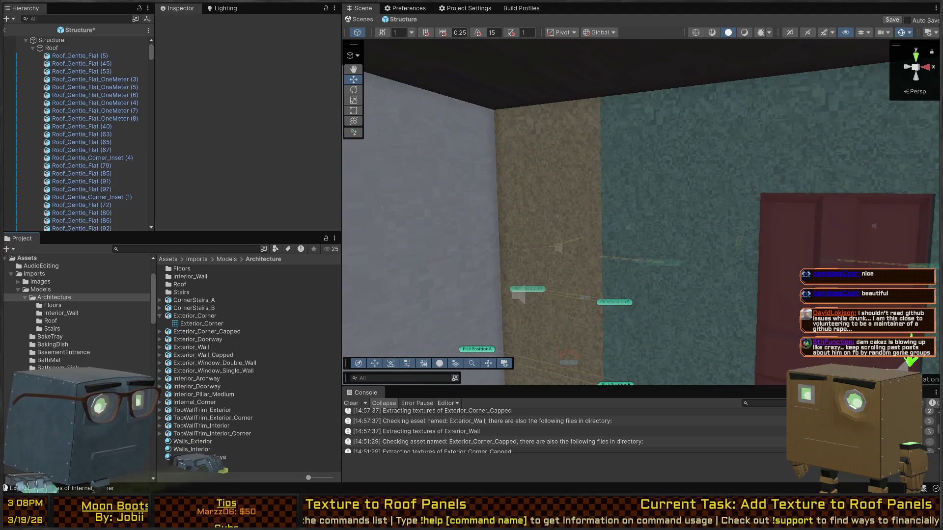
mouse_move(259, 425)
left_mouse_down()
mouse_move(553, 239)
mouse_move(602, 240)
left_mouse_up()
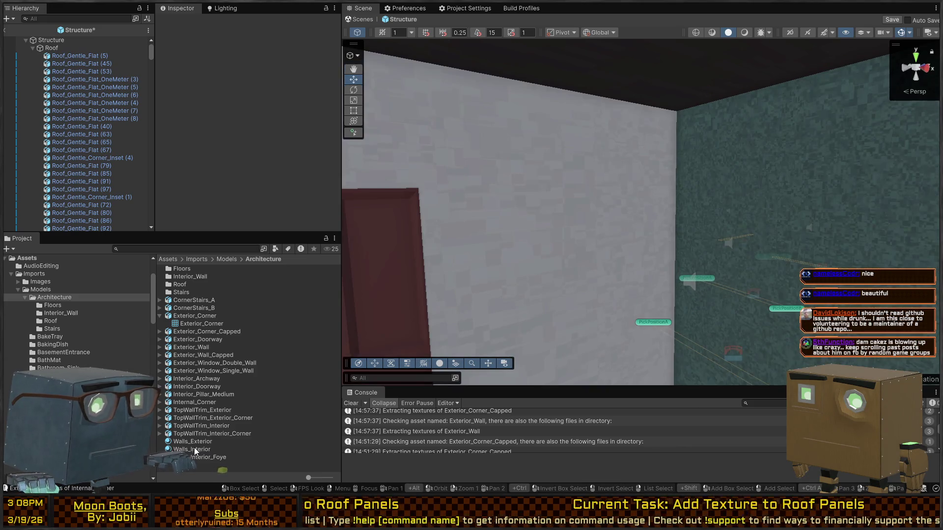
left_click_drag(194, 450, 613, 205)
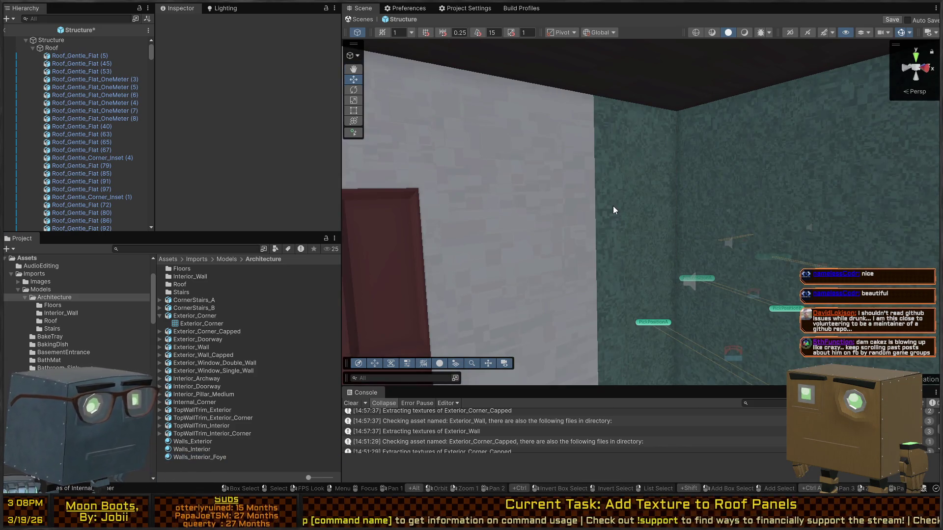
left_click_drag(559, 161, 519, 188)
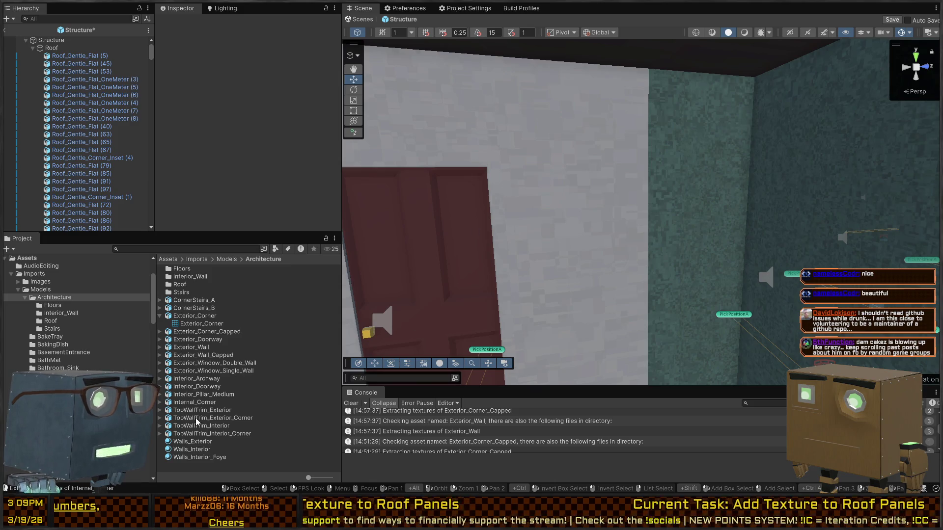
left_click_drag(207, 461, 594, 240)
left_click_drag(608, 203, 608, 203)
scroll(525, 324, "down", 3)
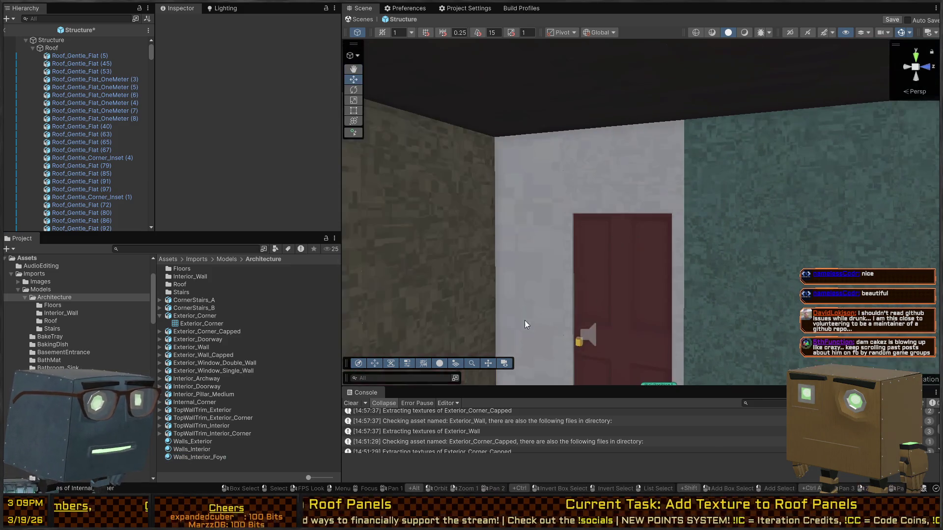
left_click_drag(200, 459, 638, 163)
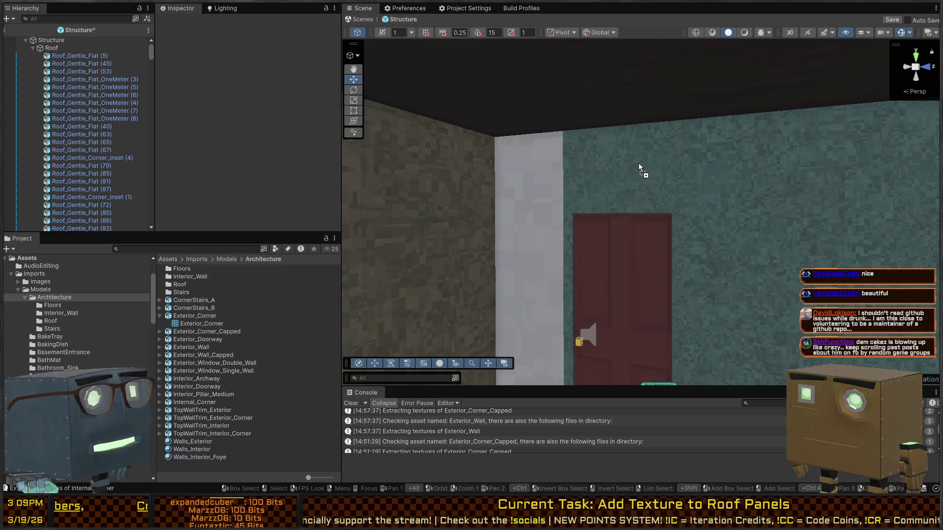
left_click_drag(192, 458, 541, 210)
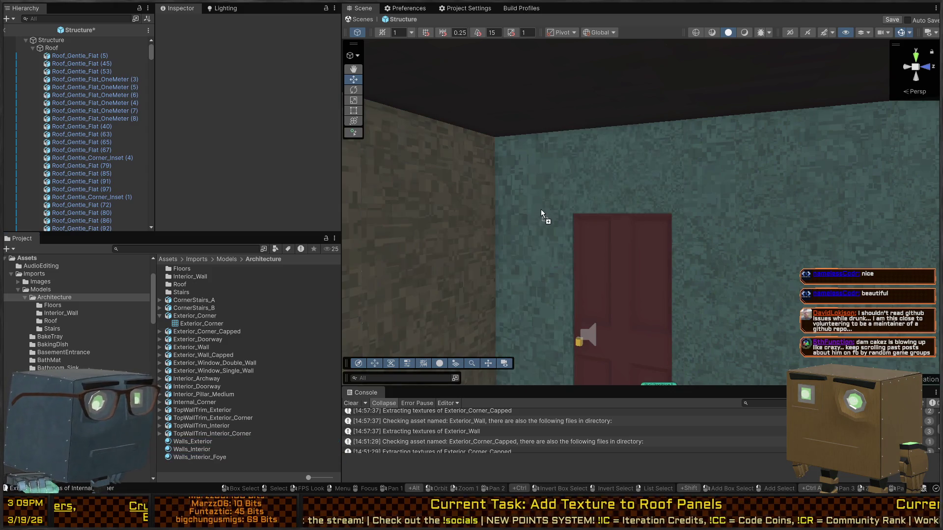
Step: Make the beige middle wall between the two doors teal with the foyer material
left_click_drag(788, 210, 299, 457)
left_click_drag(220, 459, 627, 219)
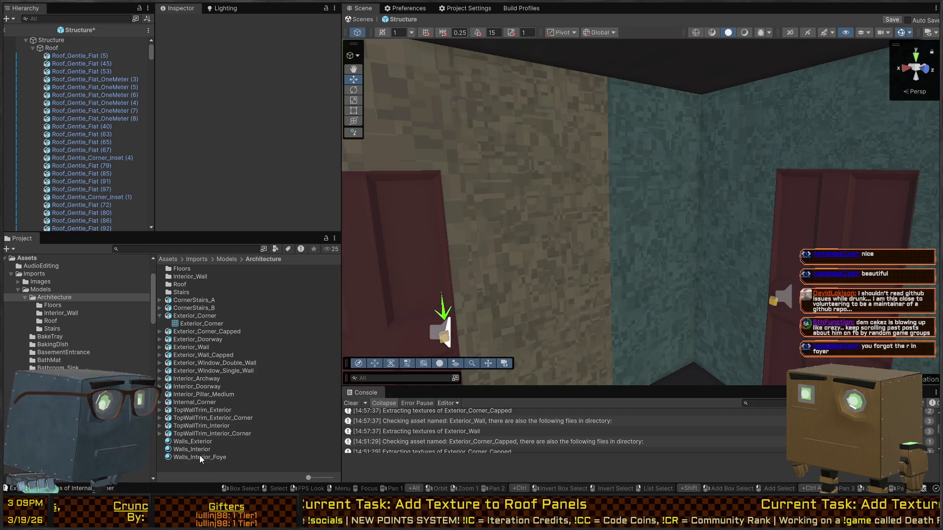
mouse_move(549, 277)
left_mouse_down()
mouse_move(564, 234)
mouse_move(434, 346)
left_mouse_up()
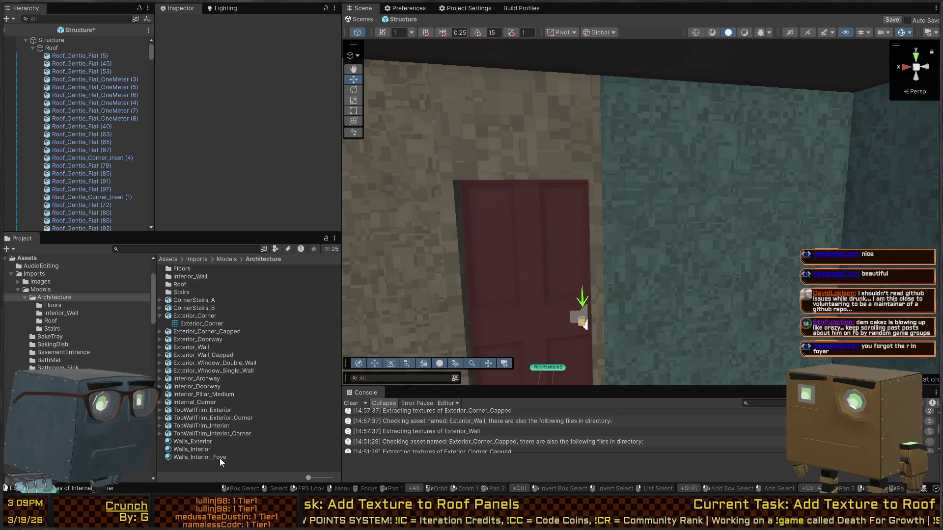
left_click_drag(219, 458, 682, 263)
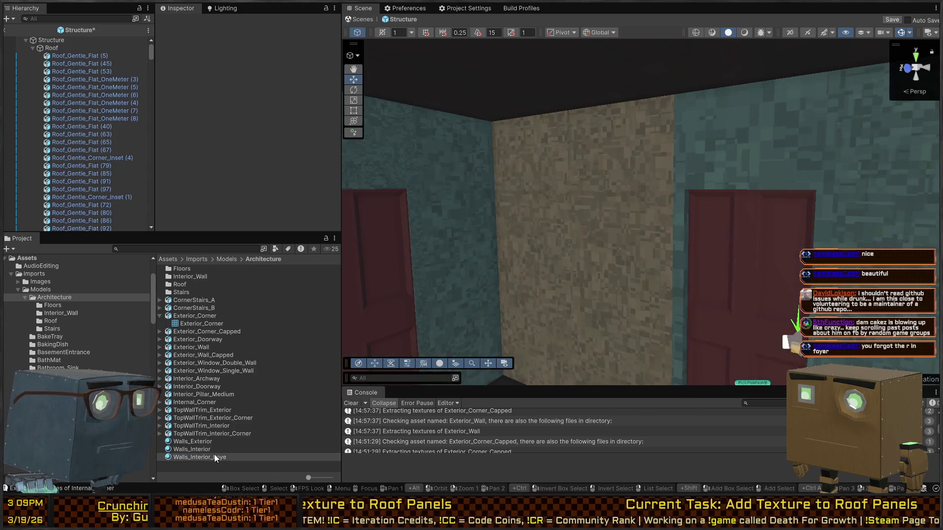
mouse_move(215, 458)
left_mouse_down()
mouse_move(564, 210)
mouse_move(619, 221)
left_mouse_up()
mouse_move(206, 458)
left_mouse_down()
mouse_move(472, 269)
mouse_move(535, 246)
left_mouse_up()
left_click_drag(206, 459, 205, 461)
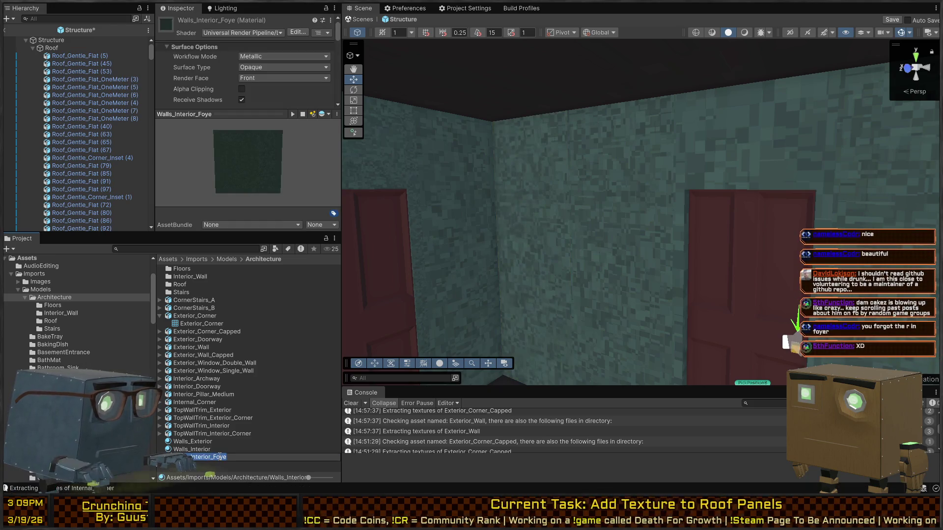
mouse_move(428, 198)
left_mouse_down()
mouse_move(432, 320)
mouse_move(769, 211)
mouse_move(382, 179)
mouse_move(659, 192)
mouse_move(638, 197)
left_mouse_up()
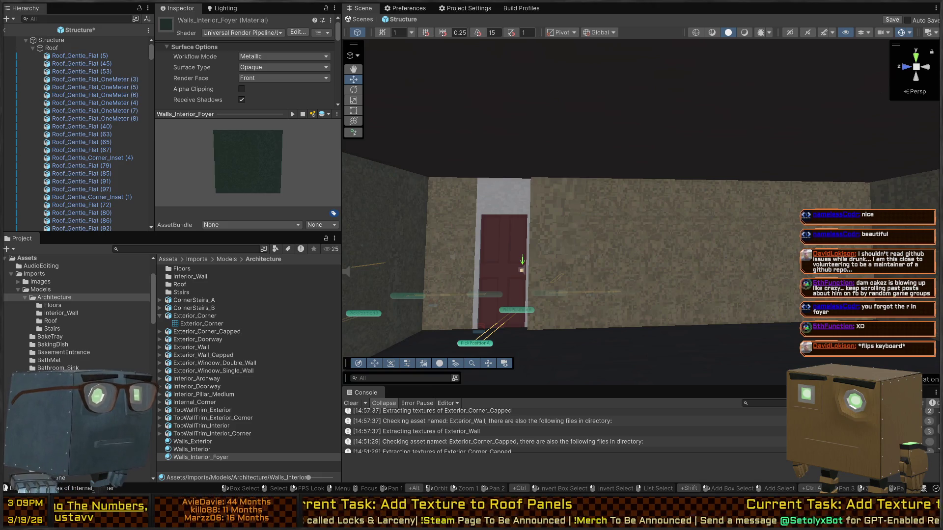
mouse_move(619, 231)
left_mouse_down()
mouse_move(609, 228)
mouse_move(626, 227)
mouse_move(568, 134)
left_mouse_up()
Step: Select the interior doorway piece and set its Element 0 to Walls_Interior, leaving the door surround teal
left_click(567, 134)
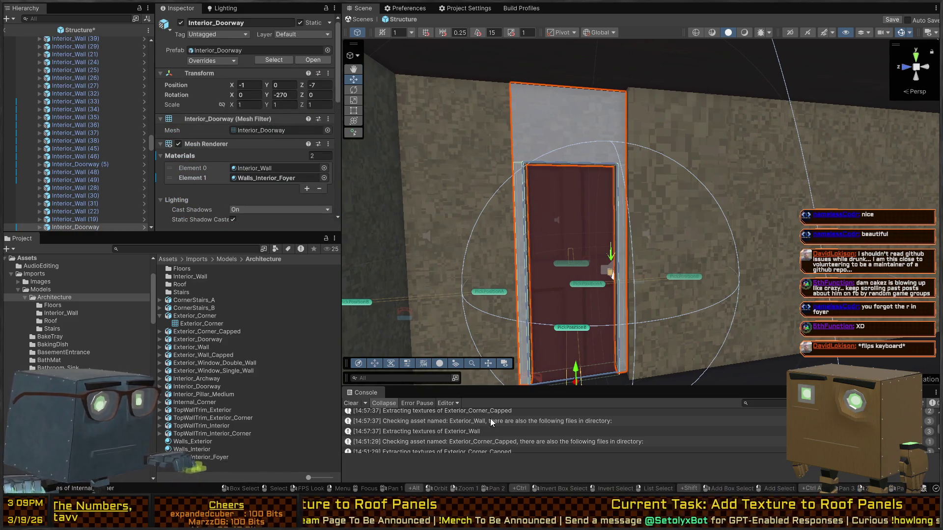
left_click_drag(212, 457, 206, 445)
left_click_drag(585, 122, 584, 122)
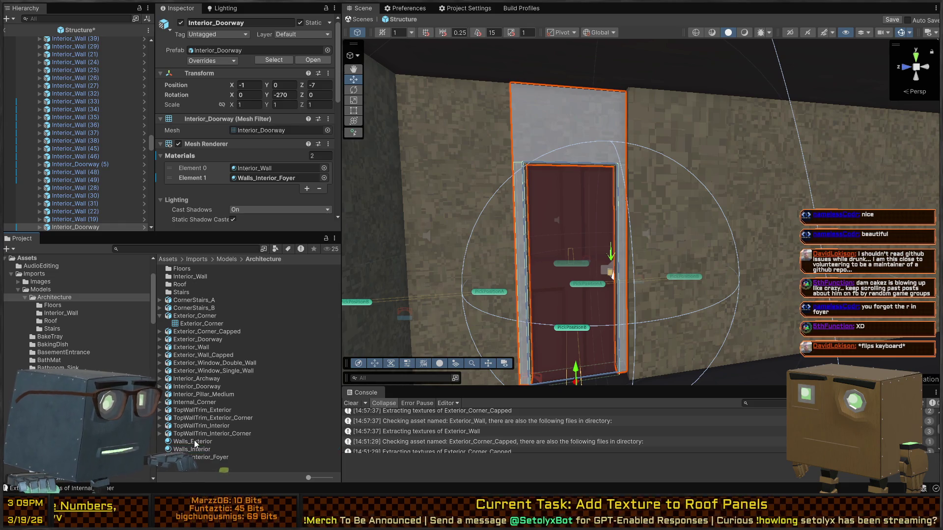
mouse_move(185, 446)
left_mouse_down()
mouse_move(444, 274)
mouse_move(595, 112)
mouse_move(761, 248)
mouse_move(477, 245)
mouse_move(639, 256)
mouse_move(594, 270)
mouse_move(637, 262)
mouse_move(495, 244)
mouse_move(415, 264)
mouse_move(361, 199)
left_mouse_up()
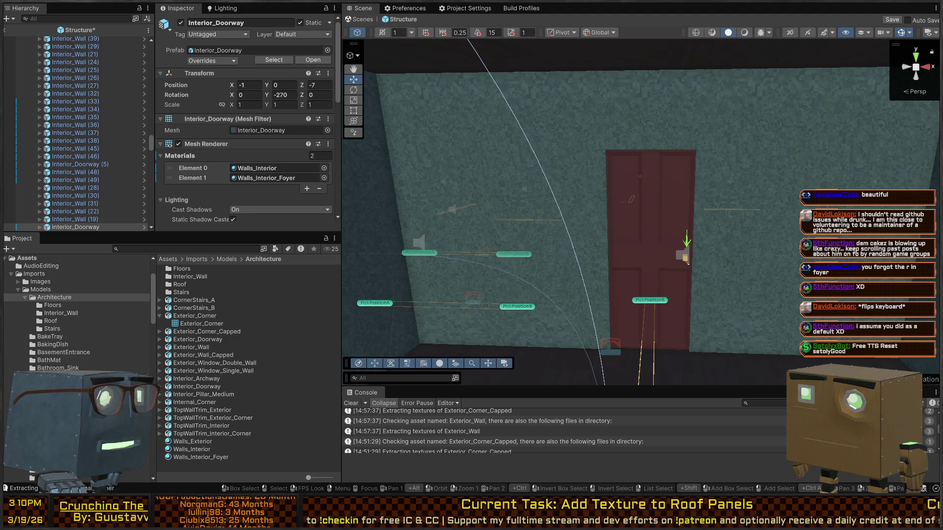
mouse_move(687, 240)
left_mouse_down()
mouse_move(695, 164)
mouse_move(276, 158)
mouse_move(328, 172)
mouse_move(281, 305)
left_mouse_up()
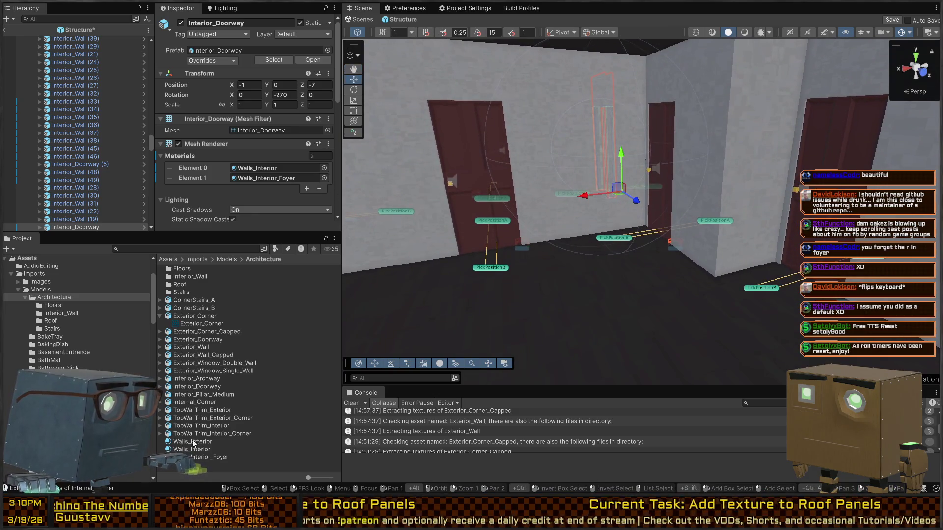
left_click(206, 442)
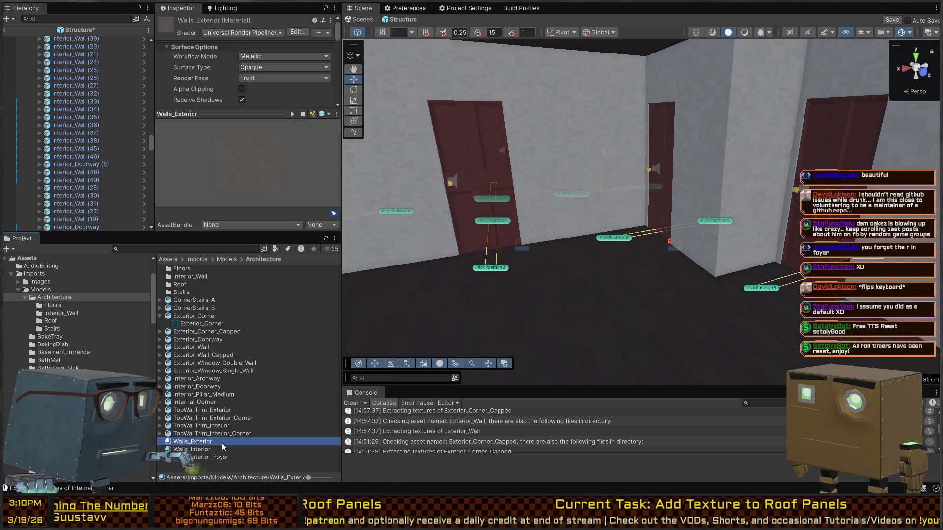
Step: Rename the copied Walls_Exterior 1 material to Walls_Interior_CenterRoom
left_click(279, 446)
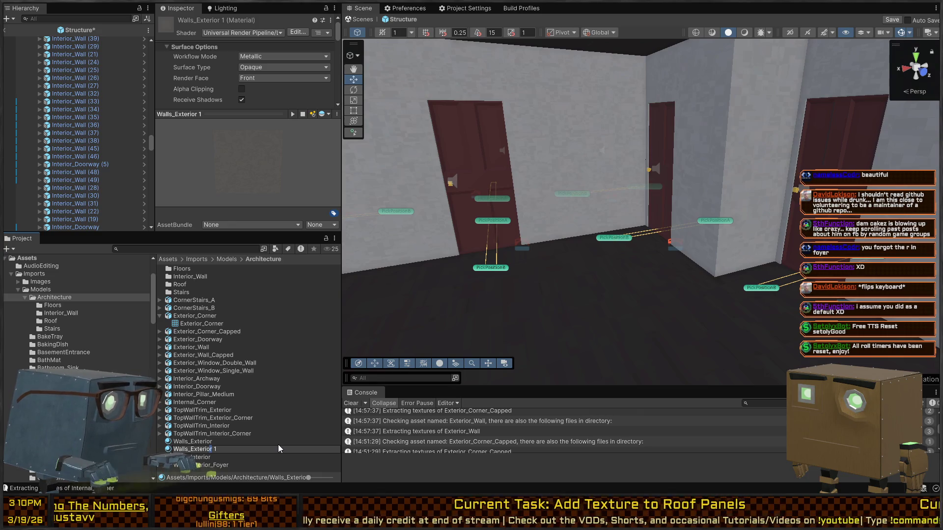
key("ctrl+shift+Left")
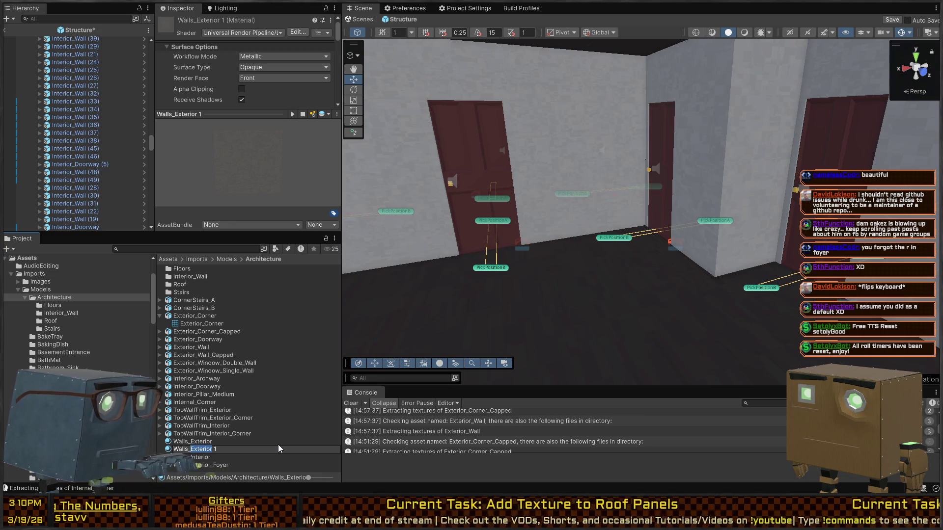
type("Interior")
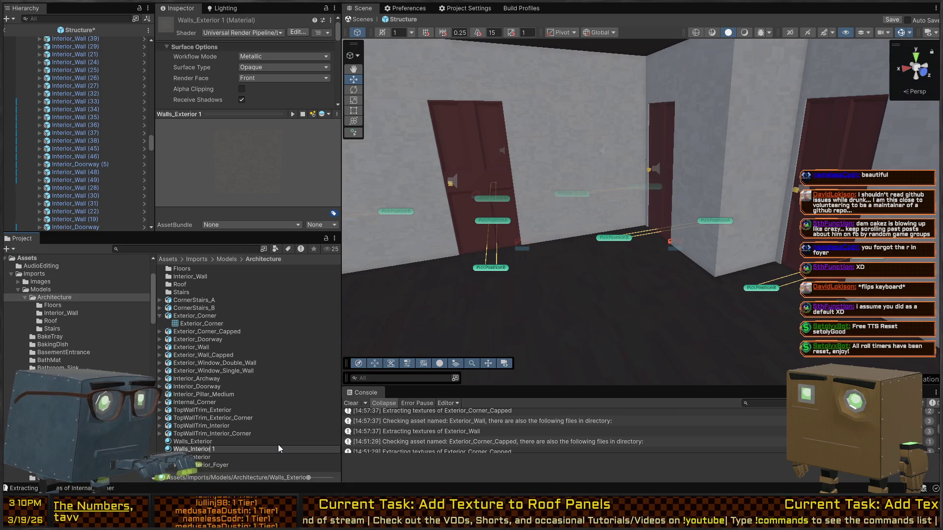
key("Delete")
type("_")
key("shift+End")
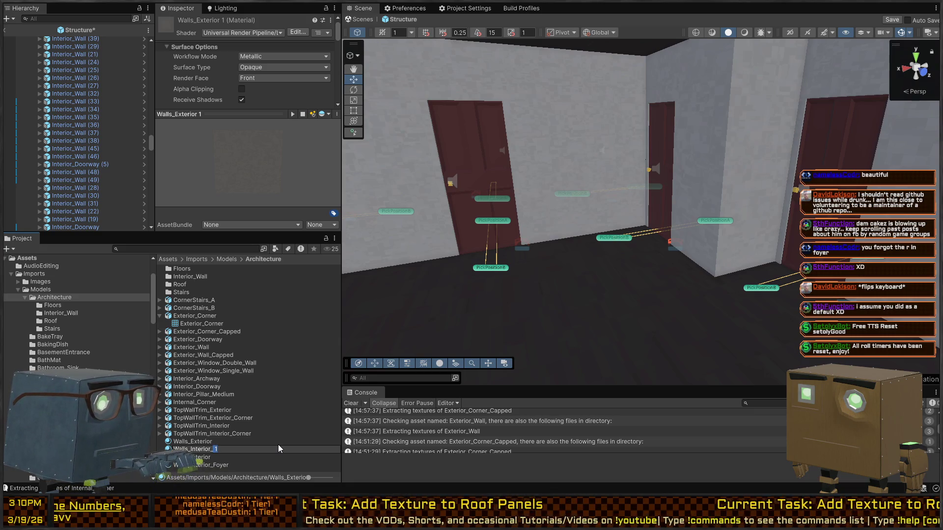
type("CenterRoom")
key("Return")
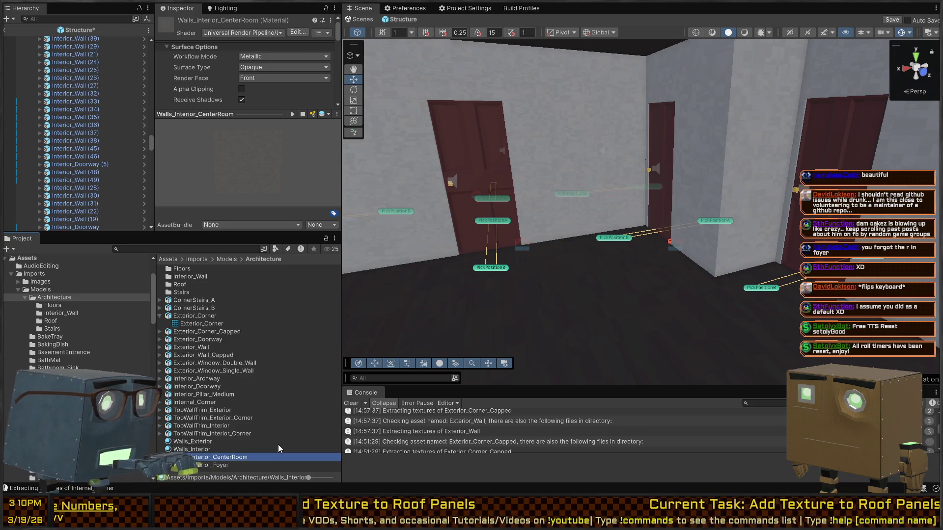
mouse_move(337, 284)
left_mouse_down()
mouse_move(565, 196)
mouse_move(305, 469)
left_mouse_up()
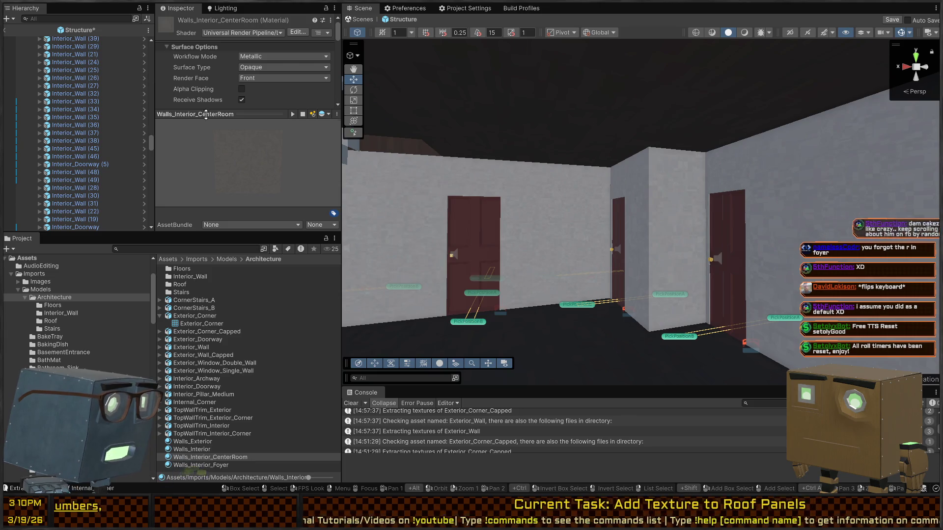
left_click(250, 115)
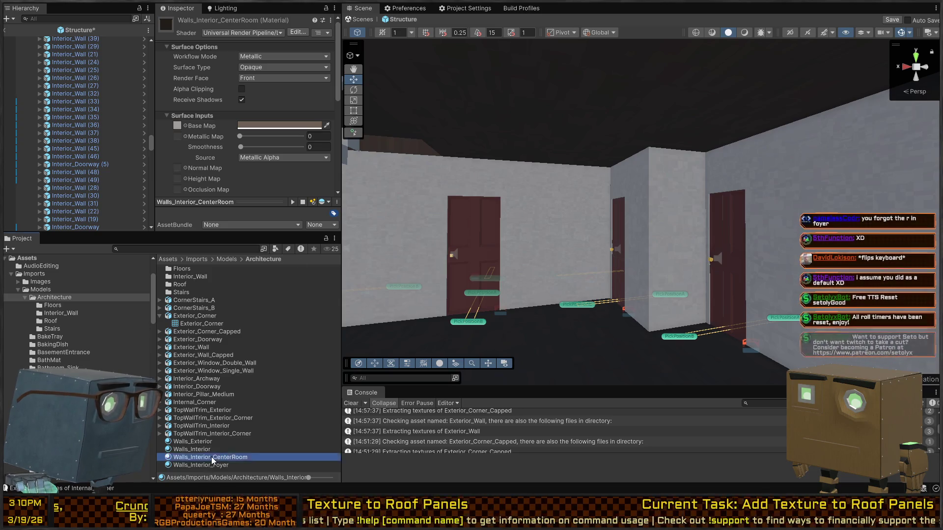
Step: Apply the brown Walls_Interior_CenterRoom material to the walls around the staircase and pillar
mouse_move(211, 457)
left_mouse_down()
mouse_move(585, 222)
mouse_move(741, 188)
left_mouse_up()
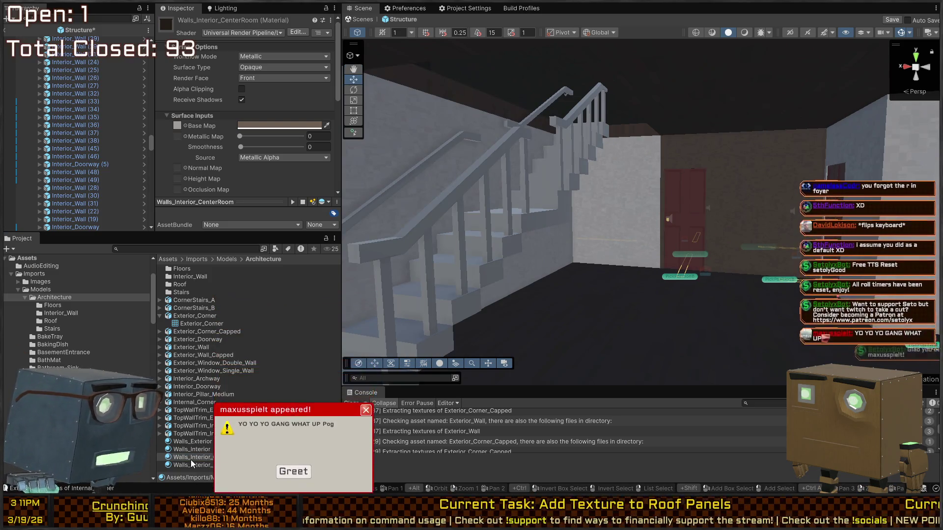
mouse_move(211, 457)
left_mouse_down()
mouse_move(634, 197)
mouse_move(645, 162)
mouse_move(606, 192)
left_mouse_up()
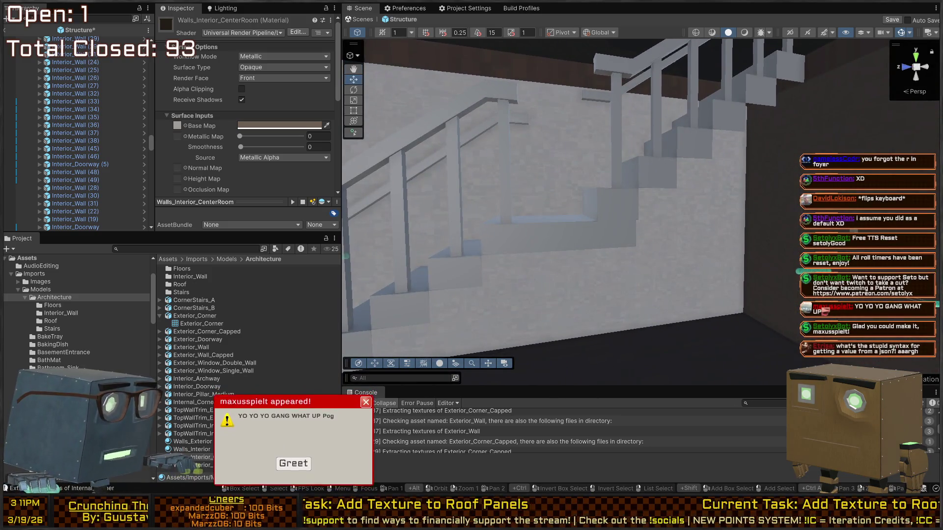
mouse_move(183, 460)
left_mouse_down()
mouse_move(540, 236)
mouse_move(685, 231)
mouse_move(658, 241)
left_mouse_up()
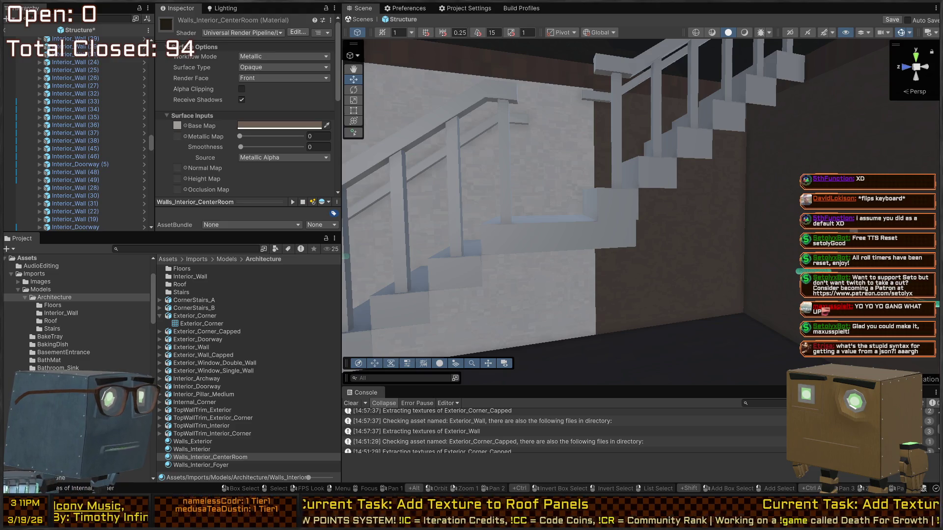
left_click_drag(639, 176, 661, 171)
left_click_drag(219, 463, 571, 258)
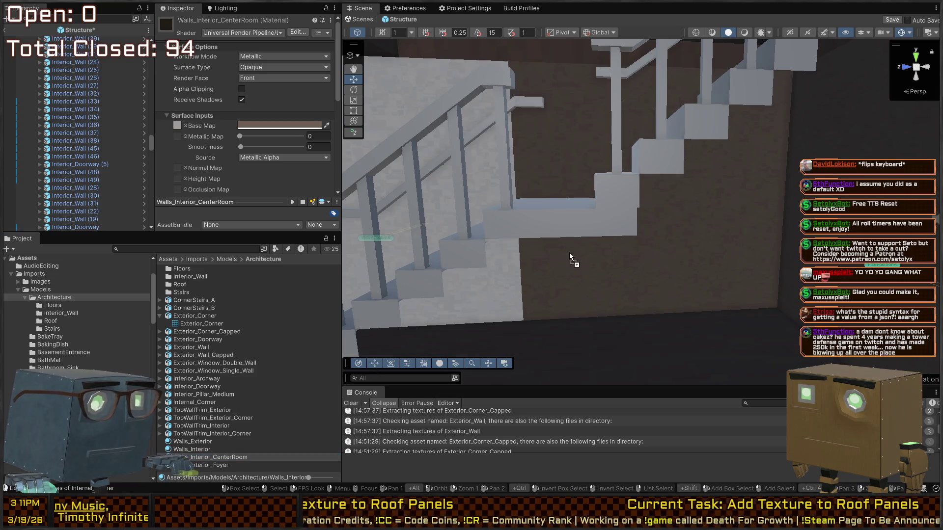
scroll(676, 260, "down", 5)
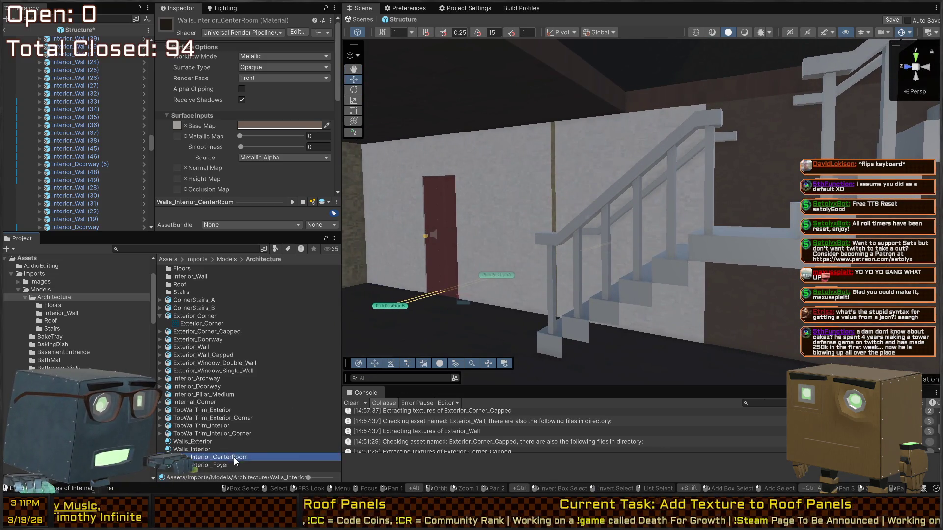
mouse_move(234, 461)
left_mouse_down()
mouse_move(684, 328)
mouse_move(238, 458)
left_mouse_up()
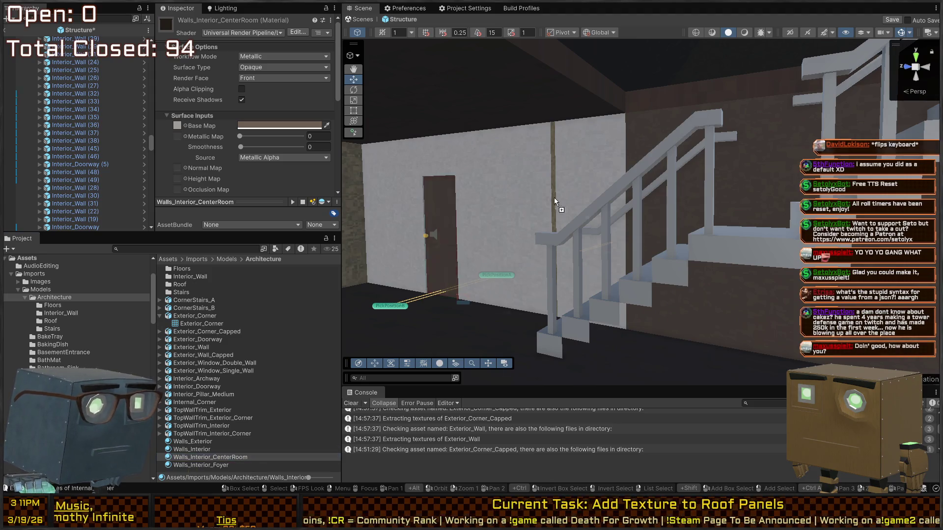
left_click_drag(554, 197, 610, 166)
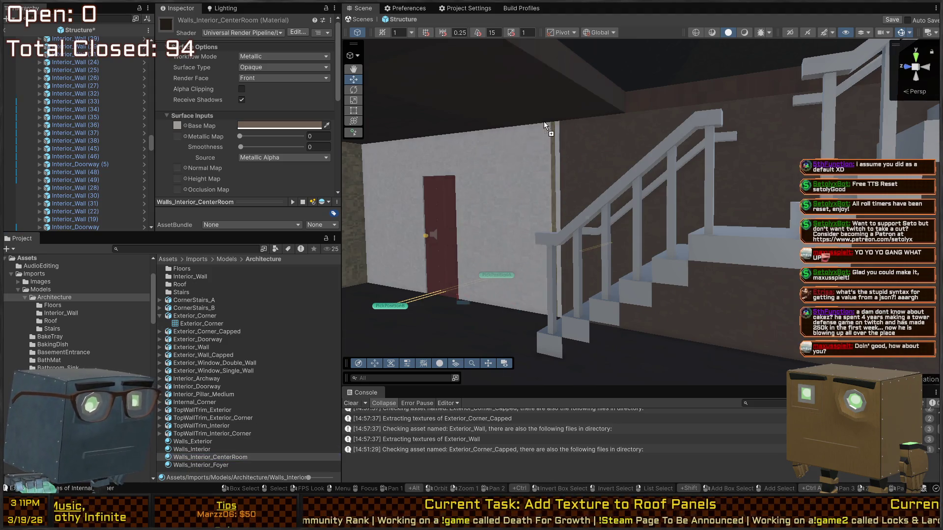
mouse_move(663, 189)
left_mouse_down()
mouse_move(658, 172)
mouse_move(583, 278)
mouse_move(30, 290)
mouse_move(55, 287)
mouse_move(51, 325)
mouse_move(442, 285)
mouse_move(26, 232)
mouse_move(65, 236)
mouse_move(51, 267)
mouse_move(56, 235)
mouse_move(4, 232)
left_mouse_up()
left_click(534, 238)
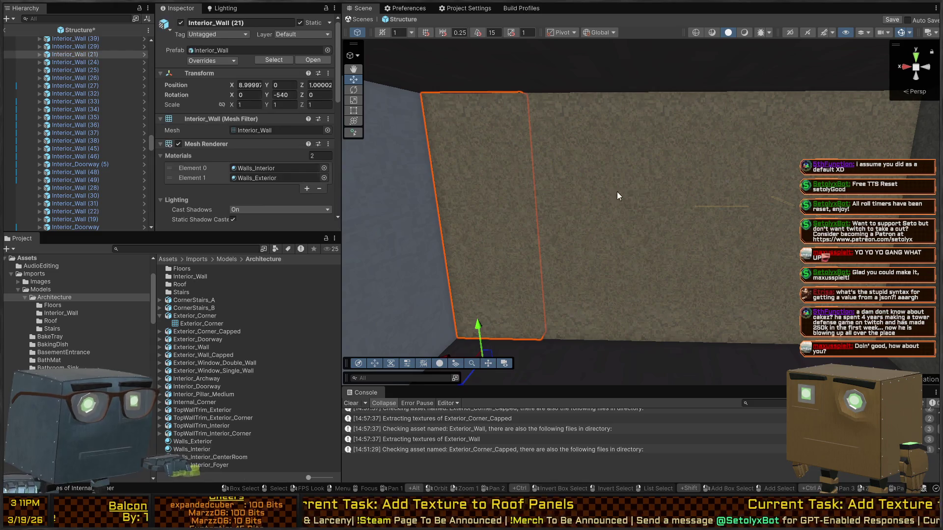
Step: Shift-select more Interior_Wall pieces of the white wall beside the door, viewing the wall and stairs
left_click(611, 181, "shift")
left_click(723, 187, "shift")
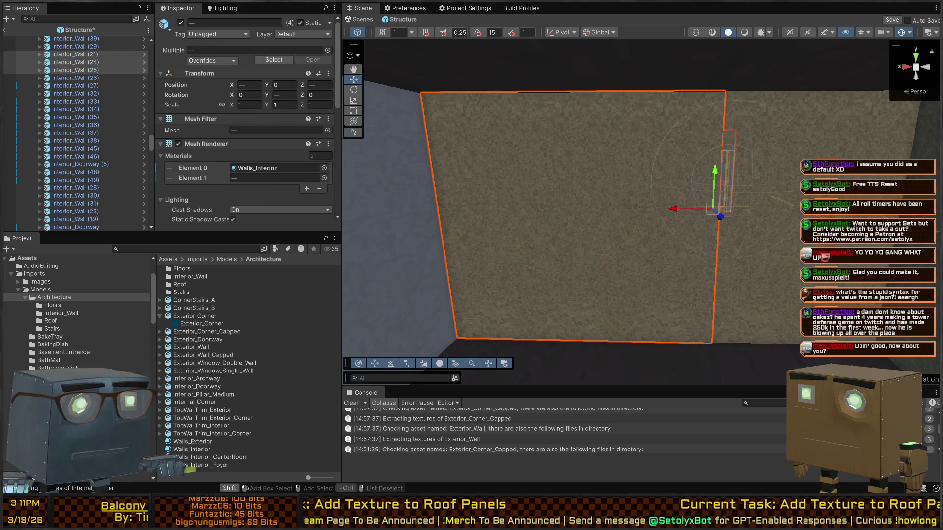
left_click(786, 275, "shift")
key("s")
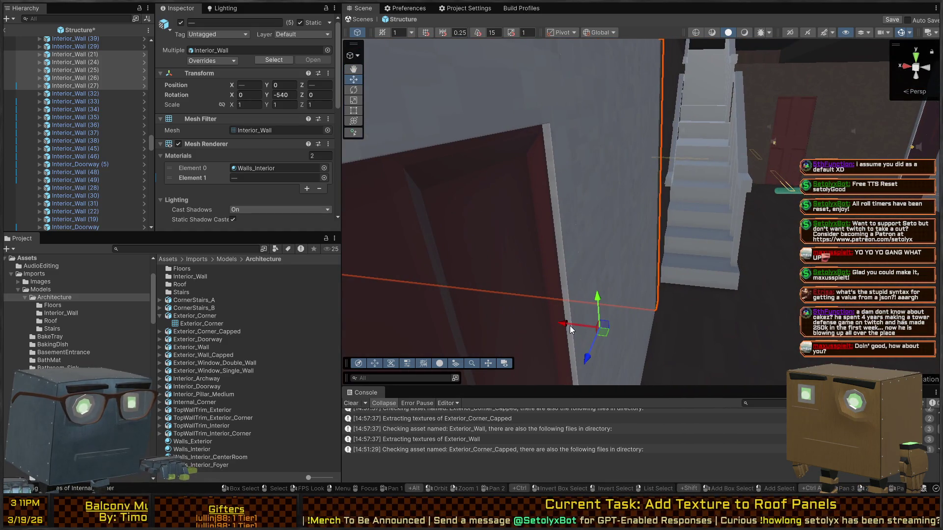
mouse_move(570, 329)
left_mouse_down()
mouse_move(609, 247)
mouse_move(438, 276)
mouse_move(624, 287)
mouse_move(532, 287)
mouse_move(602, 295)
mouse_move(616, 282)
mouse_move(108, 280)
mouse_move(161, 284)
mouse_move(90, 273)
mouse_move(562, 275)
mouse_move(432, 266)
mouse_move(469, 237)
mouse_move(667, 206)
left_mouse_up()
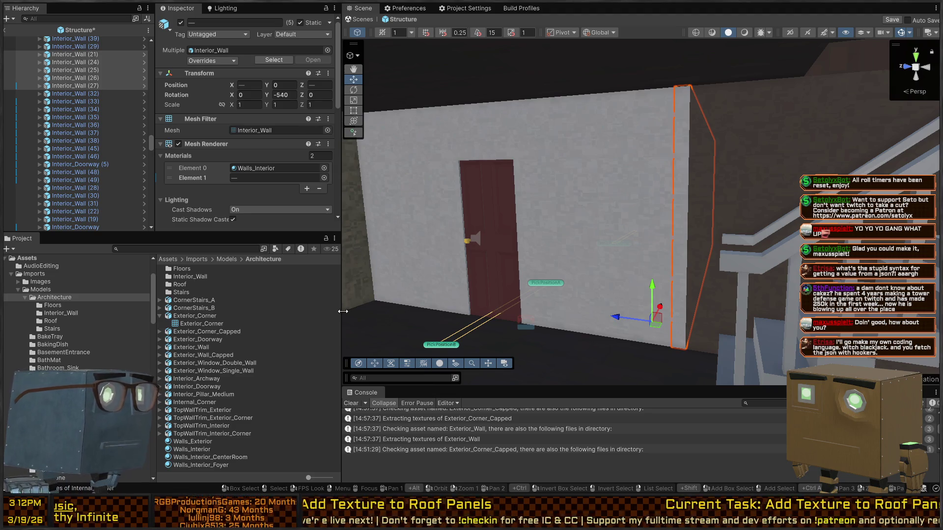
mouse_move(608, 227)
left_mouse_down()
mouse_move(515, 223)
mouse_move(558, 226)
mouse_move(547, 224)
left_mouse_up()
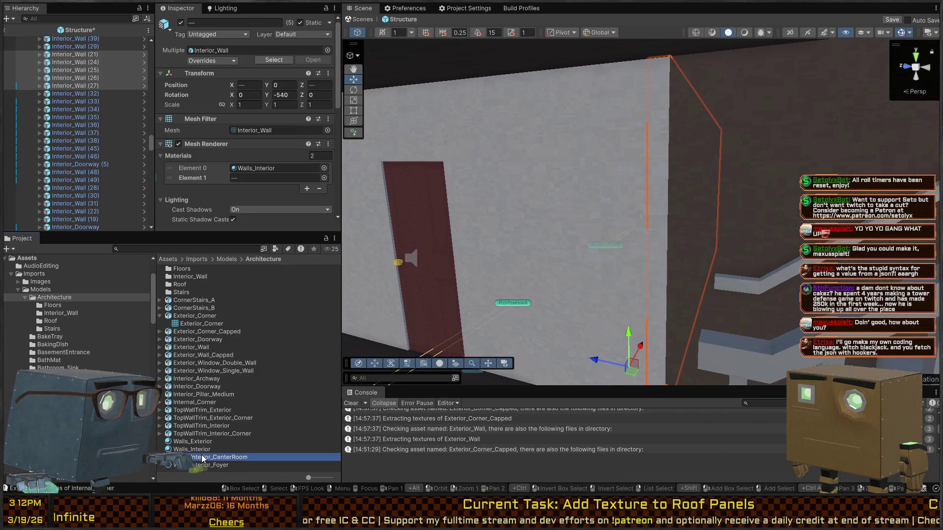
Step: Drag Walls_Interior_CenterRoom onto the white wall panels near the stairs
left_click(203, 457)
left_click_drag(195, 459, 617, 216)
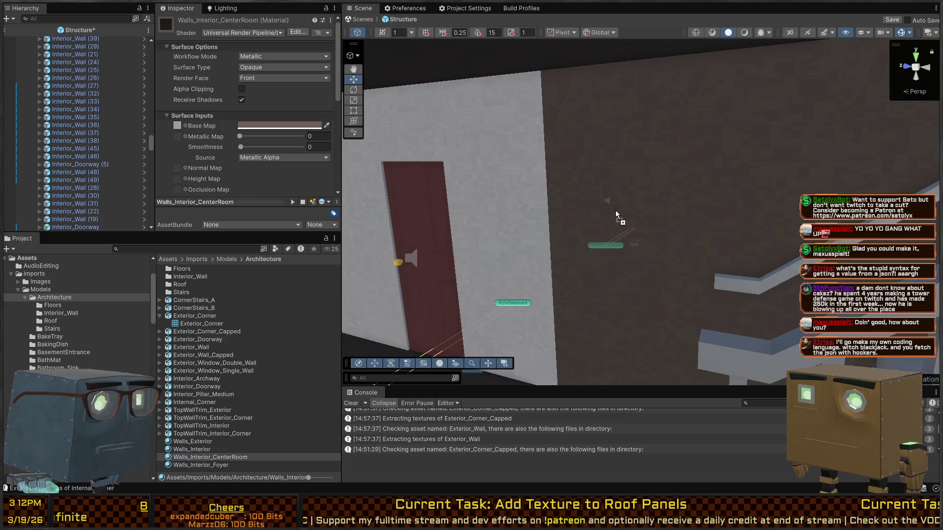
mouse_move(234, 459)
left_mouse_down()
mouse_move(484, 229)
mouse_move(627, 235)
mouse_move(626, 194)
mouse_move(430, 348)
left_mouse_up()
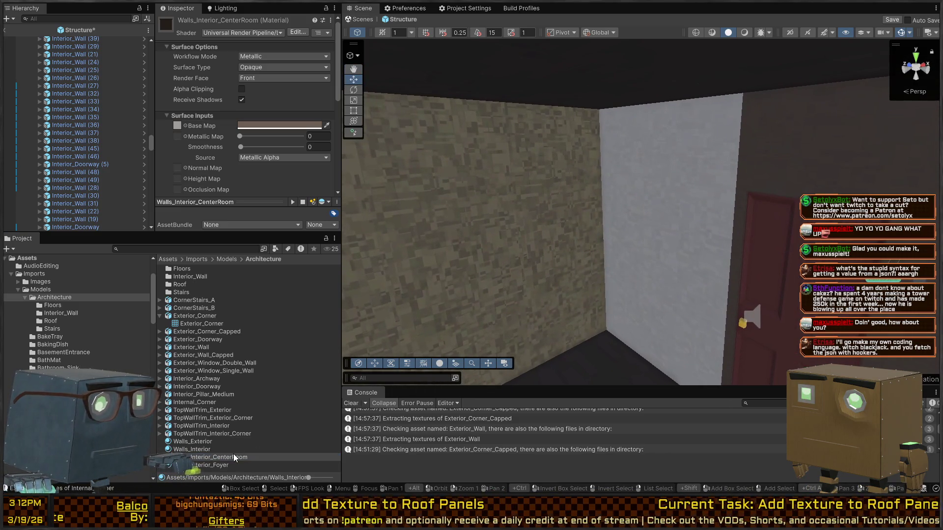
left_click_drag(244, 457, 669, 181)
mouse_move(233, 459)
left_mouse_down()
mouse_move(623, 178)
mouse_move(550, 229)
left_mouse_up()
Step: Select the wall pieces by the red door, adding Interior_Wall (28), (32) and (33)
left_click_drag(707, 214, 707, 215)
left_click(506, 197)
mouse_move(506, 198)
left_mouse_down()
mouse_move(668, 175)
mouse_move(651, 188)
mouse_move(604, 179)
mouse_move(707, 179)
mouse_move(444, 196)
mouse_move(579, 230)
mouse_move(680, 228)
mouse_move(671, 179)
mouse_move(597, 182)
left_mouse_up()
left_click(604, 179, "shift")
left_click(707, 179, "shift")
left_click(727, 178, "shift")
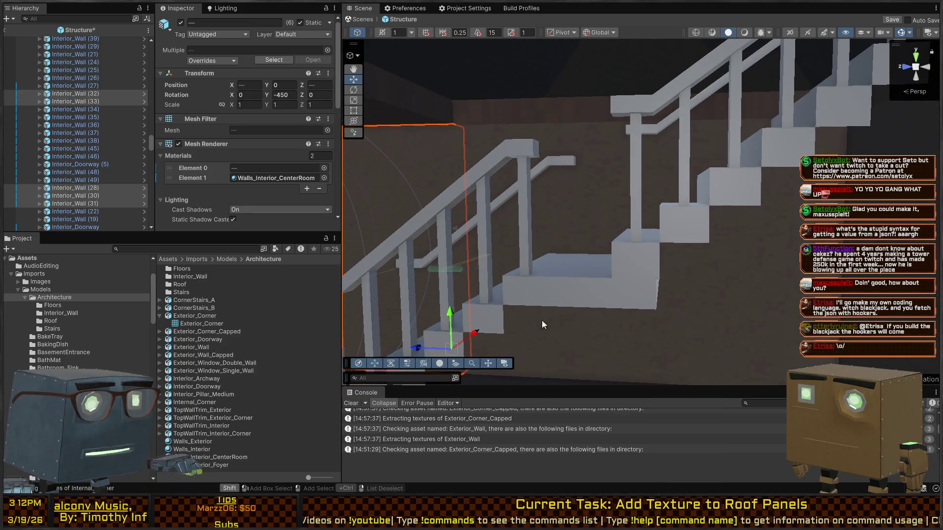
Step: Add Interior_Wall (34), (35) and (36) to the selection
left_click(531, 352, "shift")
left_click(594, 344, "shift")
left_click(727, 324, "shift")
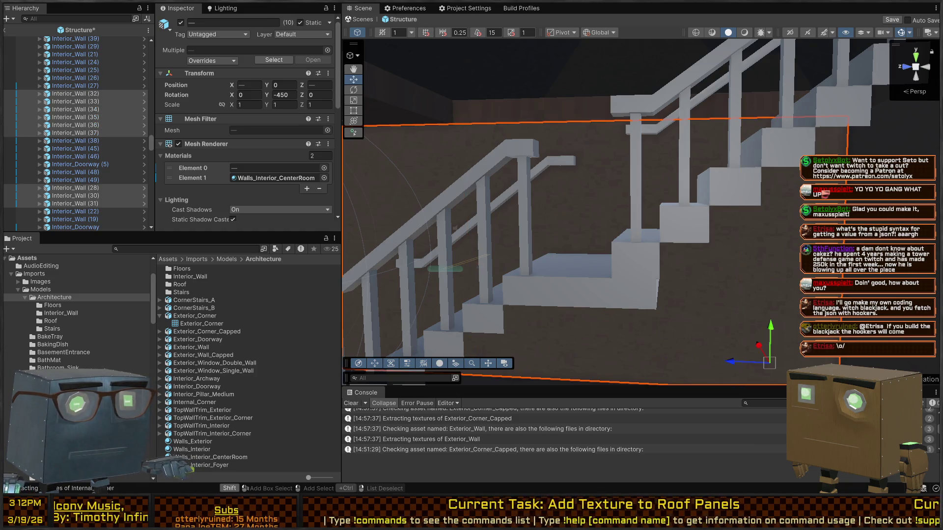
Step: Select the wall beside the doorway and frame it for a close look
mouse_move(767, 363)
left_mouse_down()
mouse_move(798, 278)
mouse_move(572, 353)
mouse_move(452, 347)
mouse_move(442, 295)
mouse_move(596, 299)
mouse_move(590, 307)
mouse_move(609, 295)
mouse_move(722, 280)
mouse_move(573, 275)
mouse_move(634, 280)
left_mouse_up()
left_click(560, 220)
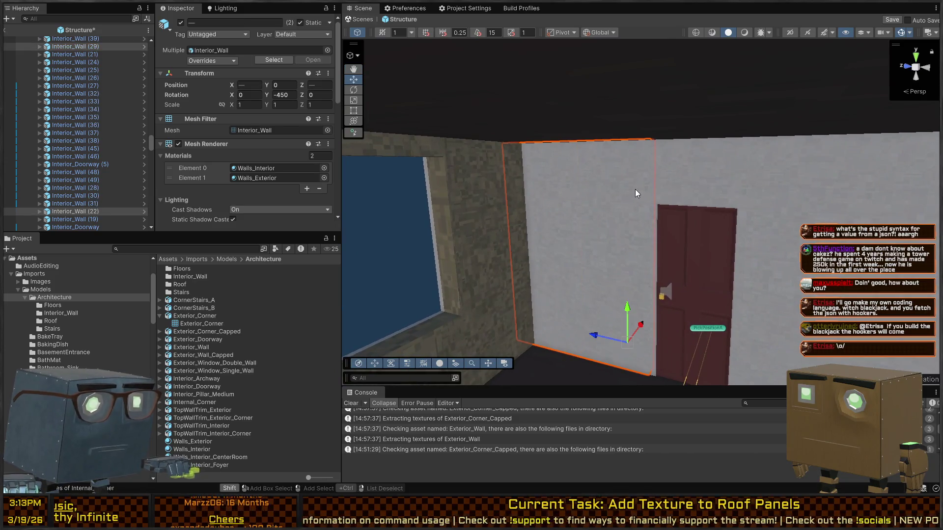
mouse_move(624, 223)
left_mouse_down()
mouse_move(706, 192)
mouse_move(573, 276)
mouse_move(640, 267)
mouse_move(628, 276)
left_mouse_up()
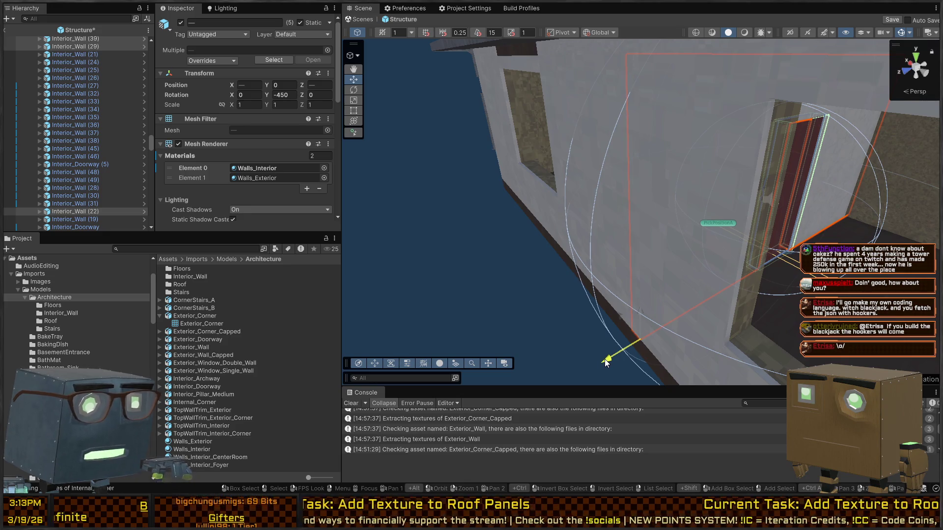
key("f")
mouse_move(695, 283)
left_mouse_down()
mouse_move(688, 275)
mouse_move(464, 318)
mouse_move(410, 231)
mouse_move(217, 276)
left_mouse_up()
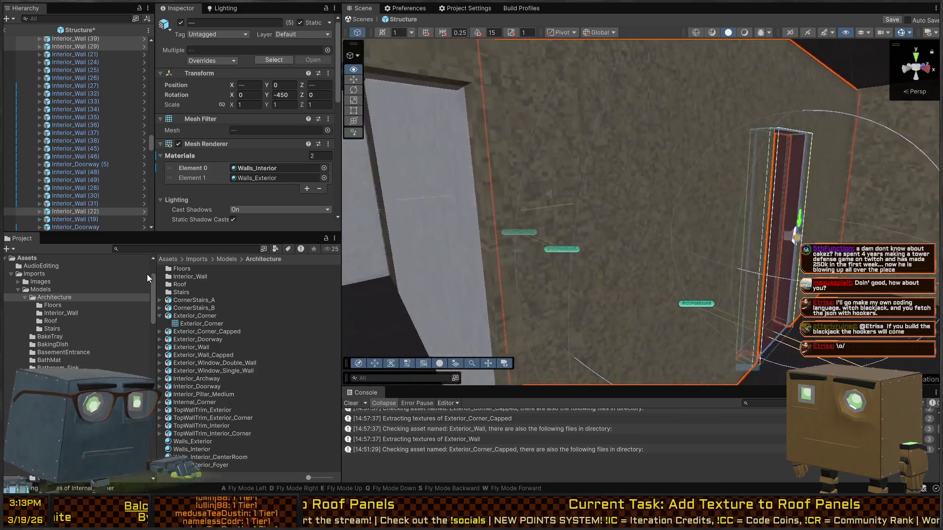
left_click_drag(83, 278, 15, 269)
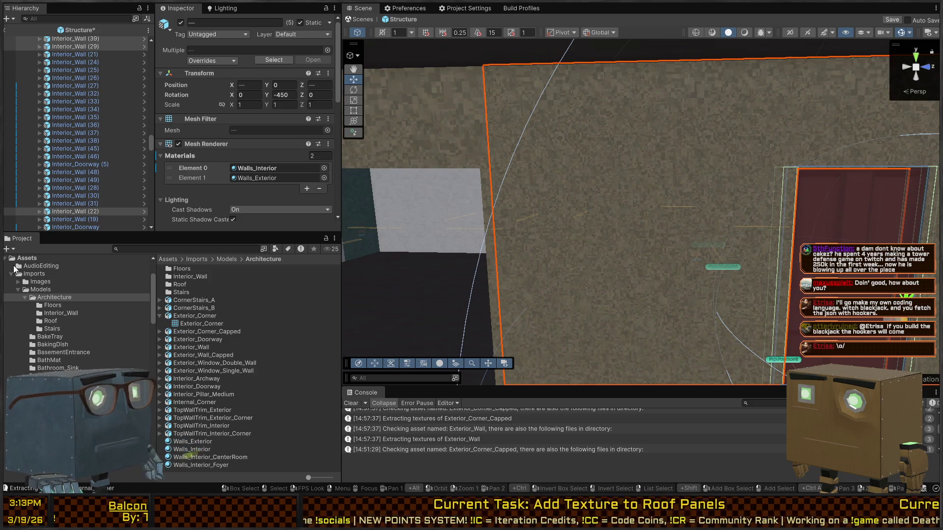
mouse_move(510, 219)
left_mouse_down()
mouse_move(644, 293)
mouse_move(724, 231)
mouse_move(488, 223)
mouse_move(678, 223)
mouse_move(680, 231)
mouse_move(739, 222)
mouse_move(687, 213)
left_mouse_up()
Step: Select several interior wall pieces and the interior corner near the door
left_click(739, 222)
left_click(606, 199, "shift")
key("f")
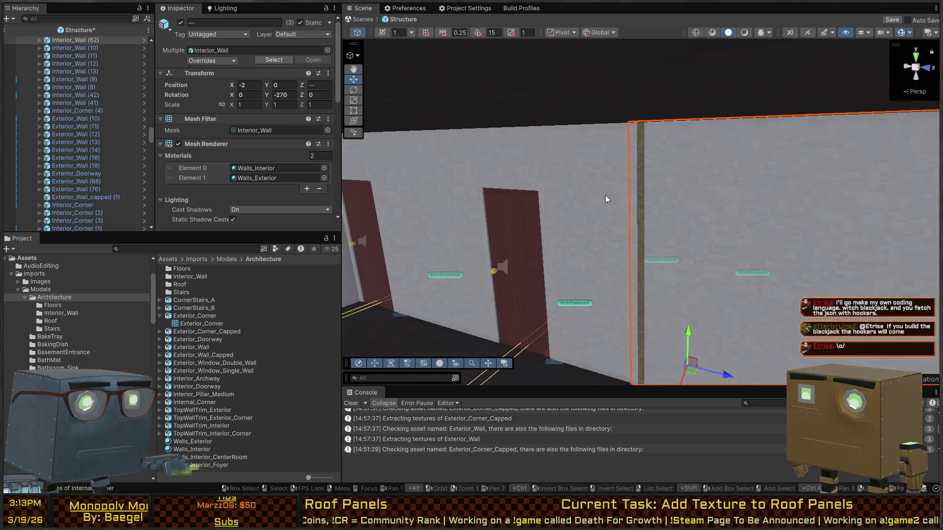
left_click(449, 170, "shift")
key("f")
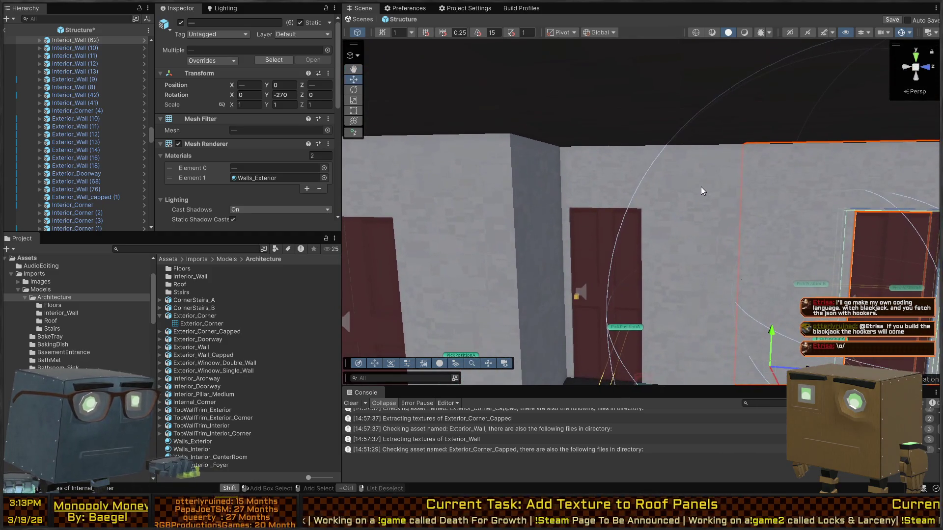
left_click(584, 183, "shift")
mouse_move(584, 183)
left_mouse_down()
mouse_move(577, 199)
mouse_move(496, 196)
left_mouse_up()
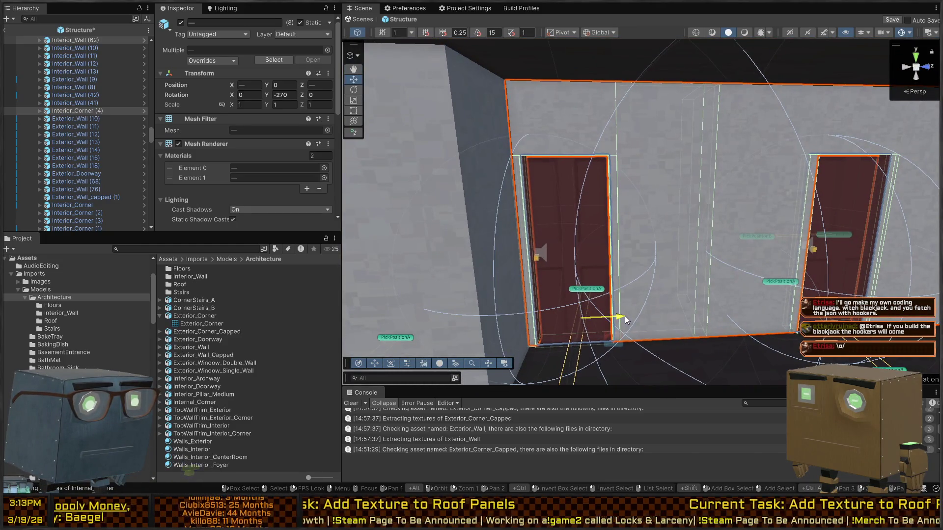
mouse_move(636, 289)
left_mouse_down()
mouse_move(653, 270)
mouse_move(747, 319)
mouse_move(809, 238)
mouse_move(717, 276)
mouse_move(614, 246)
mouse_move(501, 248)
mouse_move(622, 254)
left_mouse_up()
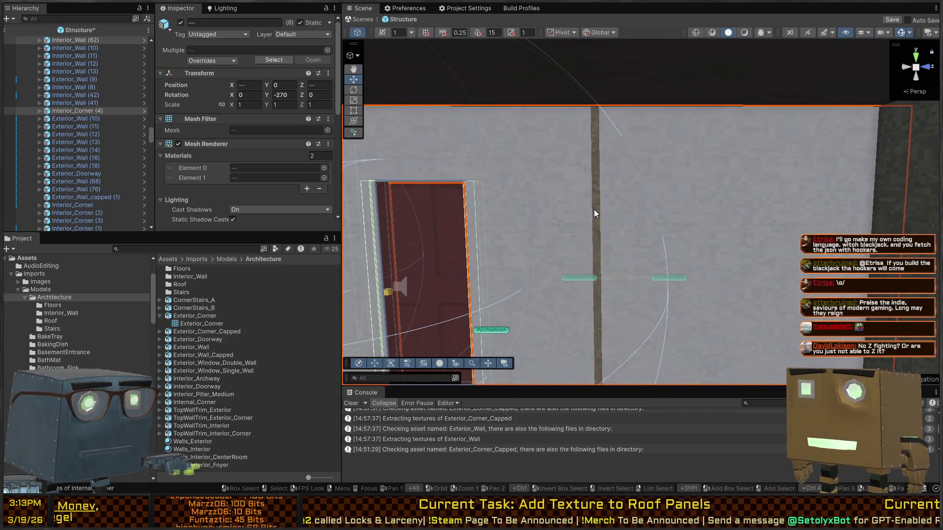
Step: Select the door wall plus neighbouring walls and corners, then inspect the Walls_Interior material
left_click(593, 210)
mouse_move(646, 215)
left_mouse_down()
mouse_move(522, 210)
mouse_move(564, 223)
mouse_move(376, 238)
mouse_move(596, 170)
mouse_move(688, 101)
left_mouse_up()
left_click(670, 141, "shift")
left_click(626, 148, "shift")
left_click(687, 101, "shift")
left_click(842, 114, "shift")
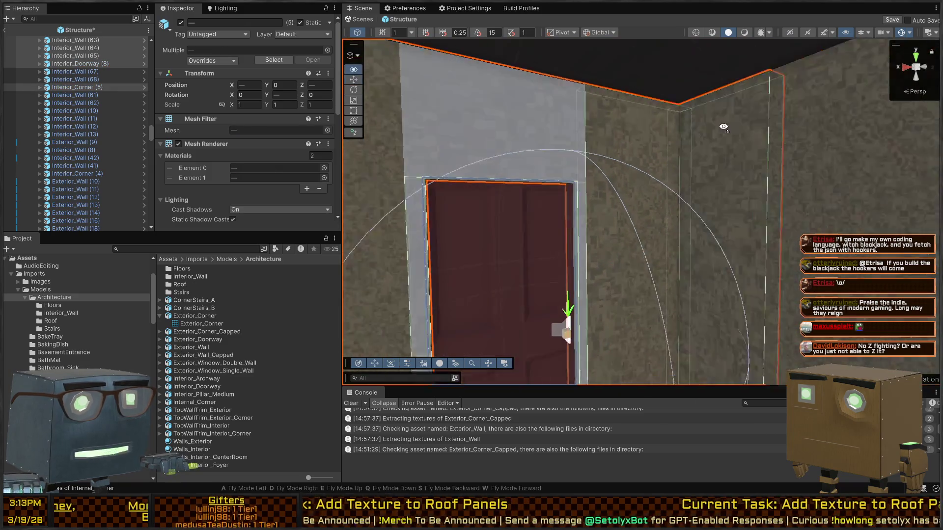
left_click_drag(842, 114, 748, 125)
left_click_drag(577, 143, 665, 140)
left_click(576, 137, "shift")
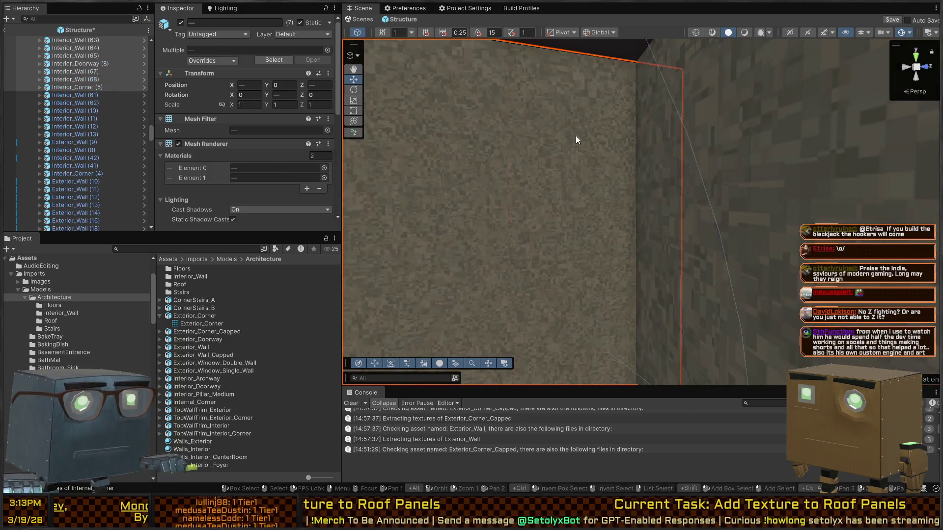
mouse_move(576, 137)
left_mouse_down()
mouse_move(606, 146)
mouse_move(390, 134)
mouse_move(302, 146)
mouse_move(217, 196)
mouse_move(84, 164)
mouse_move(661, 183)
mouse_move(667, 193)
mouse_move(603, 188)
mouse_move(611, 170)
left_mouse_up()
mouse_move(692, 190)
left_mouse_down()
mouse_move(683, 167)
mouse_move(381, 152)
mouse_move(532, 161)
mouse_move(449, 169)
mouse_move(501, 154)
mouse_move(617, 152)
mouse_move(666, 168)
mouse_move(399, 156)
mouse_move(516, 153)
mouse_move(541, 162)
mouse_move(459, 175)
mouse_move(482, 184)
left_mouse_up()
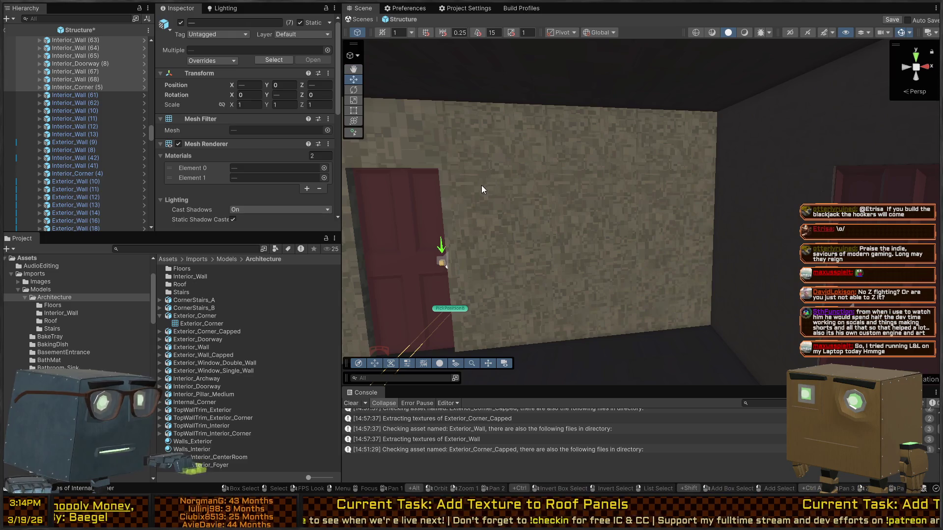
left_click(193, 450)
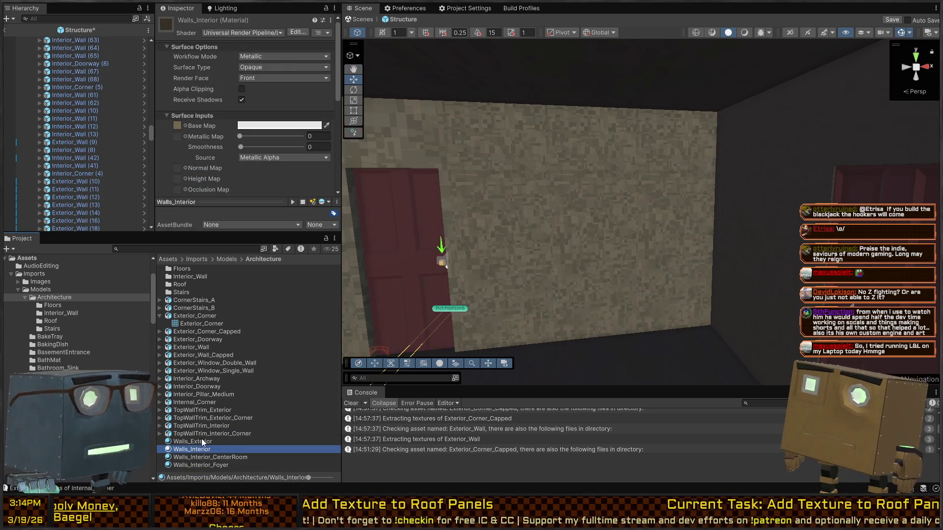
Step: Check Walls_Interior_CenterRoom, then apply Walls_Exterior to a wall segment
left_click(201, 458)
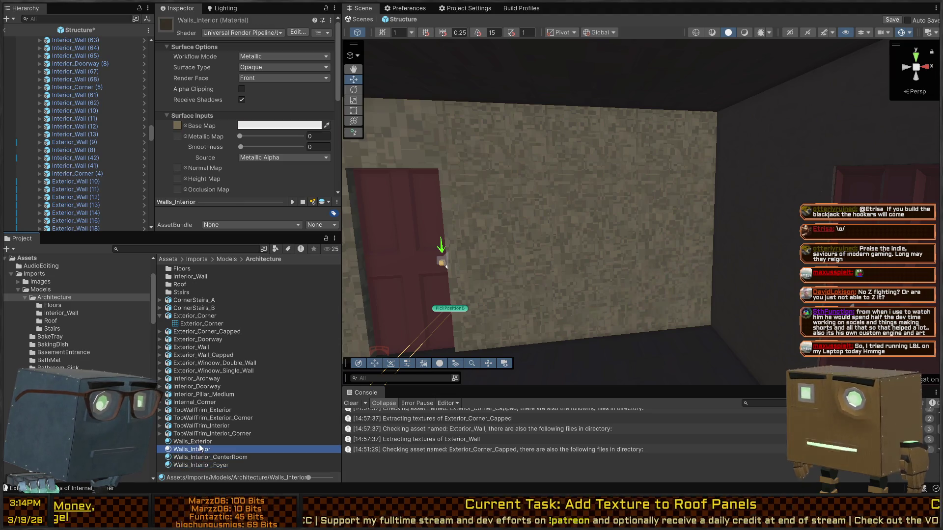
left_click(200, 442)
mouse_move(200, 442)
left_mouse_down()
mouse_move(640, 214)
mouse_move(627, 235)
left_mouse_up()
left_click_drag(235, 459, 573, 217)
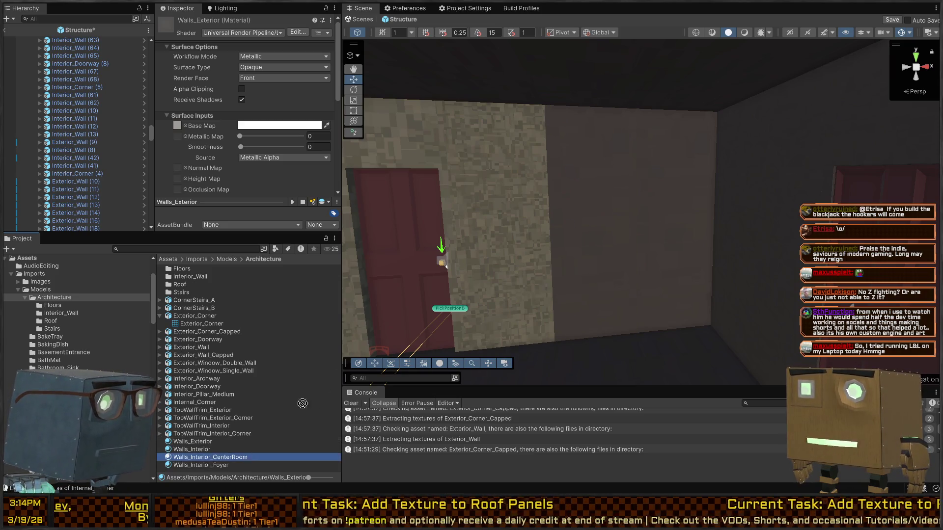
mouse_move(500, 201)
left_mouse_down()
mouse_move(563, 212)
mouse_move(562, 221)
mouse_move(400, 369)
left_mouse_up()
Step: Apply Walls_Interior to further wall sections, leaving the large wall light grey
mouse_move(223, 449)
left_mouse_down()
mouse_move(383, 265)
mouse_move(603, 219)
mouse_move(520, 323)
left_mouse_up()
mouse_move(233, 449)
left_mouse_down()
mouse_move(491, 235)
mouse_move(598, 230)
left_mouse_up()
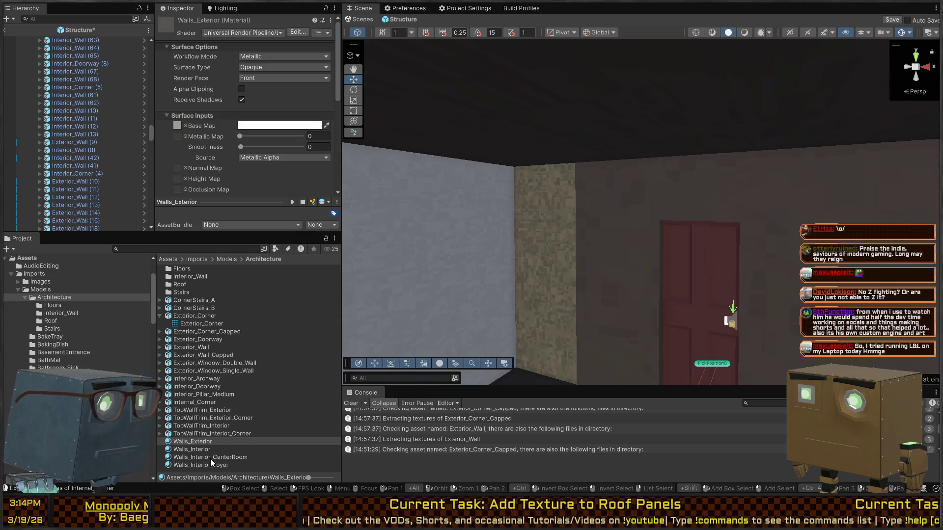
left_click_drag(211, 459, 559, 238)
left_click_drag(729, 254, 575, 253)
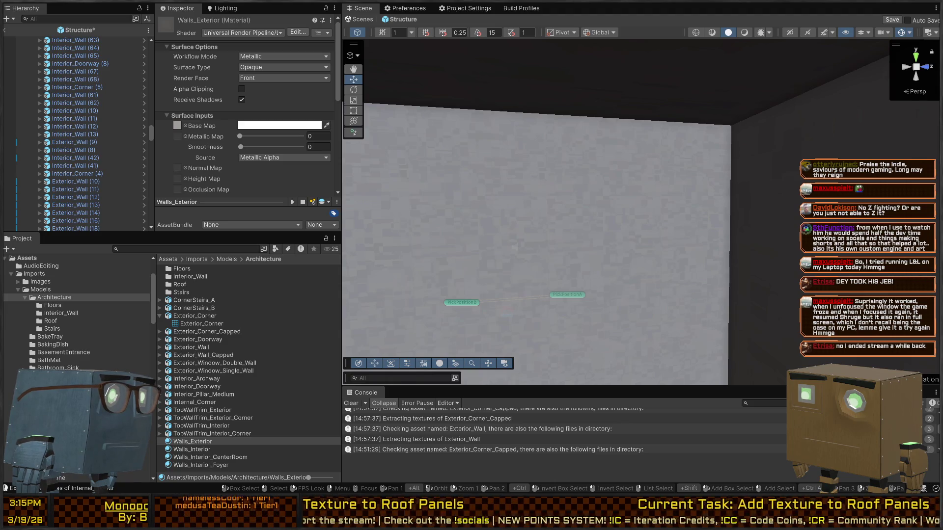
mouse_move(540, 137)
left_mouse_down()
mouse_move(663, 139)
mouse_move(493, 139)
mouse_move(551, 127)
mouse_move(564, 149)
left_mouse_up()
Step: Try Walls_Interior and Walls_Interior_Foyer on the walls beside the door
left_click(214, 450)
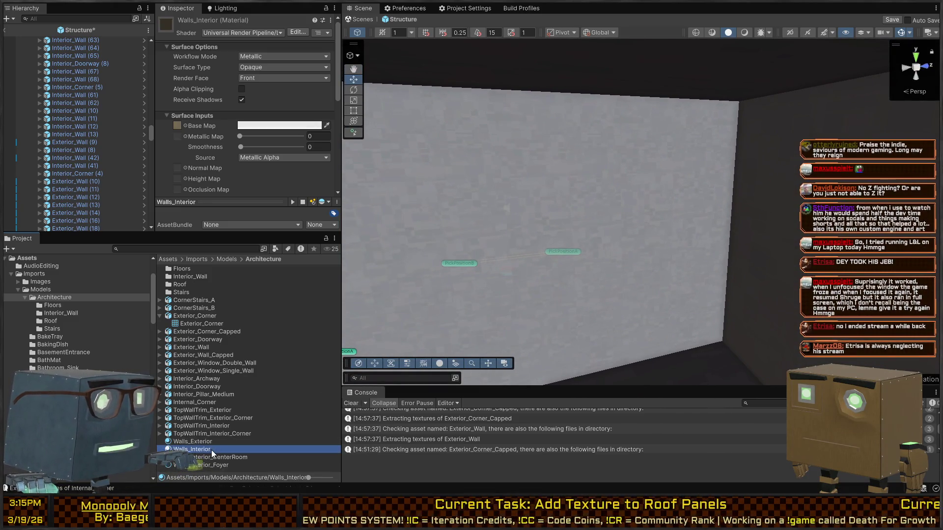
mouse_move(211, 447)
left_mouse_down()
mouse_move(373, 344)
mouse_move(635, 269)
mouse_move(691, 243)
mouse_move(491, 344)
left_mouse_up()
left_click_drag(220, 460, 680, 304)
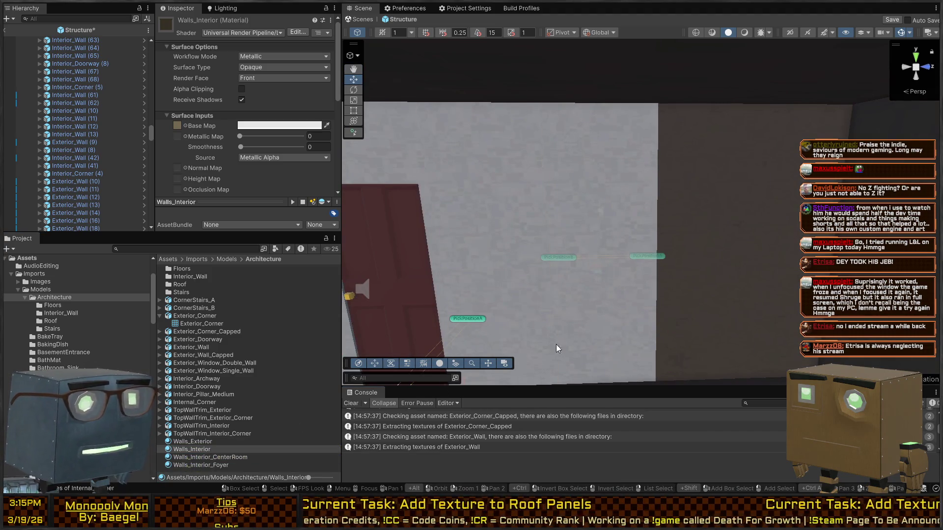
mouse_move(227, 462)
left_mouse_down()
mouse_move(403, 374)
mouse_move(585, 313)
left_mouse_up()
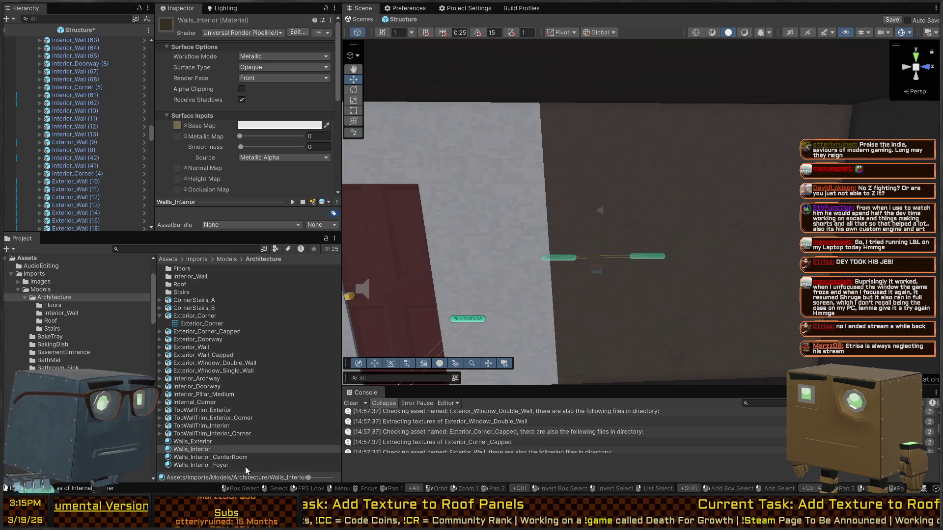
left_click_drag(239, 451, 465, 306)
scroll(487, 314, "down", 3)
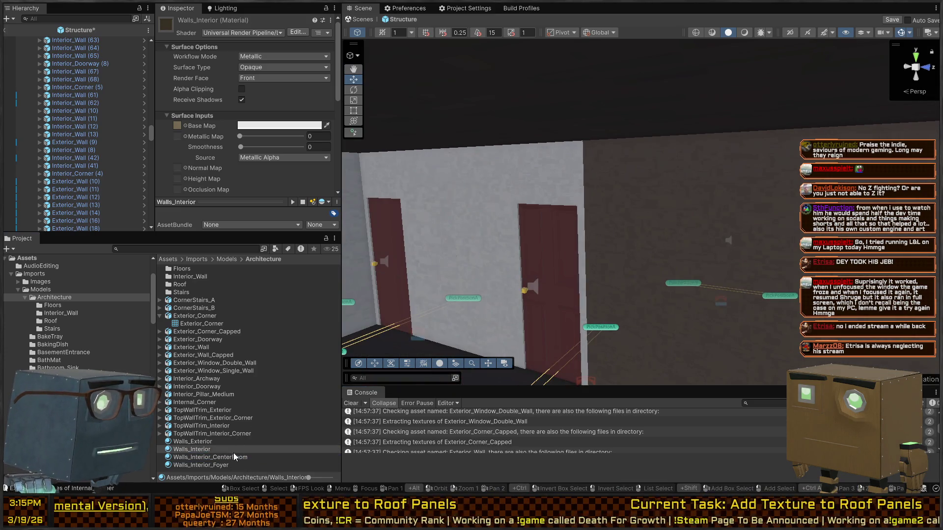
left_click_drag(476, 225, 519, 269)
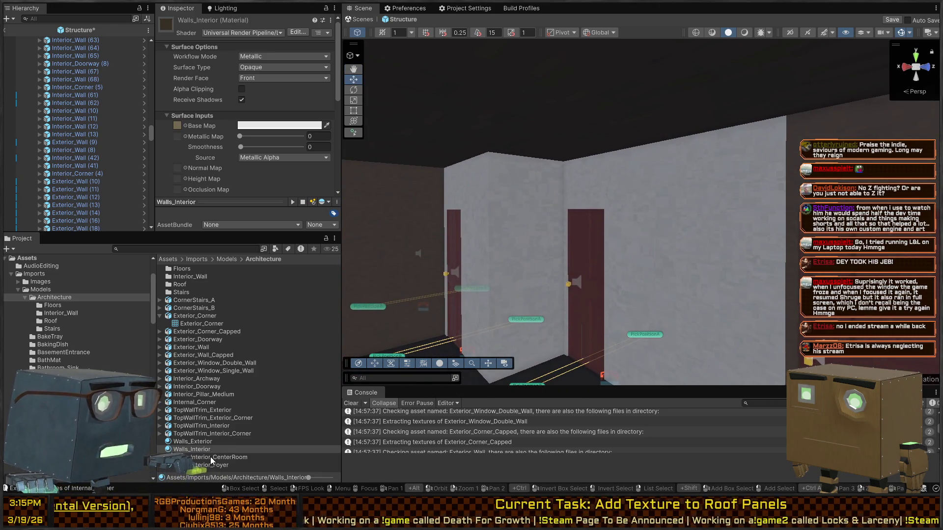
Step: Apply Walls_Interior and Walls_Interior_CenterRoom to the right, centre and left hallway walls
mouse_move(212, 461)
left_mouse_down()
mouse_move(684, 193)
mouse_move(633, 245)
mouse_move(581, 264)
mouse_move(662, 199)
left_mouse_up()
scroll(638, 246, "up", 5)
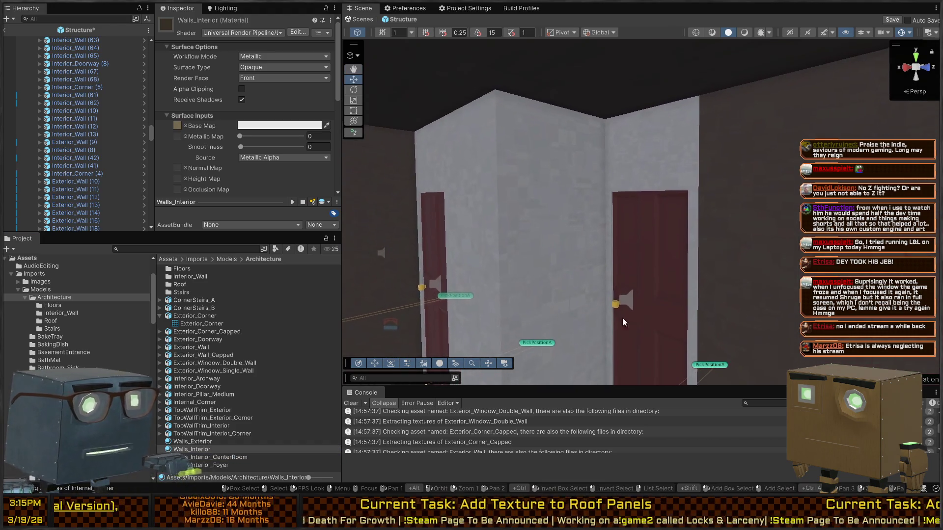
mouse_move(238, 458)
left_mouse_down()
mouse_move(655, 179)
mouse_move(618, 198)
left_mouse_up()
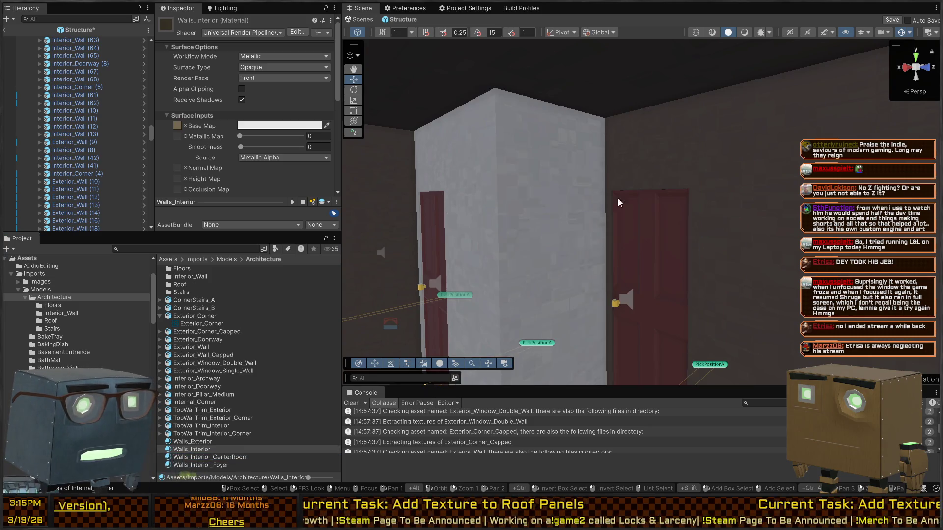
left_click_drag(235, 461, 579, 186)
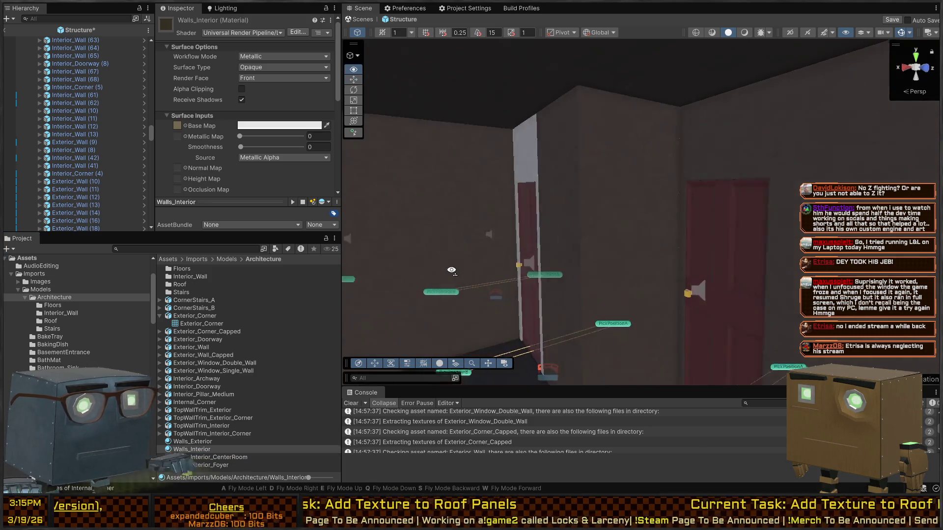
mouse_move(242, 457)
left_mouse_down()
mouse_move(513, 243)
mouse_move(457, 288)
left_mouse_up()
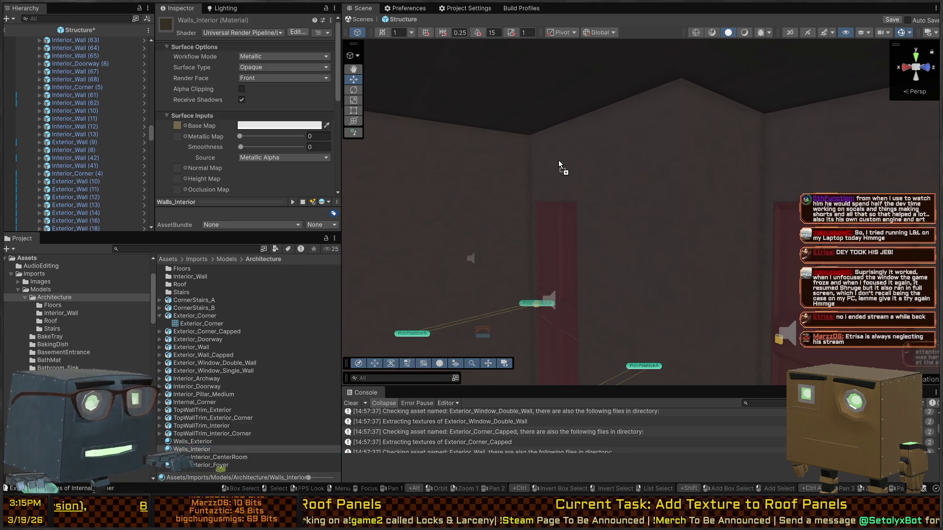
mouse_move(559, 160)
left_mouse_down()
mouse_move(647, 277)
mouse_move(691, 269)
mouse_move(315, 261)
mouse_move(257, 234)
mouse_move(255, 217)
mouse_move(285, 234)
mouse_move(80, 245)
mouse_move(208, 286)
mouse_move(314, 281)
mouse_move(334, 231)
mouse_move(582, 161)
mouse_move(594, 188)
left_mouse_up()
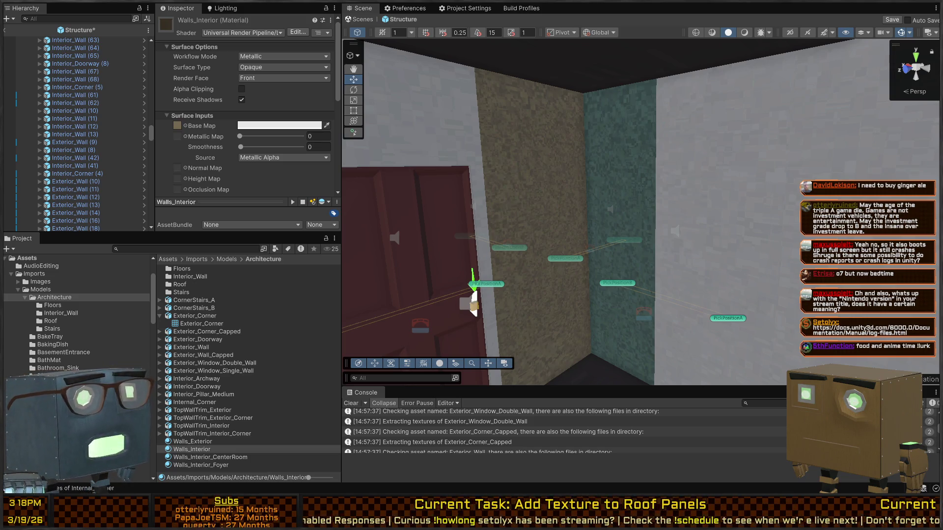
Step: Begin free-look navigation at the red-door corner to check its brown, teal and grey walls
right_click(581, 210)
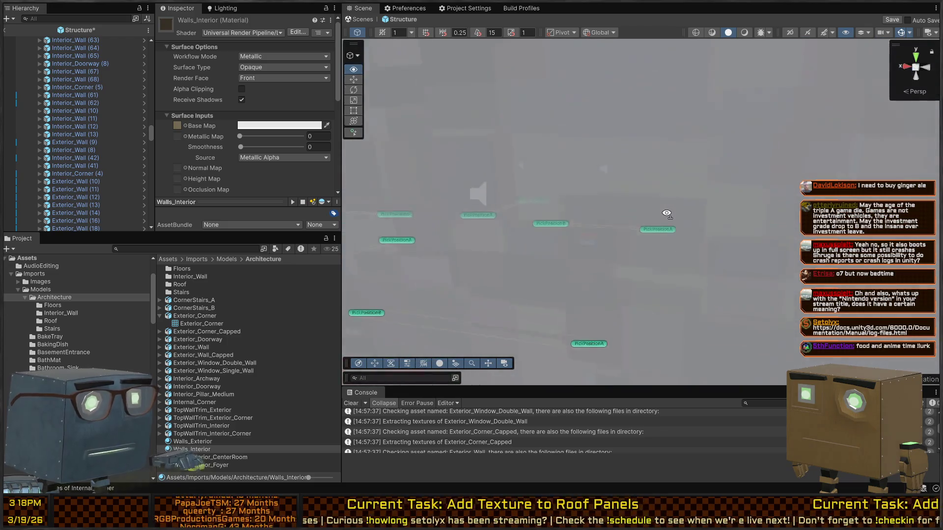
Step: Look around the room, then check the Walls_Interior and Walls_Interior_CenterRoom material settings
mouse_move(665, 213)
left_mouse_down()
mouse_move(648, 204)
mouse_move(644, 216)
mouse_move(647, 191)
mouse_move(382, 399)
left_mouse_up()
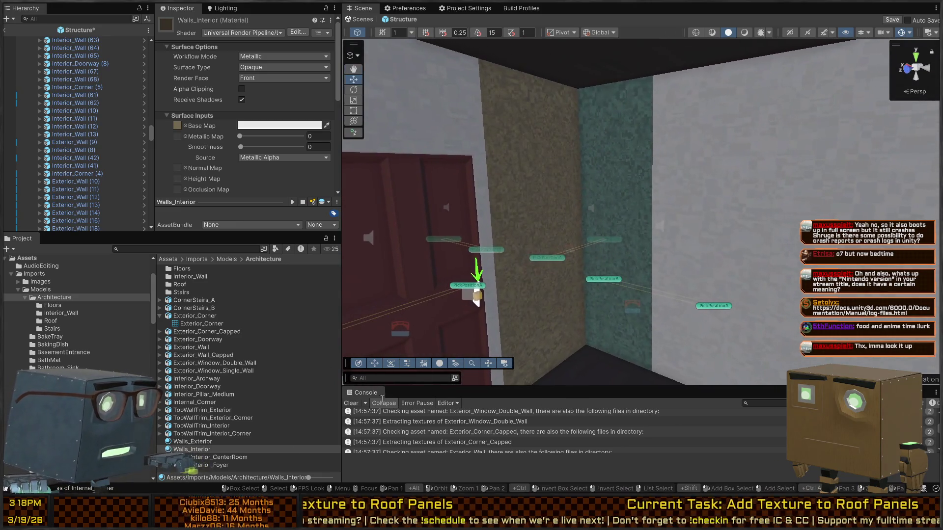
left_click(209, 451)
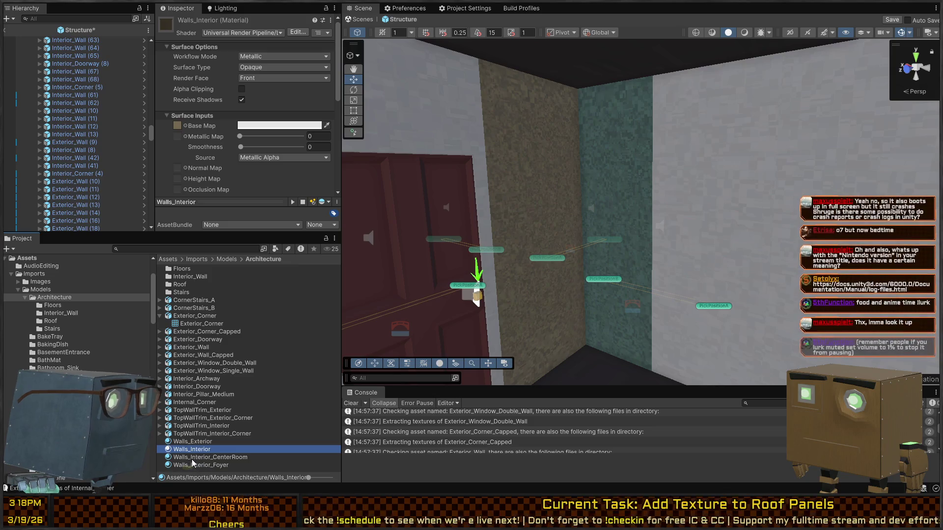
left_click(206, 457)
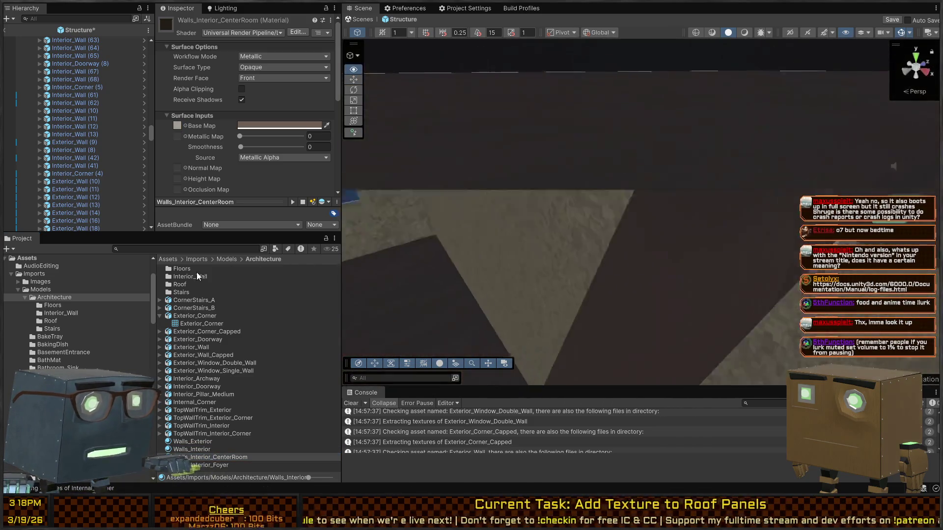